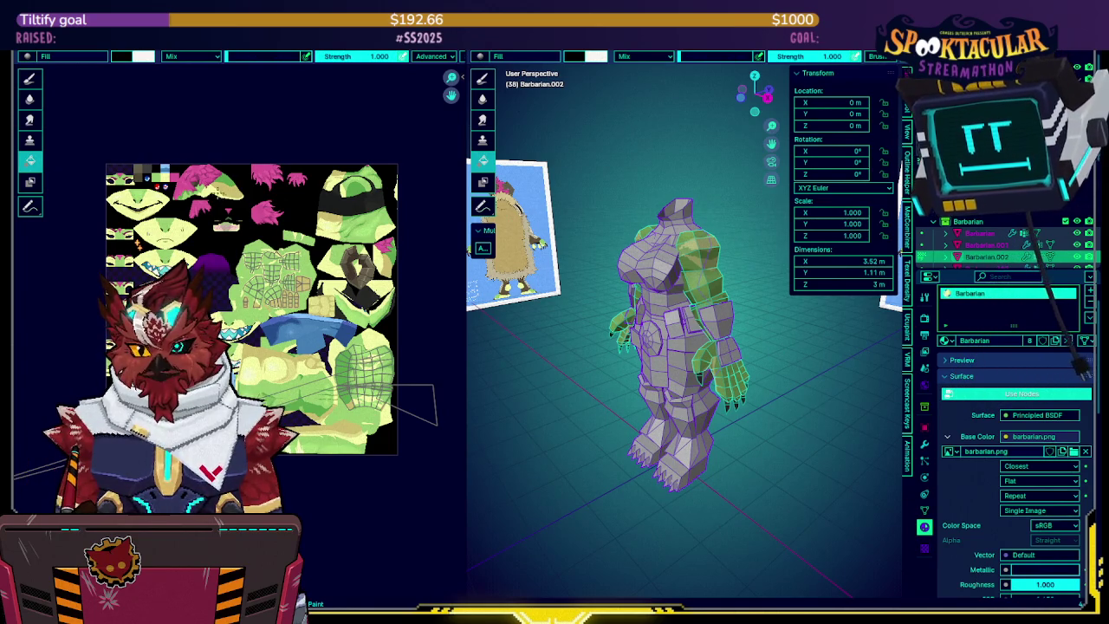
Choose the TexDraw brush in black and paint the upper texture areas black
click(37, 79)
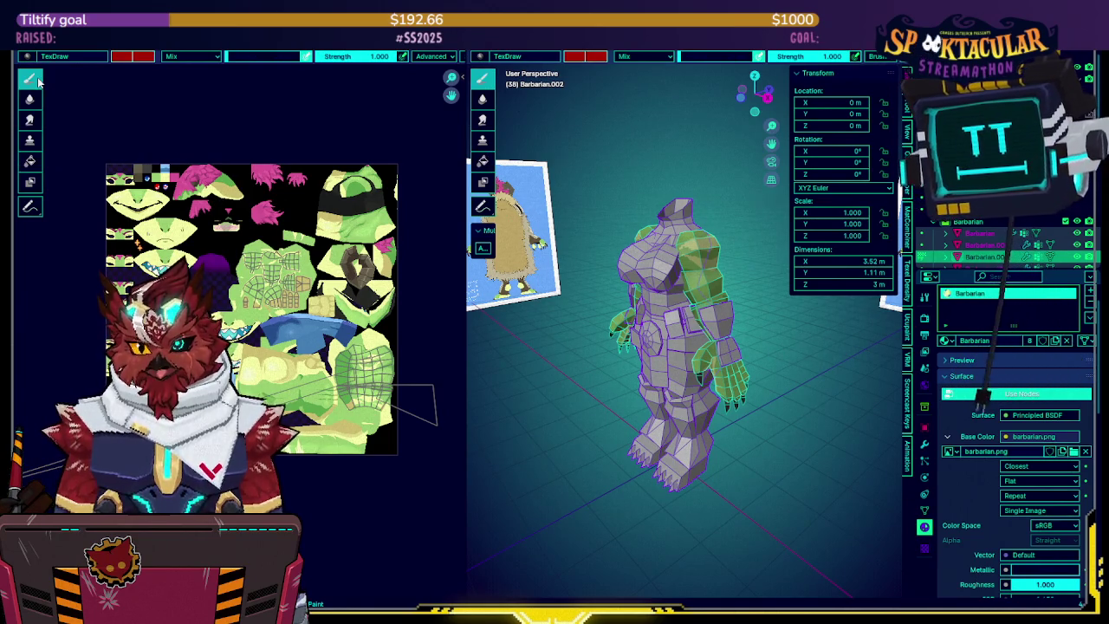
click(133, 61)
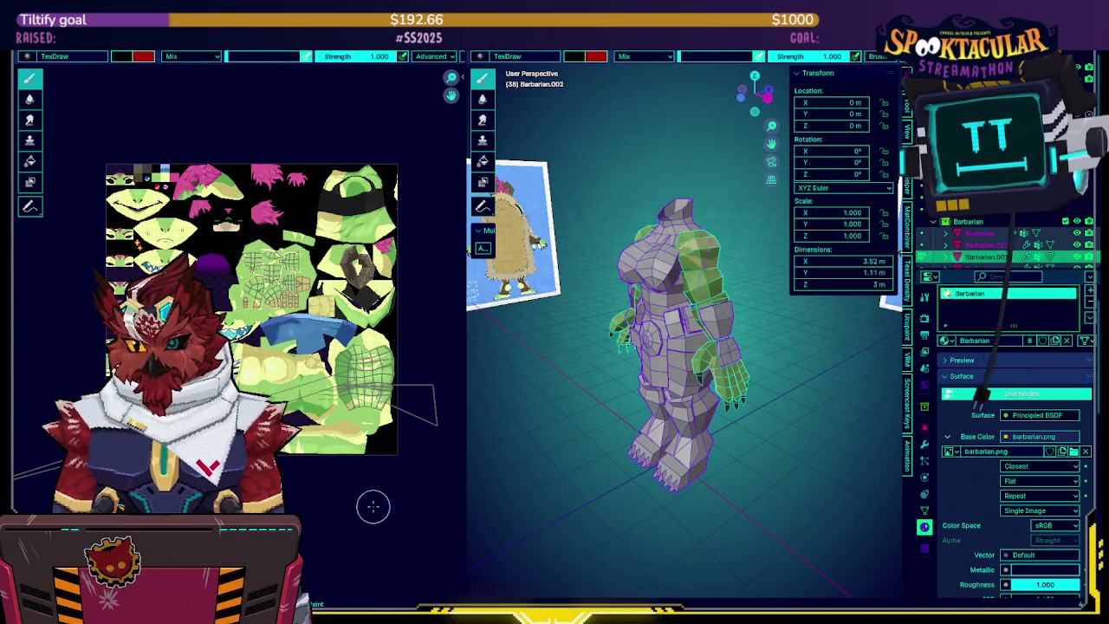
middle_drag(342, 475, 354, 500)
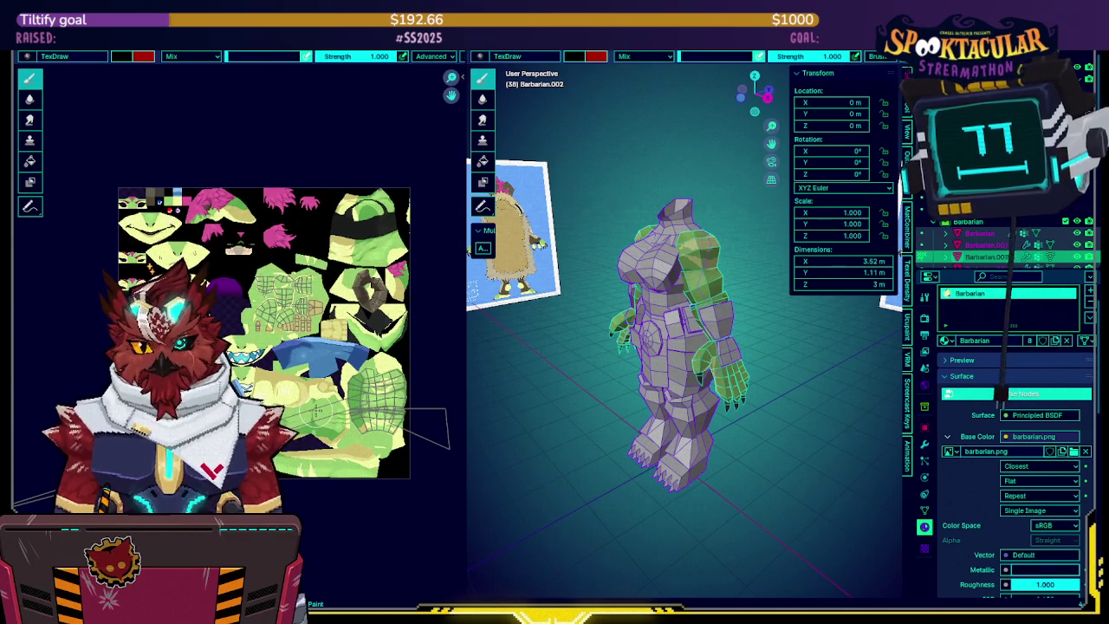
drag(149, 165, 286, 184)
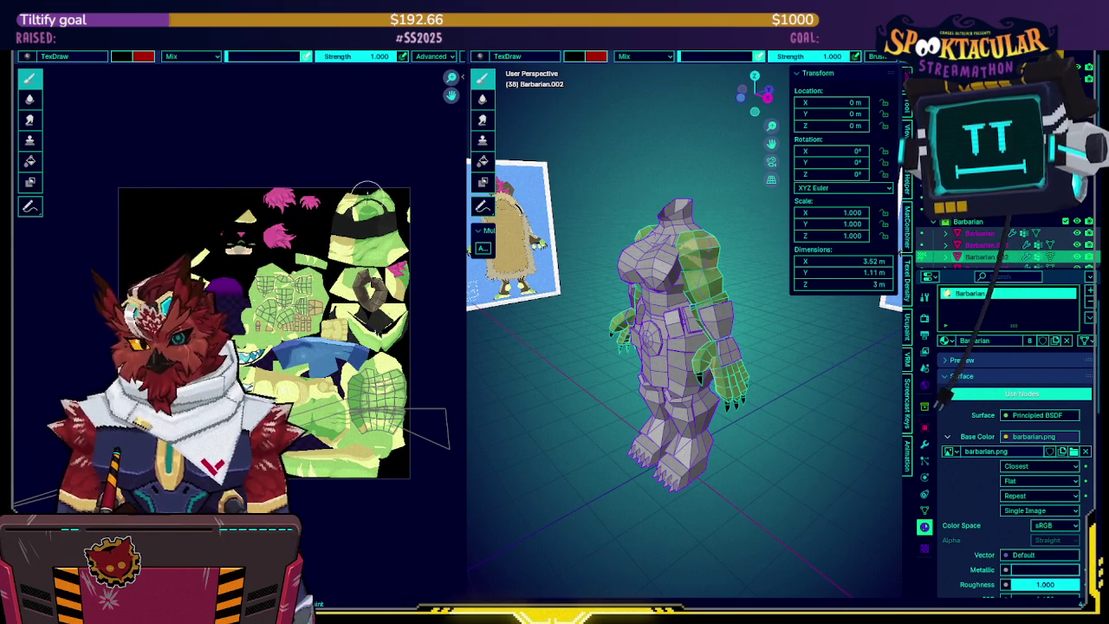
drag(361, 189, 296, 172)
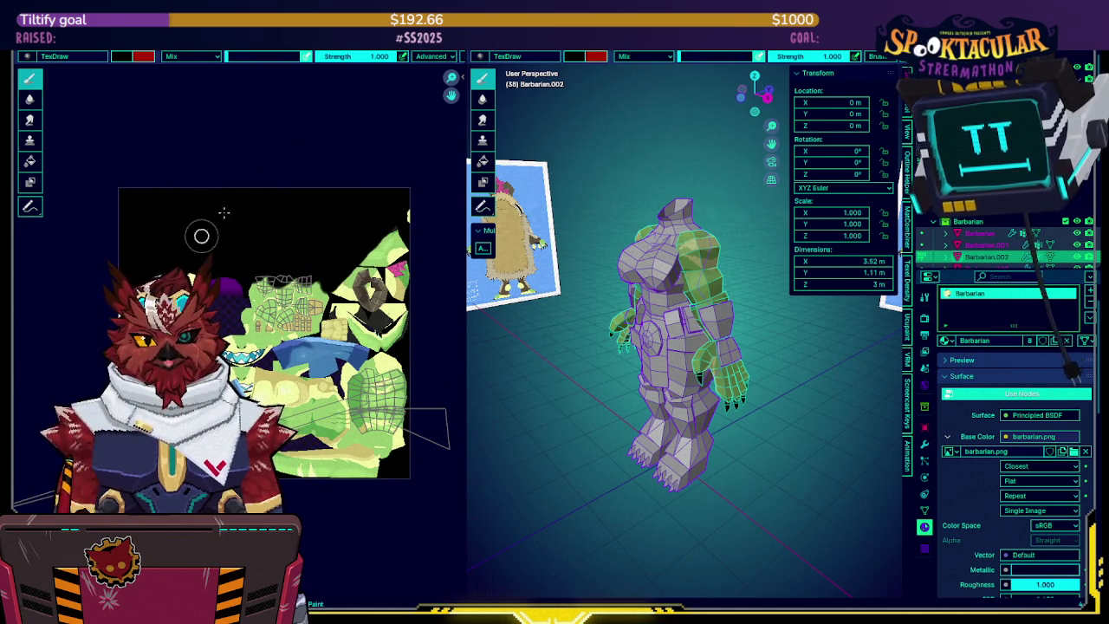
Paint the central, right, lower and remaining yellow-blue UV islands black
mouse_move(244, 252)
mouse_down()
mouse_move(286, 308)
mouse_move(325, 304)
mouse_move(381, 269)
mouse_move(354, 384)
mouse_move(398, 484)
mouse_up()
drag(352, 452, 299, 363)
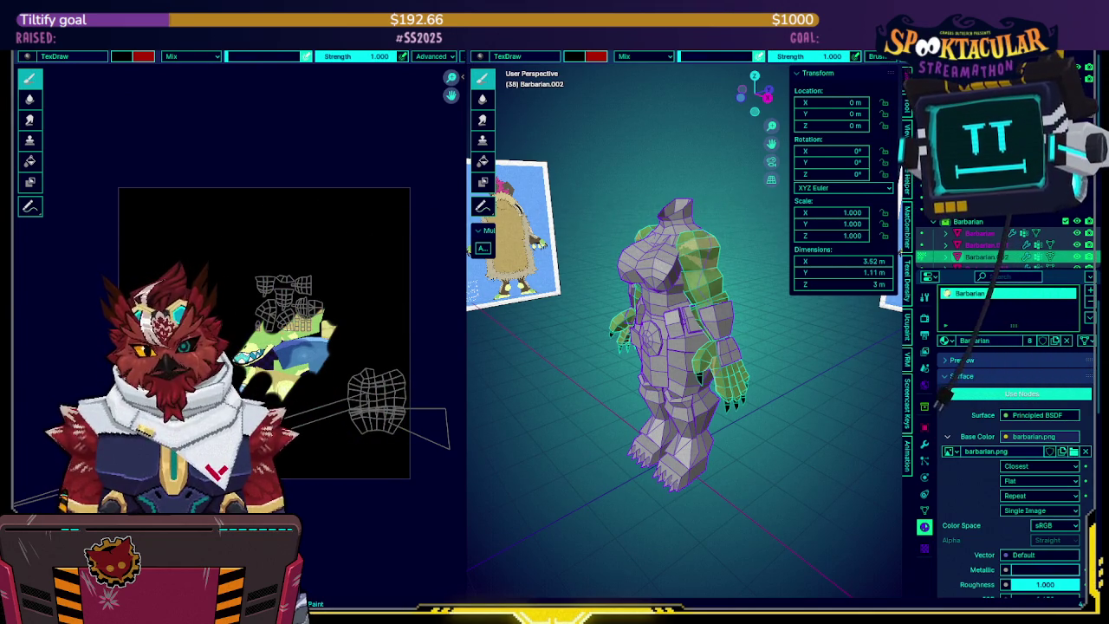
drag(273, 331, 333, 373)
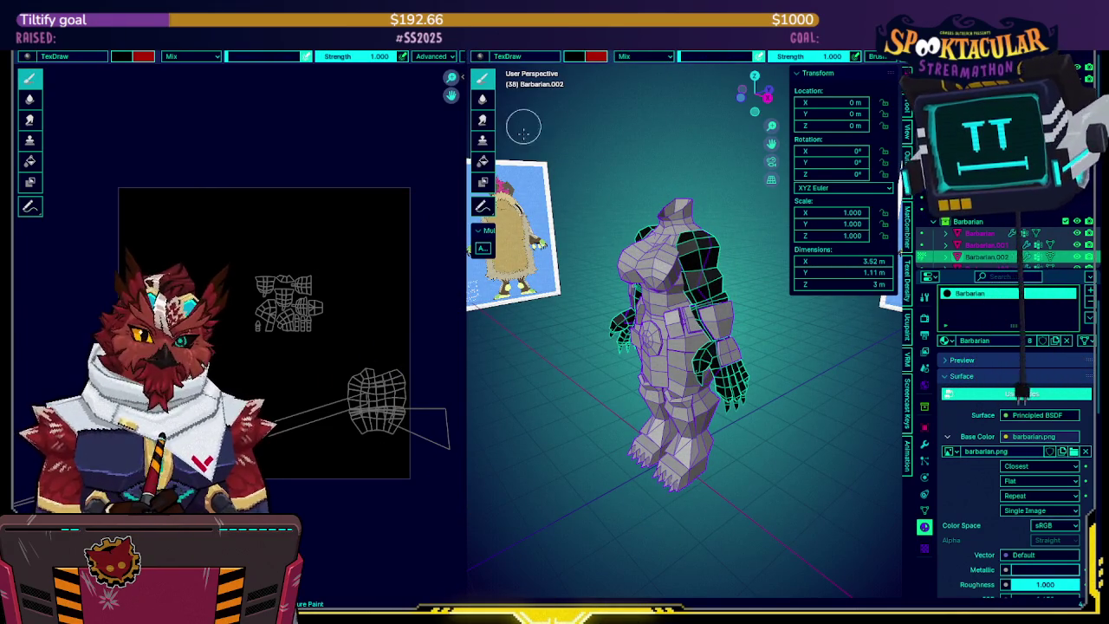
middle_drag(590, 319, 646, 324)
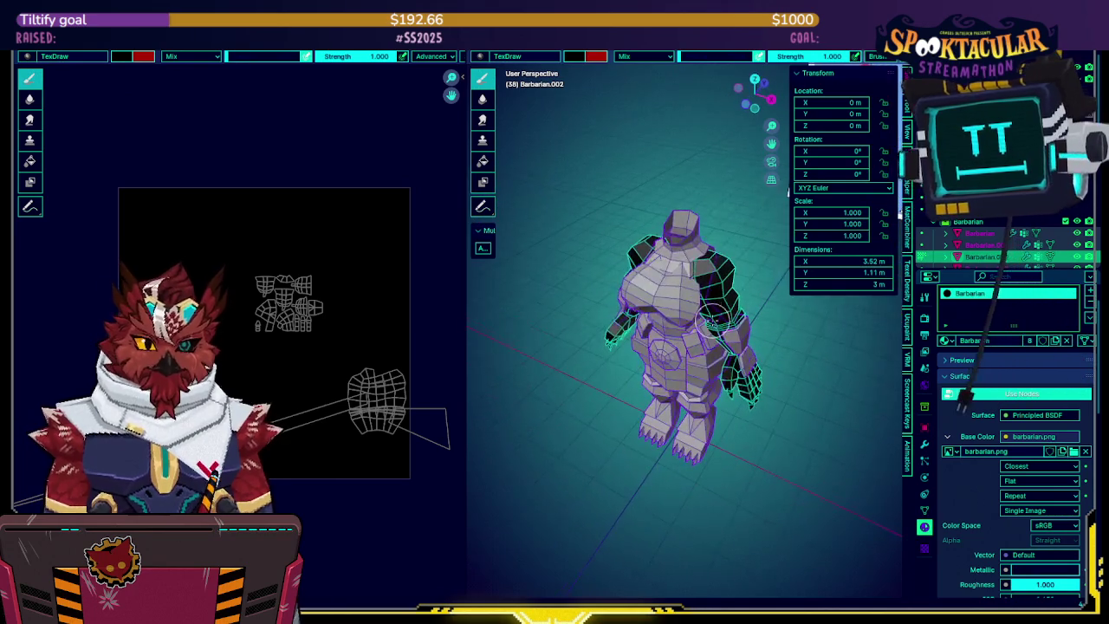
Return to Object Mode and unhide the hidden armour and cape parts in the Outliner
key(ctrl+Tab)
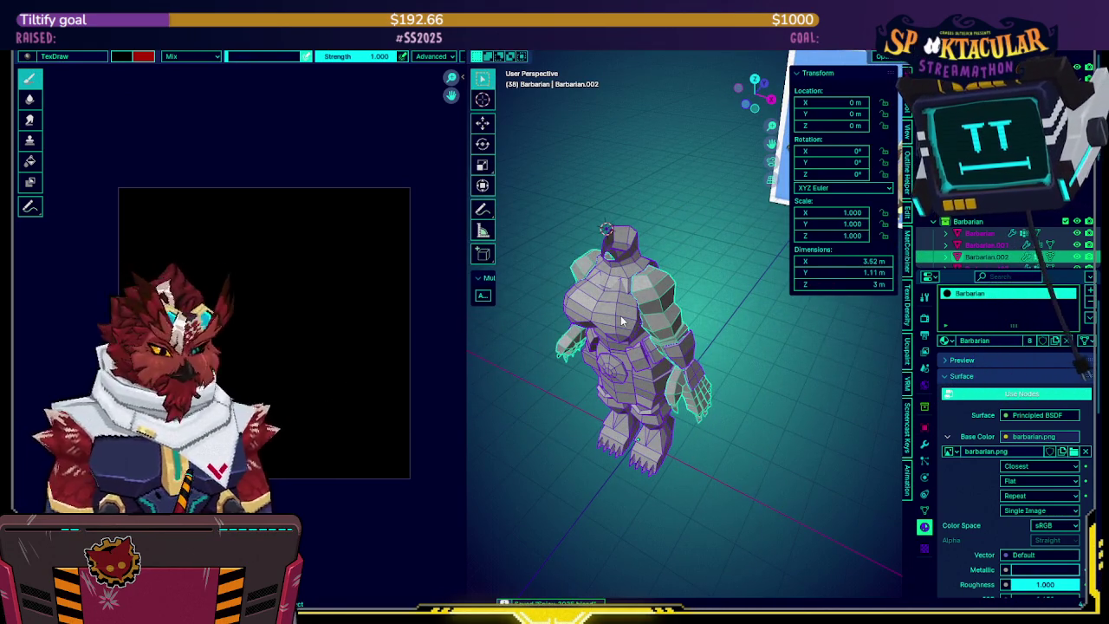
middle_drag(541, 307, 683, 308)
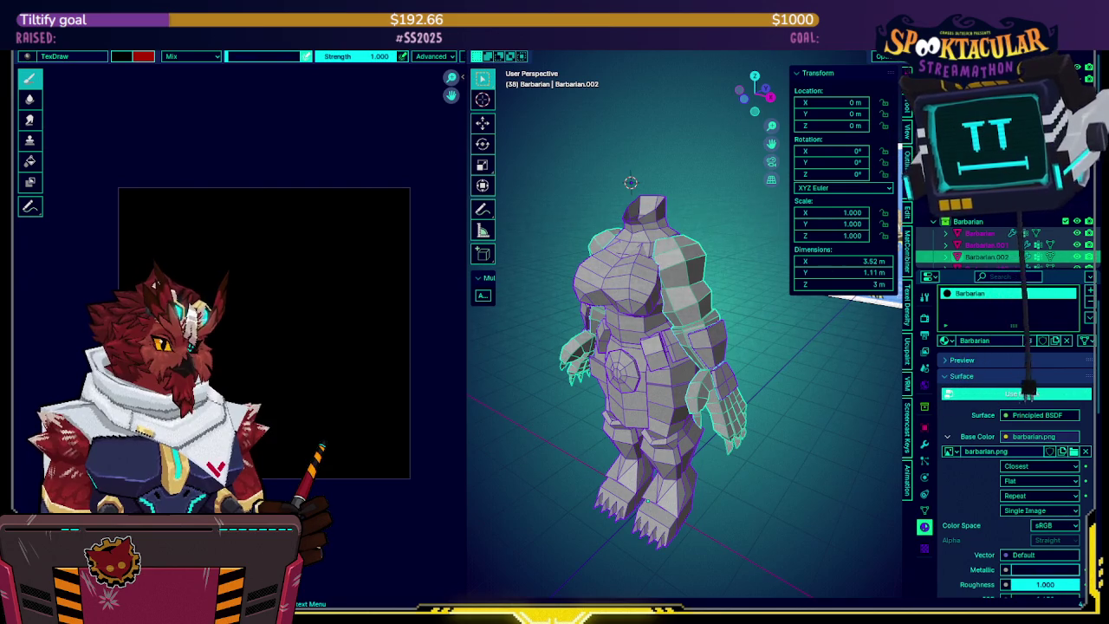
scroll(1005, 243, down, 3)
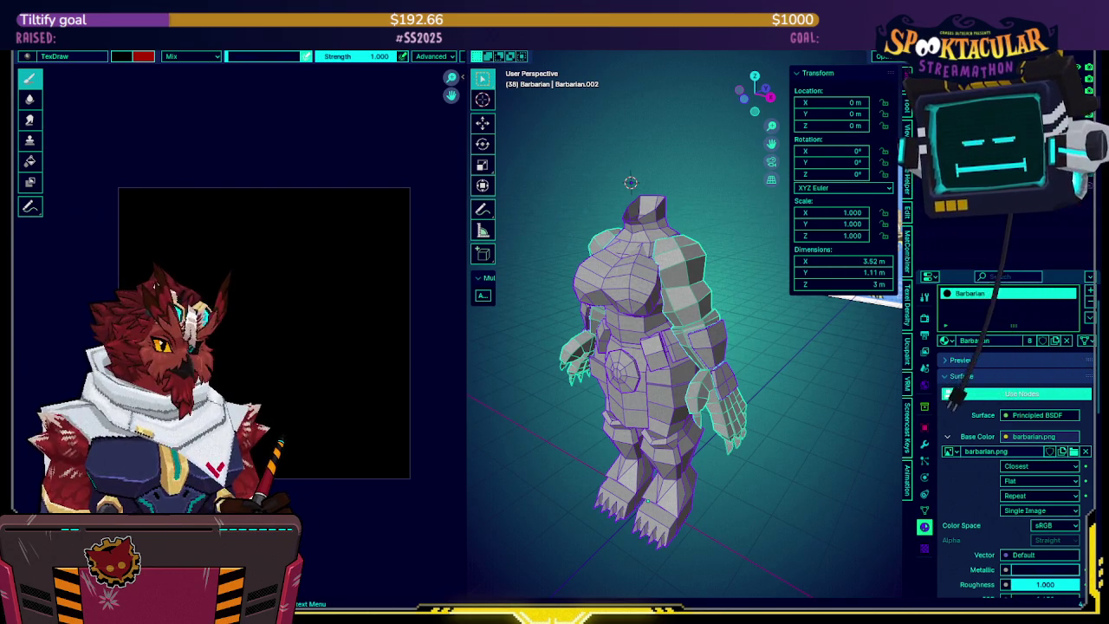
click(996, 199)
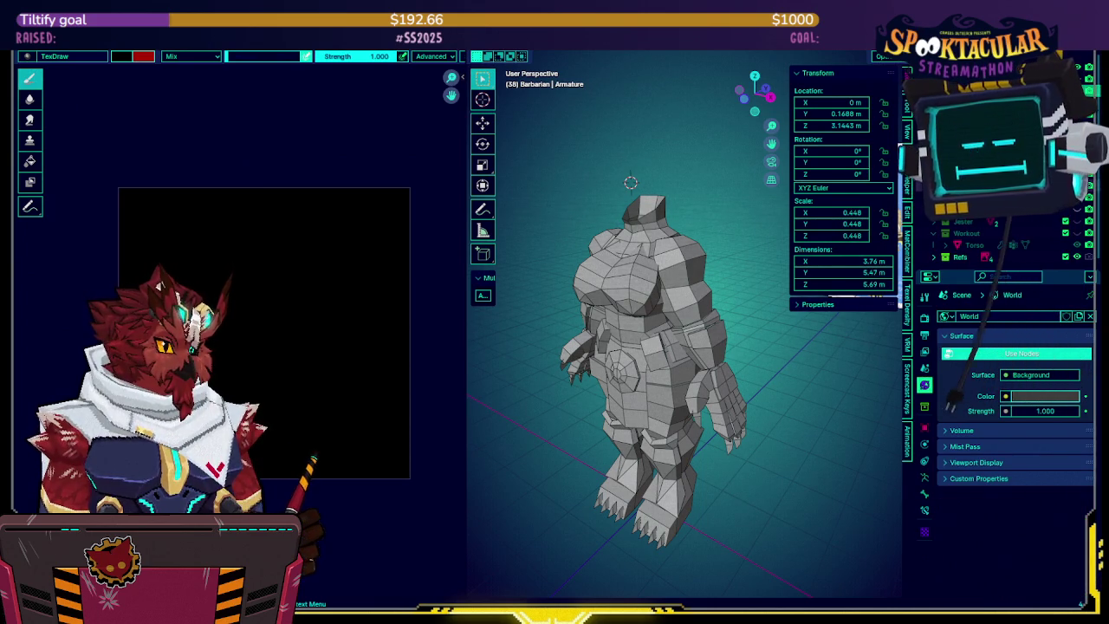
click(1078, 199)
Select all character parts with Shoulder-Armor active, viewed in wireframe shading
click(1040, 210)
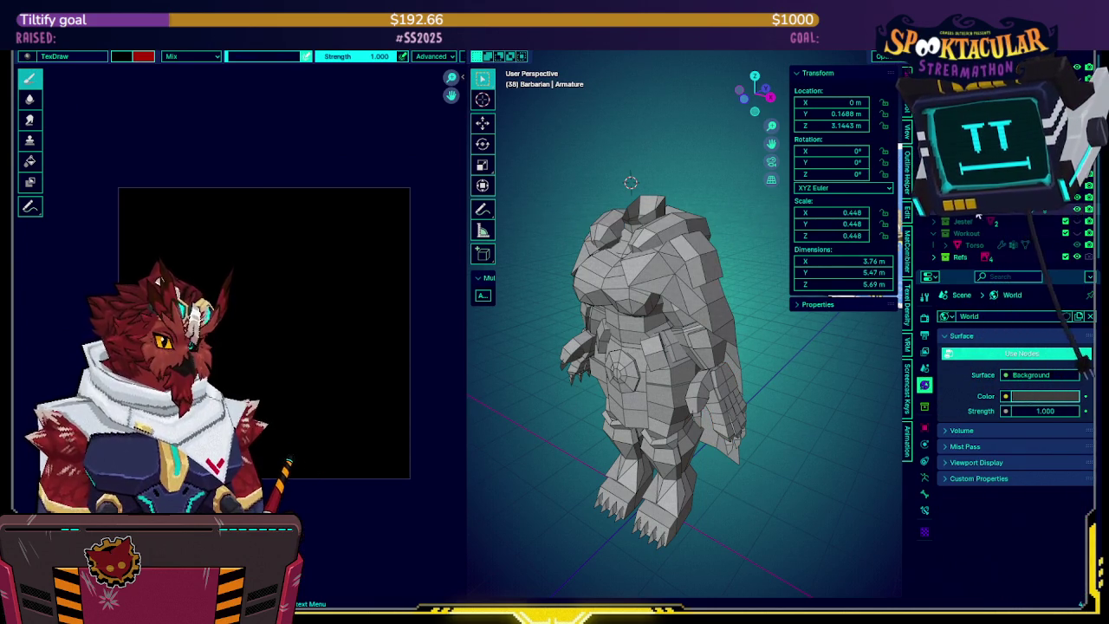
click(706, 271)
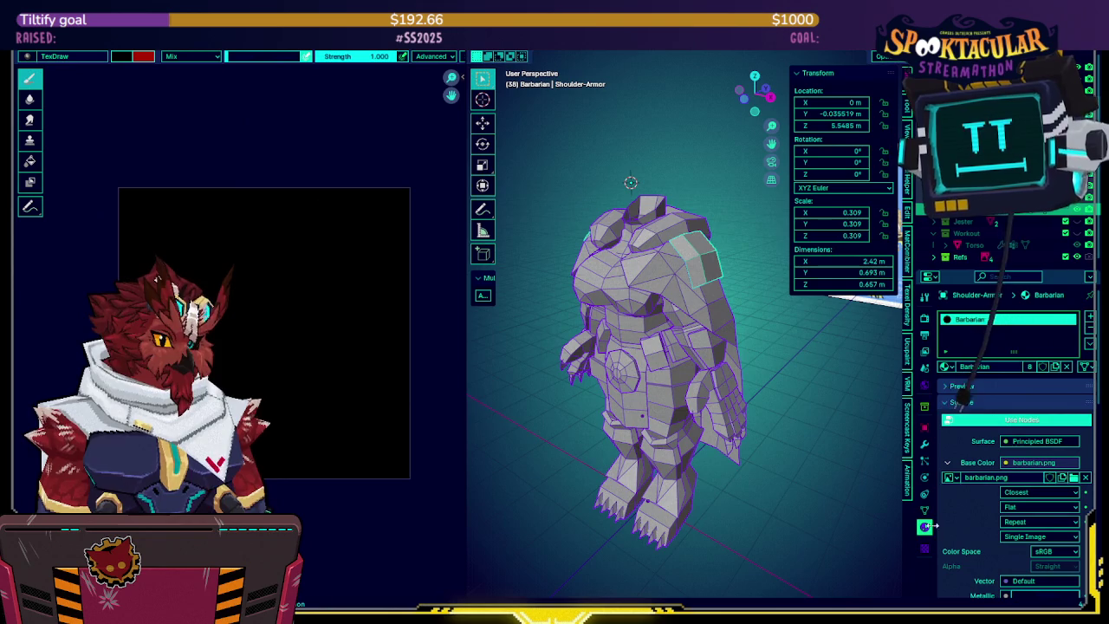
middle_drag(805, 378, 763, 370)
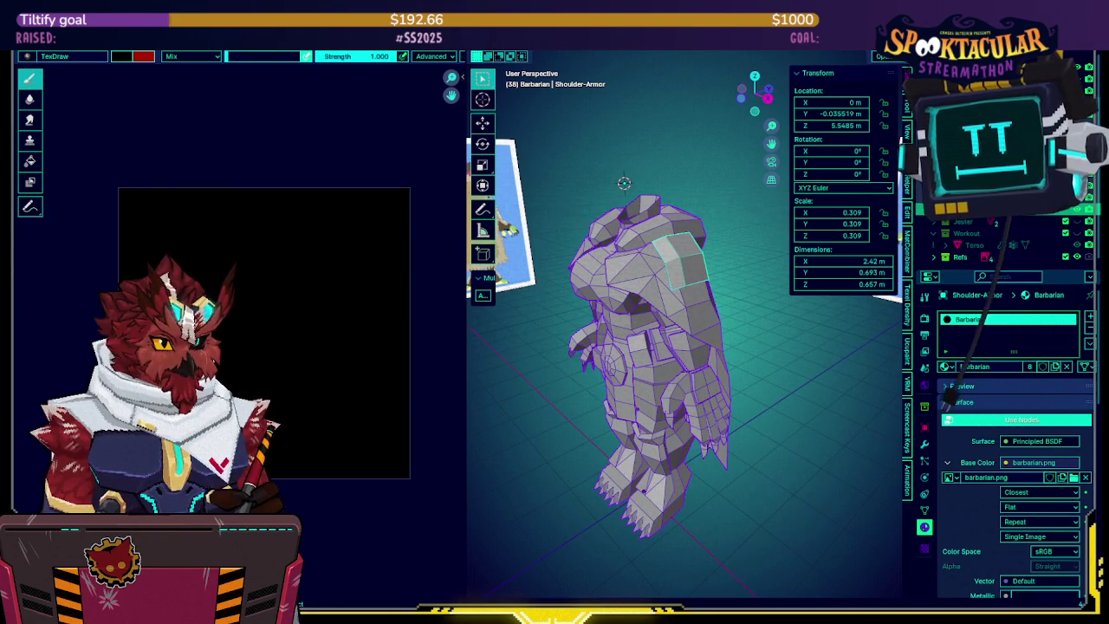
key(shift+z)
middle_drag(626, 265, 678, 271)
key(shift+z)
key(shift+z)
key(shift+z)
key(shift+z)
Link the Shoulder-Armor's materials to all selected parts, keeping wireframe shading
key(ctrl+l)
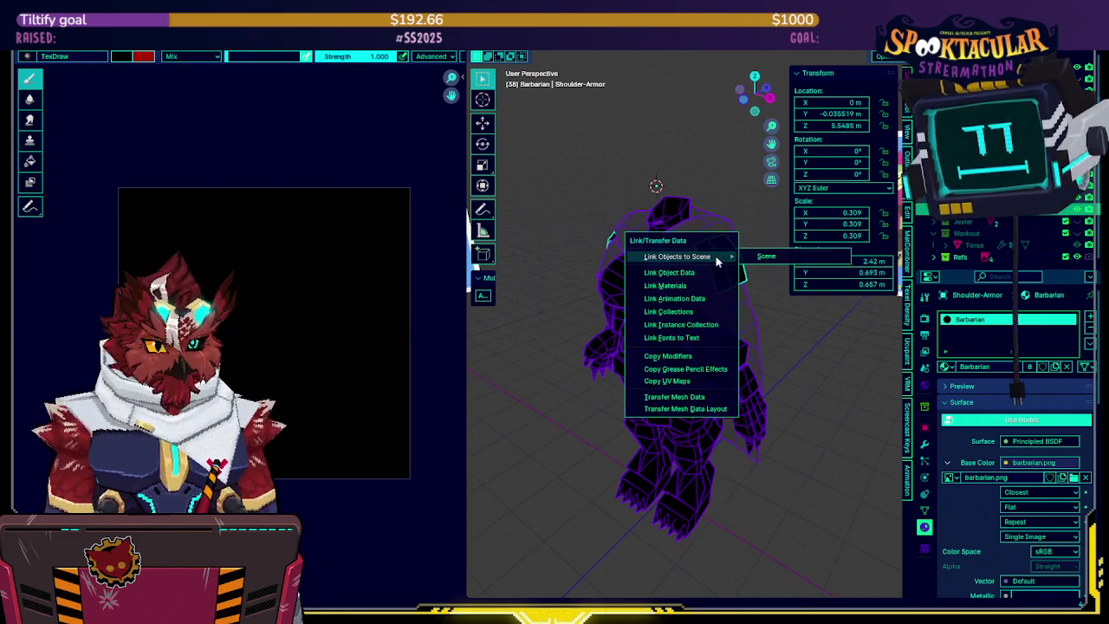
click(685, 286)
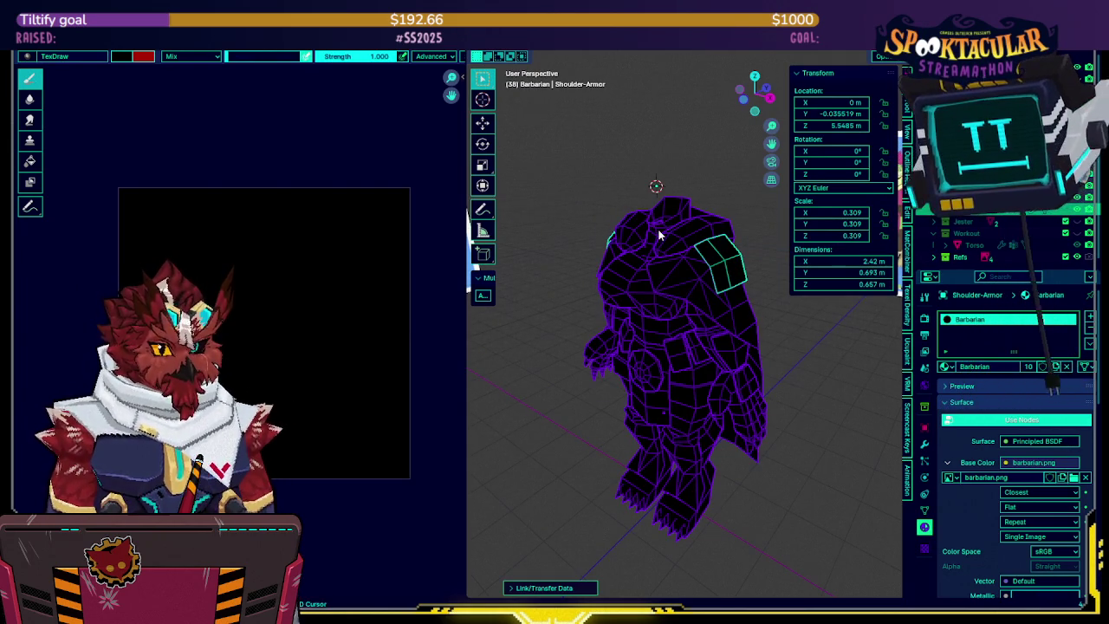
key(shift+z)
key(z)
click(640, 233)
Widen the 3D viewport over the image editor to see the model beside the reference sheets
scroll(641, 230, down, 3)
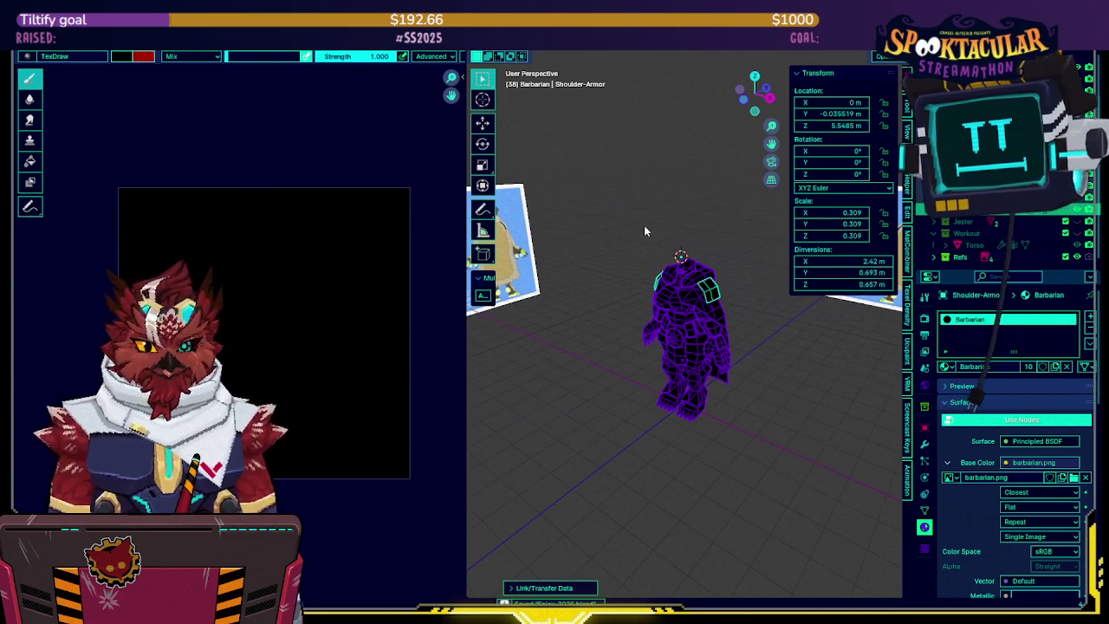
scroll(649, 224, up, 2)
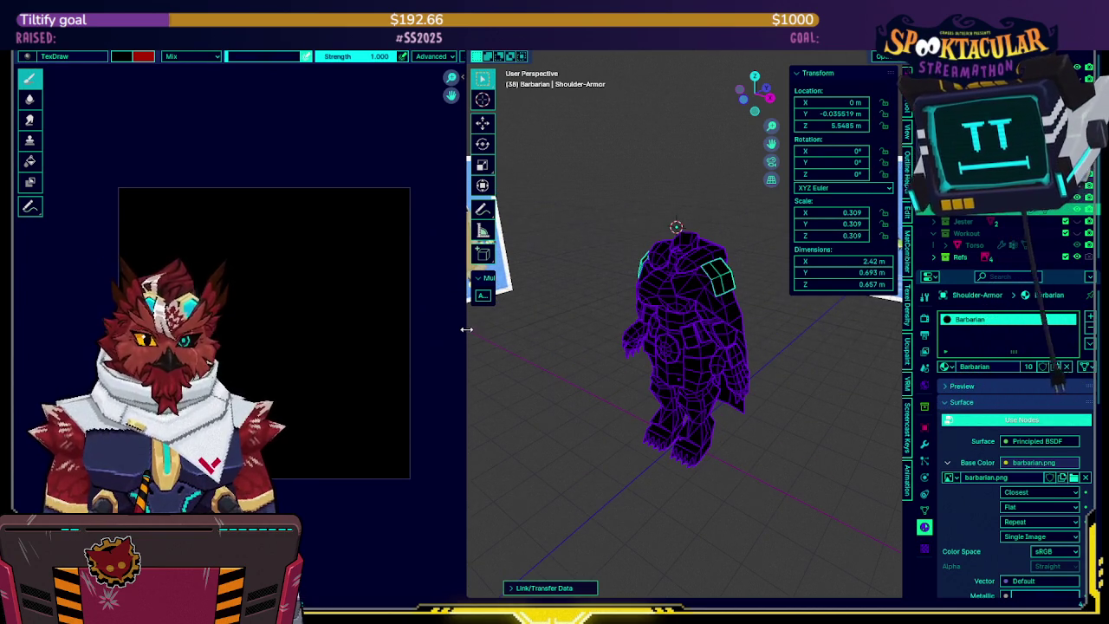
drag(468, 335, 101, 332)
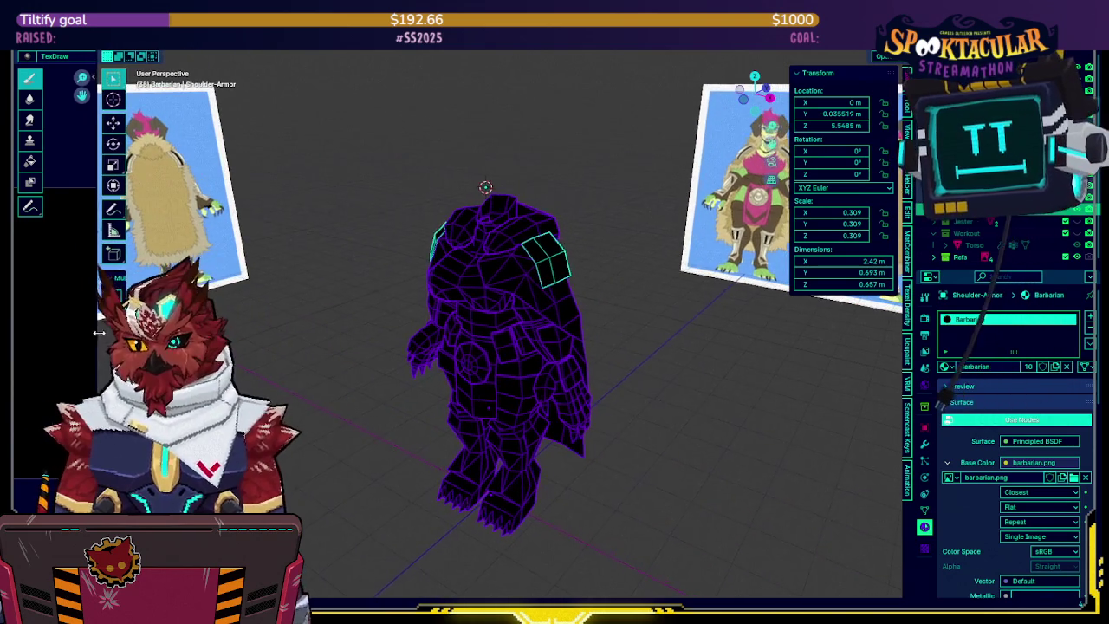
middle_drag(434, 297, 532, 283)
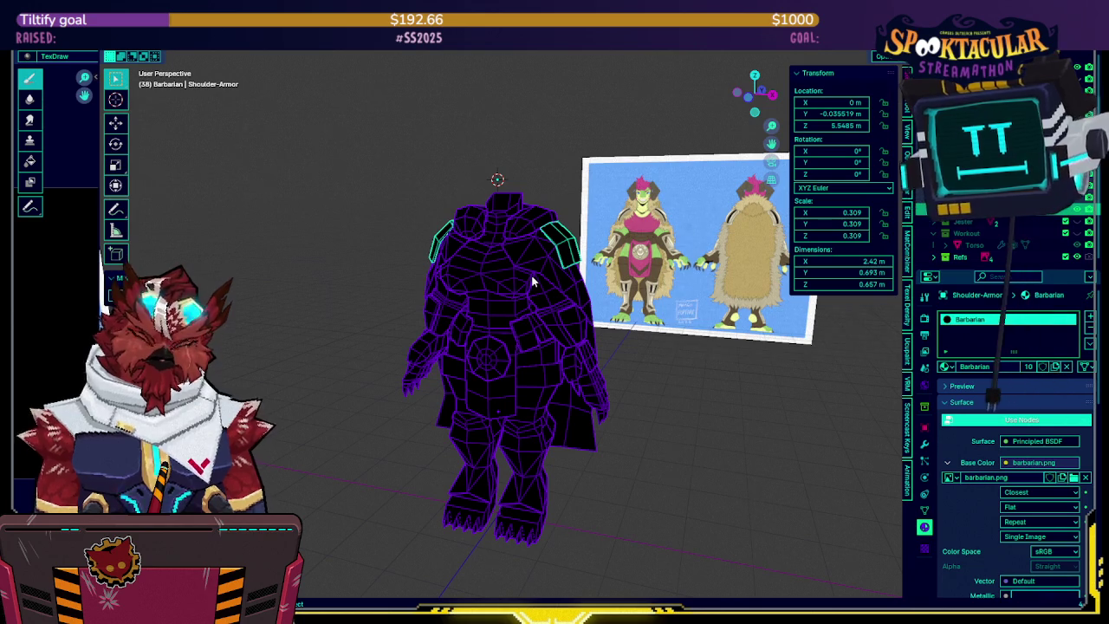
mouse_move(513, 251)
middle_down()
mouse_move(537, 236)
mouse_move(375, 248)
mouse_move(548, 263)
middle_up()
Hide the Fur Cape on the character's back
click(548, 263)
click(557, 330)
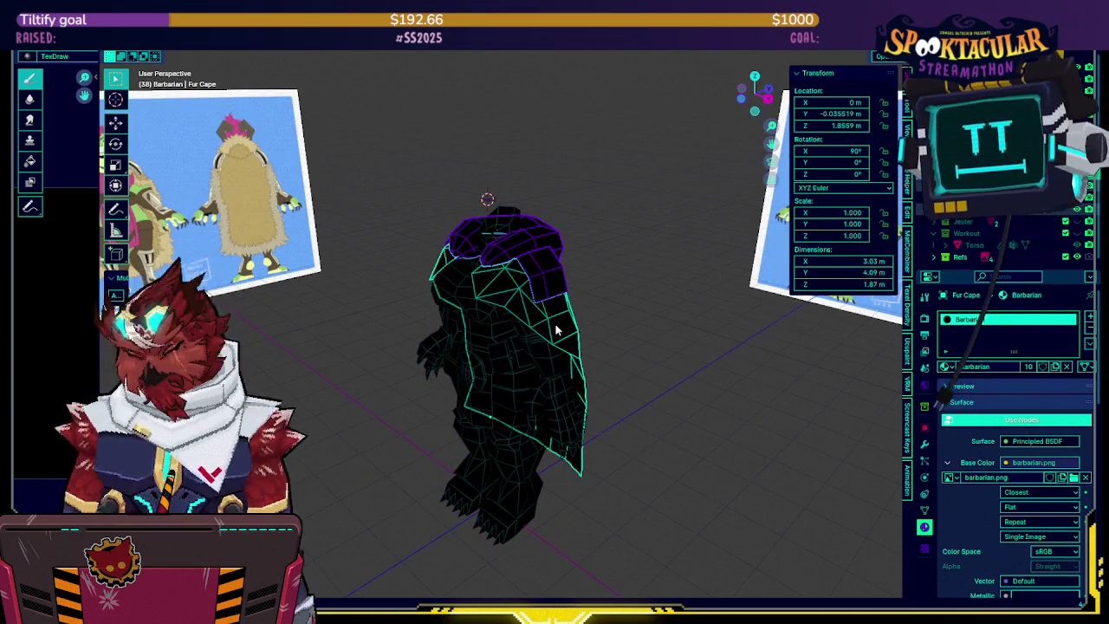
key(h)
middle_drag(555, 318, 364, 321)
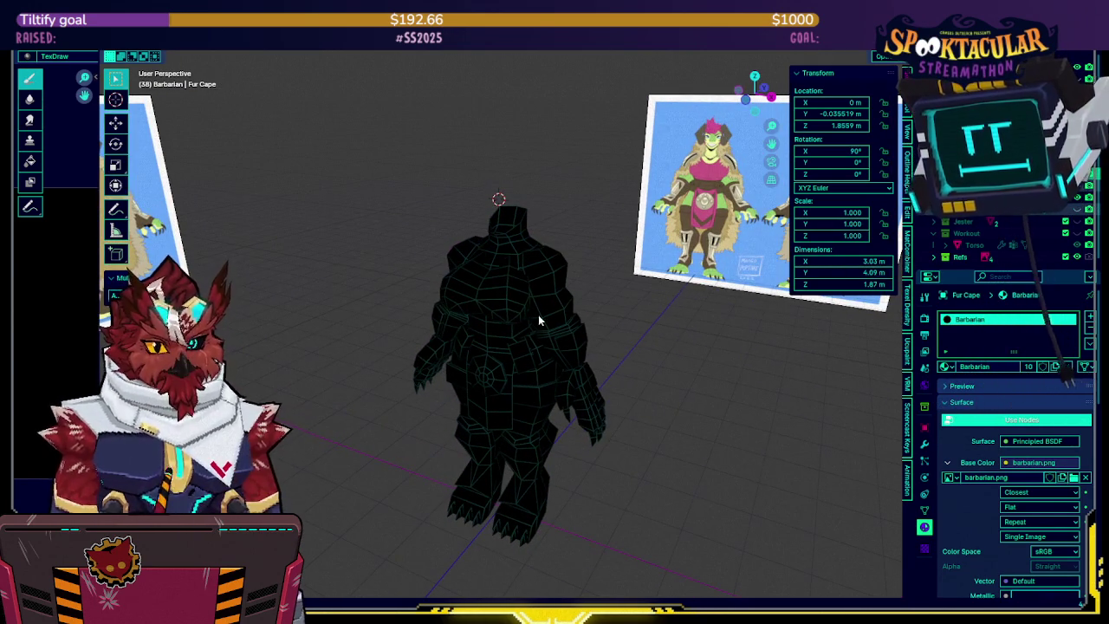
Separate the chest faces of the upper-body mesh into their own object
click(499, 304)
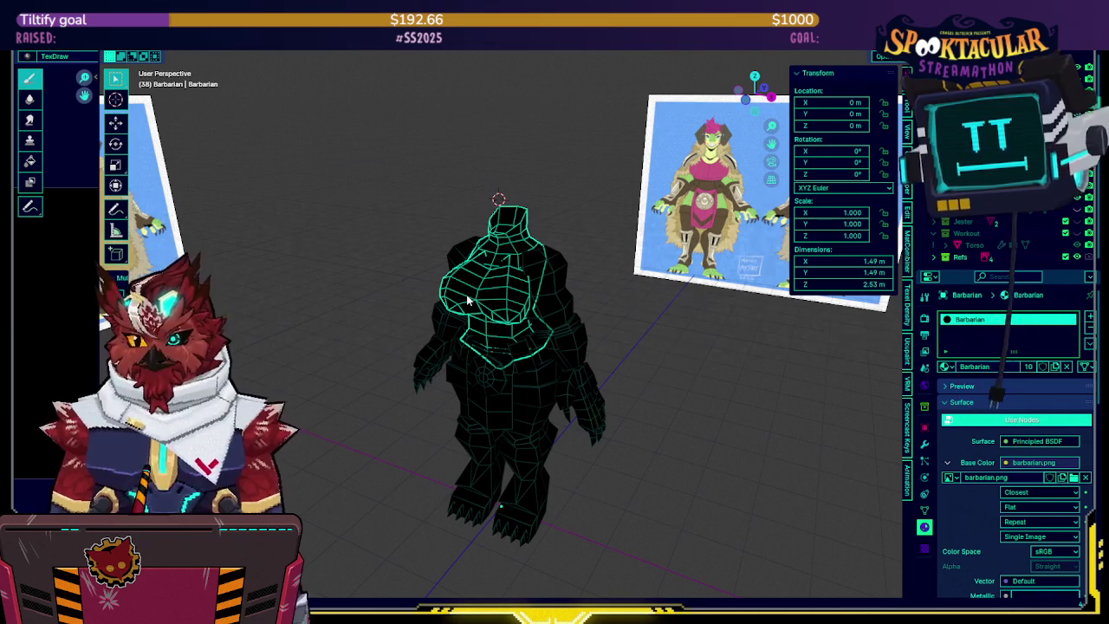
key(Tab)
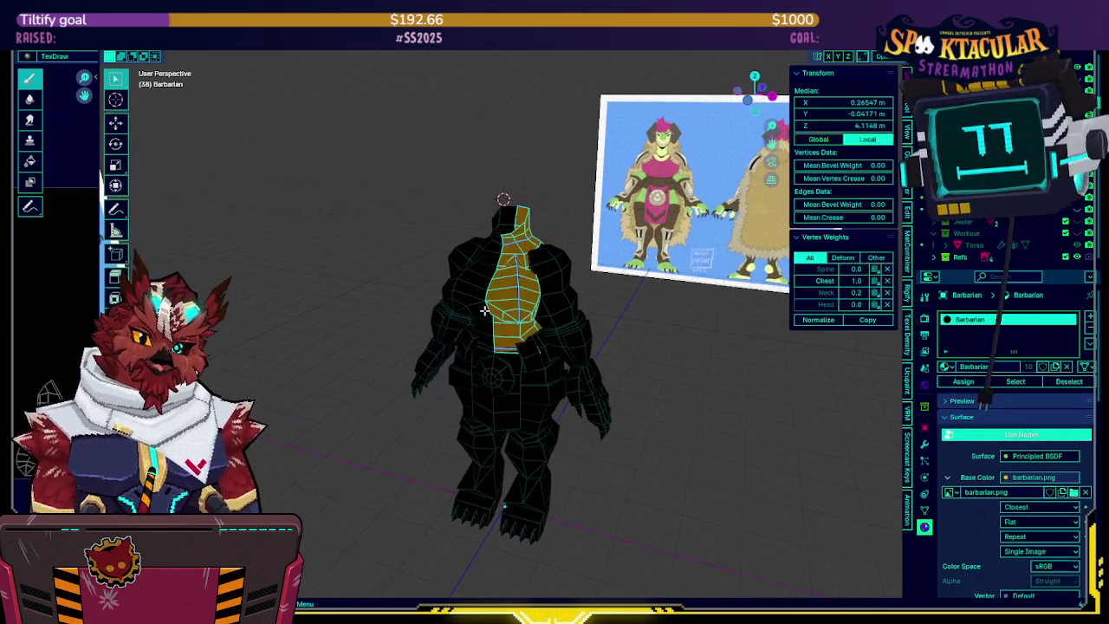
key(alt+a)
key(l)
key(p)
click(518, 308)
key(Tab)
click(520, 311)
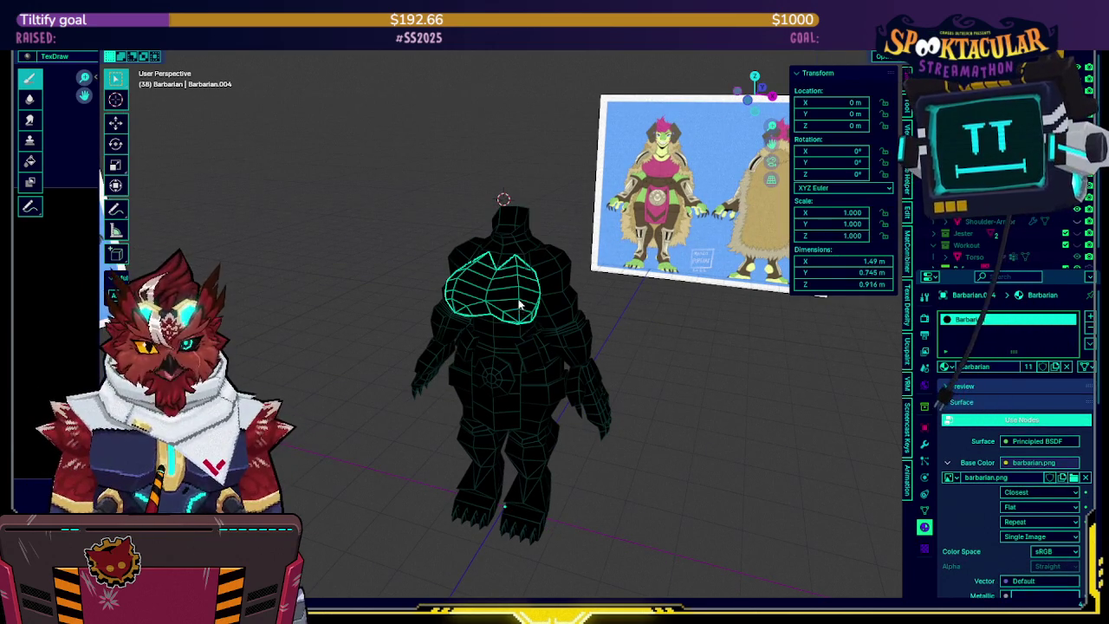
Select the Barbarian.001 legs object and switch it to Texture Paint in front view
click(546, 295)
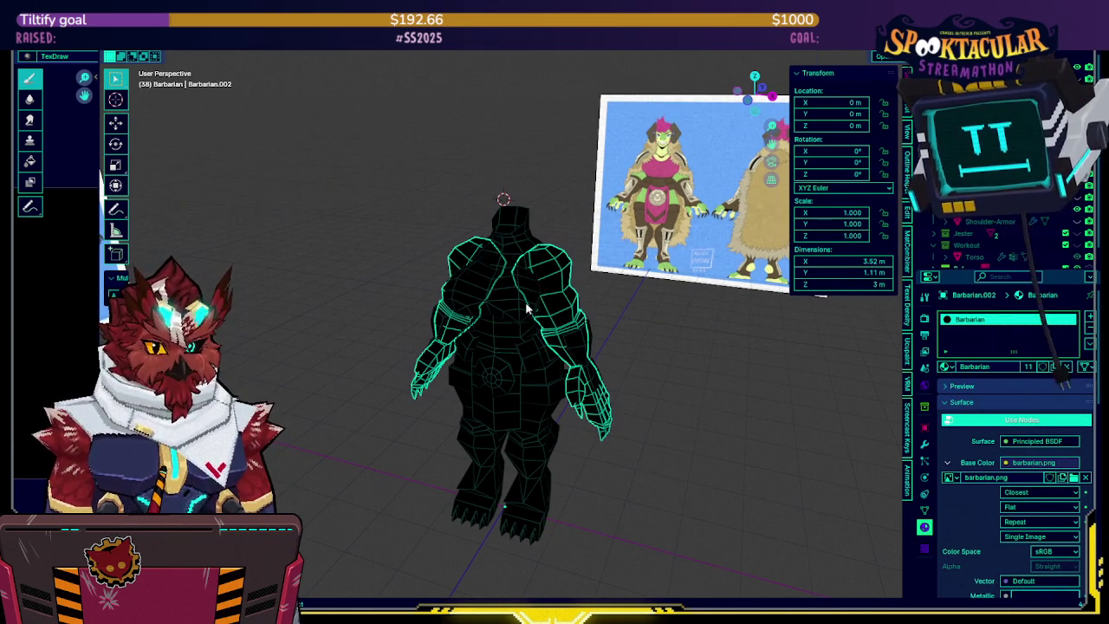
click(526, 307)
click(511, 360)
click(532, 388)
key(ctrl+Tab)
click(562, 386)
key(KP_1)
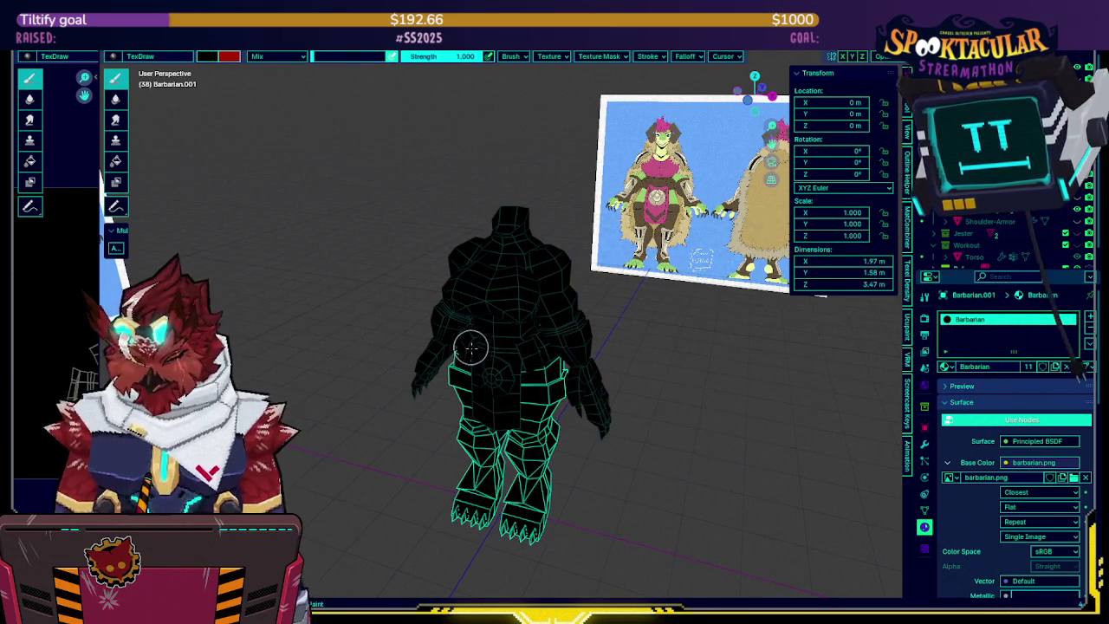
Switch to a side view of the legs and pick the fill tool
shift+middle_drag(558, 333, 539, 322)
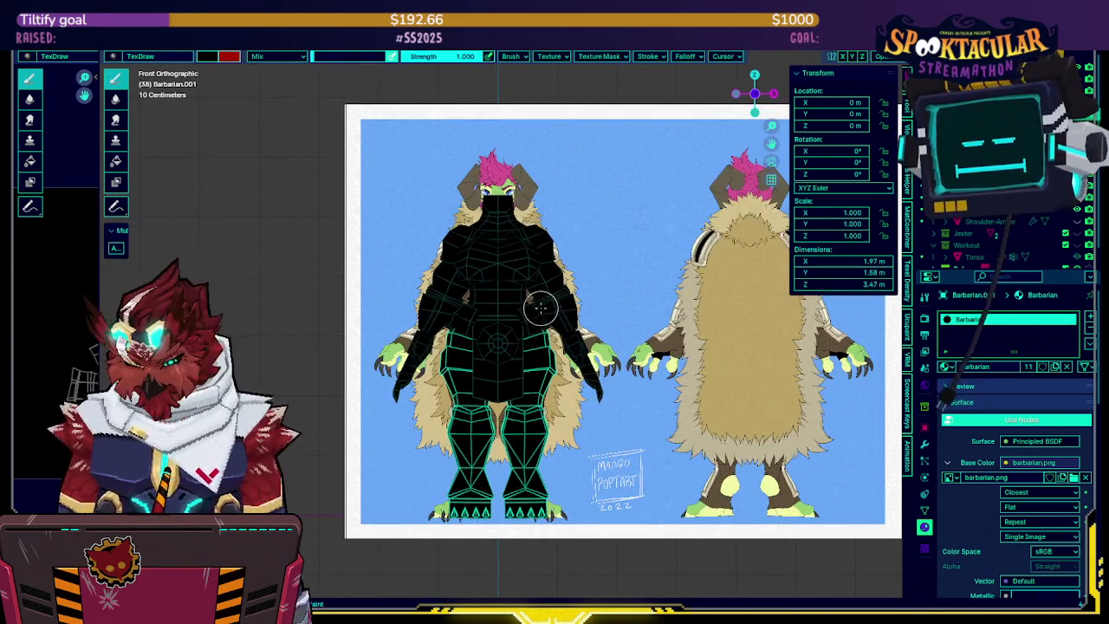
key(KP_3)
click(117, 160)
mouse_move(468, 364)
shift+middle_down()
mouse_move(542, 283)
mouse_move(555, 328)
shift+middle_up()
Isolate the legs in edit mode and select the shin and foot strips
key(Tab)
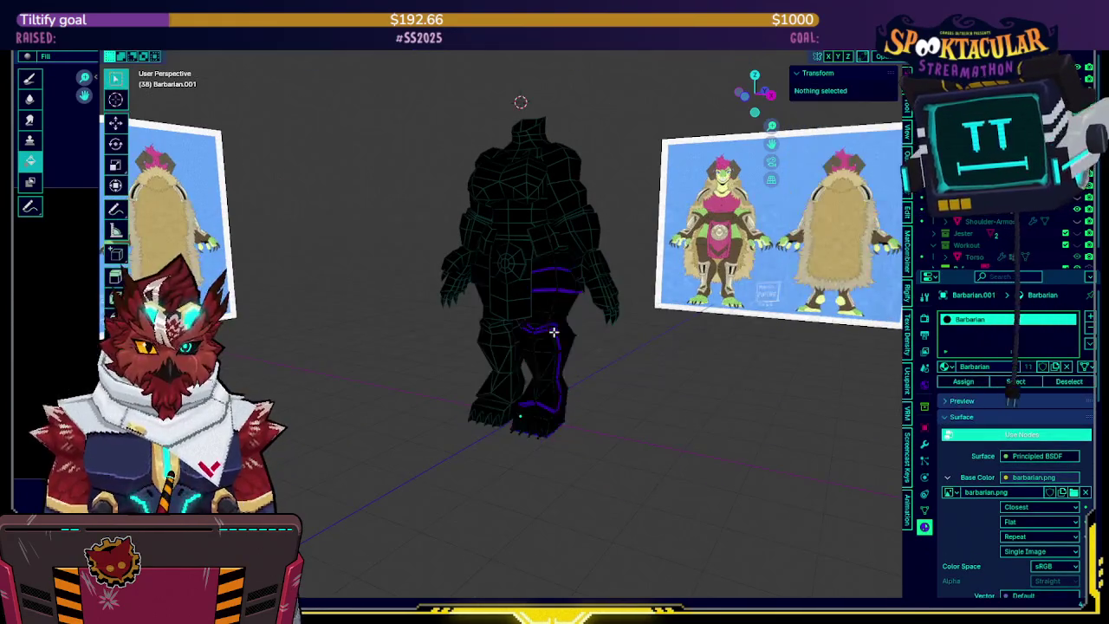
key(KP_Divide)
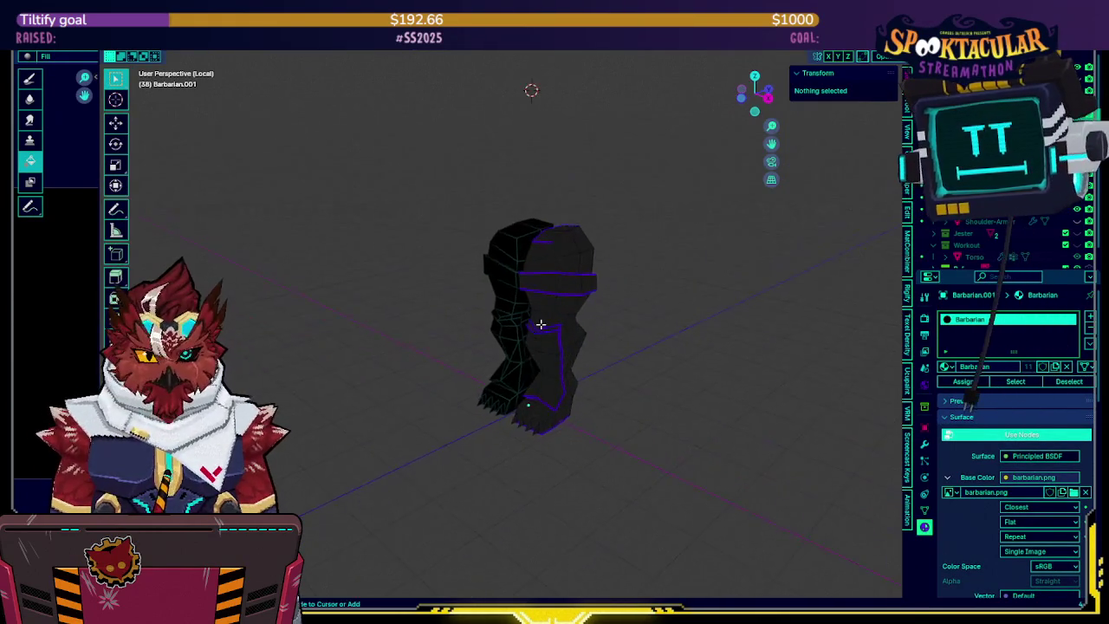
scroll(540, 324, up, 3)
mouse_move(597, 260)
middle_down()
mouse_move(483, 314)
mouse_move(491, 364)
mouse_move(532, 240)
mouse_move(523, 295)
mouse_move(557, 368)
mouse_move(421, 250)
mouse_move(510, 193)
mouse_move(599, 194)
mouse_move(437, 556)
mouse_move(453, 476)
mouse_move(532, 300)
mouse_move(539, 226)
mouse_move(545, 344)
mouse_move(531, 356)
mouse_move(508, 323)
mouse_move(589, 286)
mouse_move(603, 302)
mouse_move(587, 324)
middle_up()
alt+click(490, 328)
alt+shift+click(524, 291)
Fill the selected leg faces tan, then select all leg geometry in the UV Editing layout
key(ctrl+Tab)
click(606, 272)
middle_drag(614, 325, 669, 295)
key(Tab)
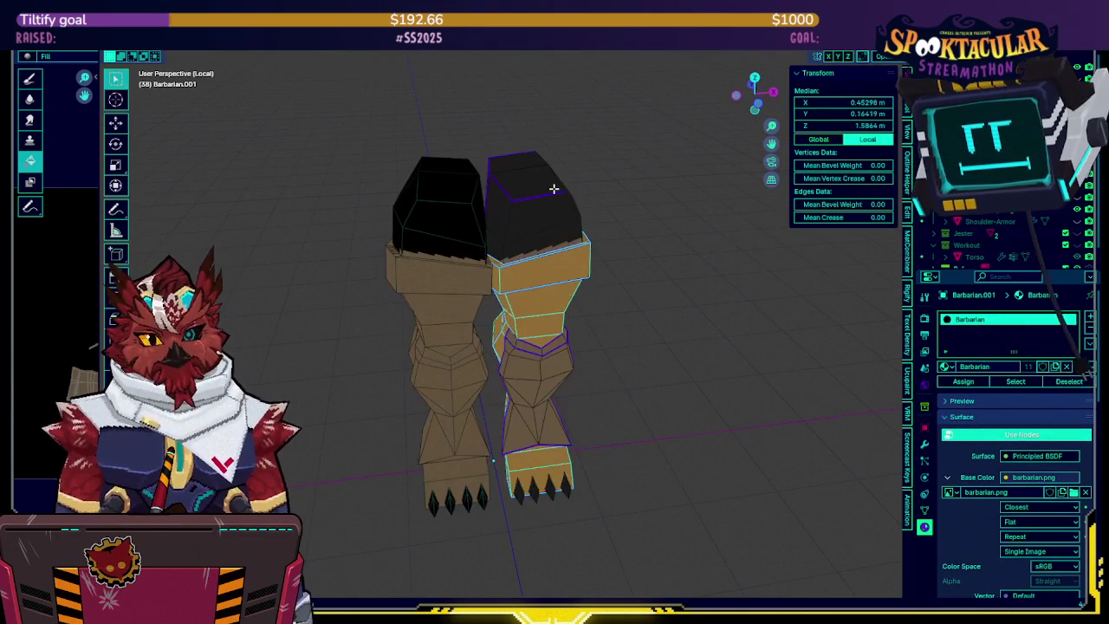
key(l)
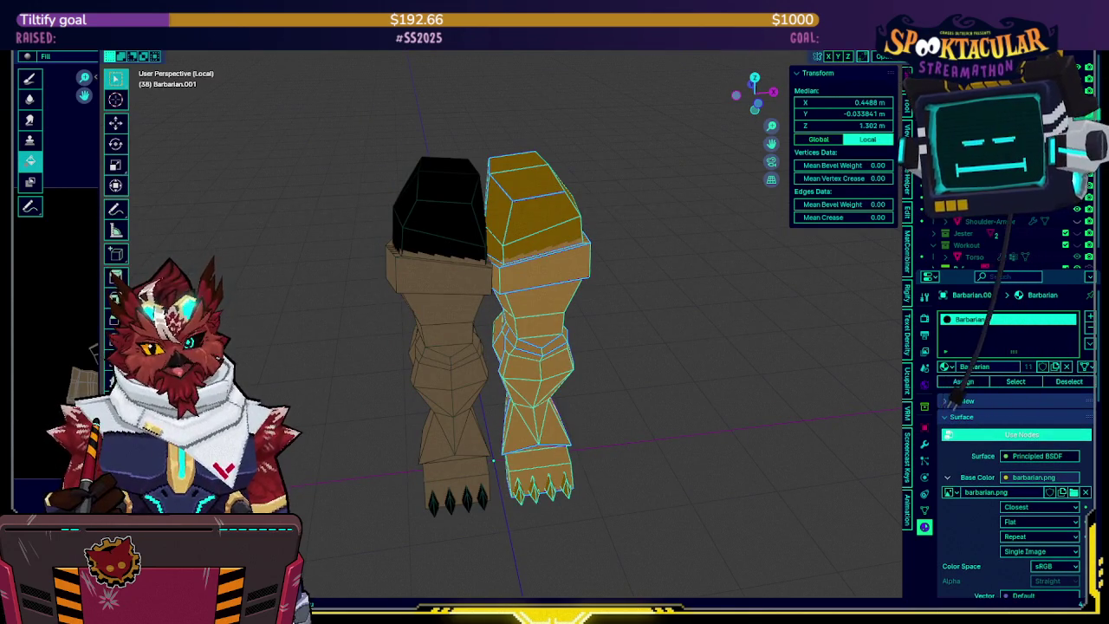
key(ctrl+Page_Down)
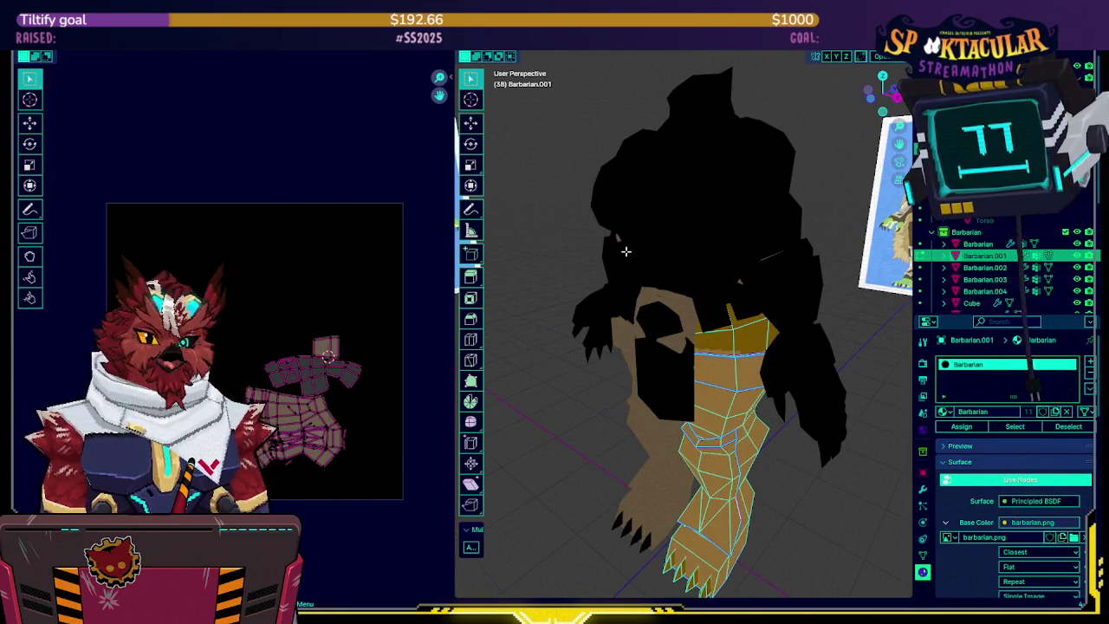
Return to Object Mode and make the shoulder armour visible again
key(Tab)
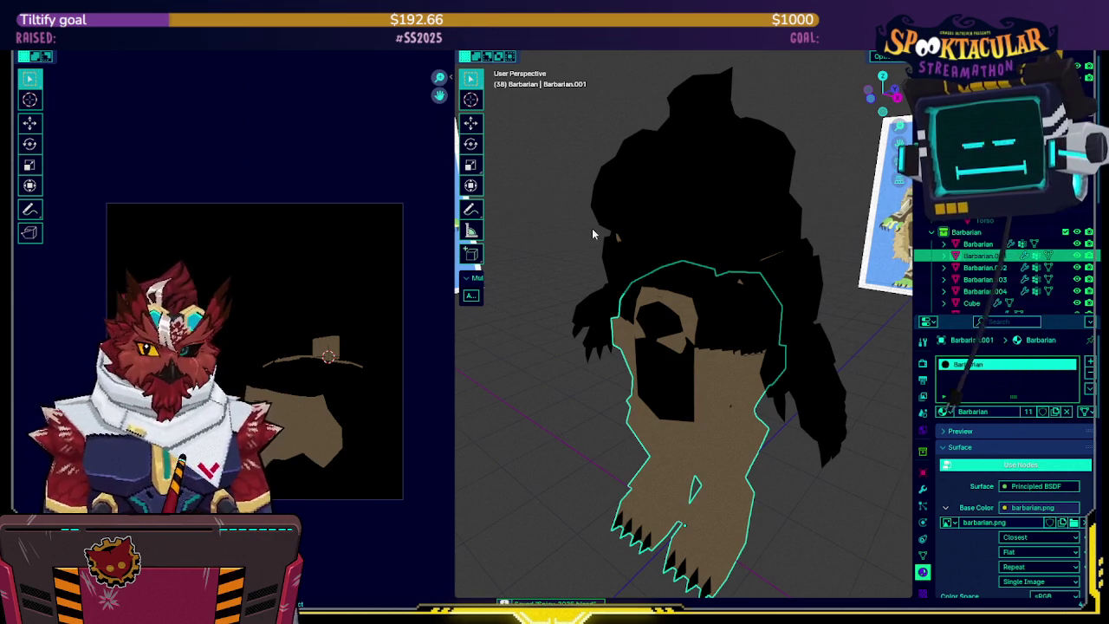
scroll(598, 239, down, 3)
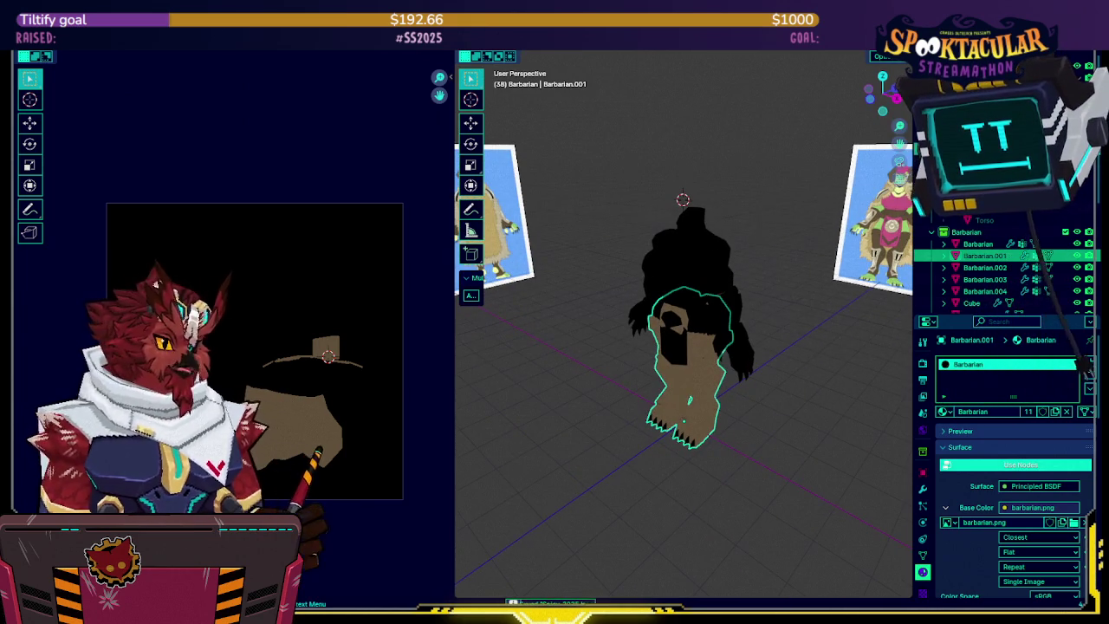
scroll(1037, 232, down, 2)
scroll(1037, 232, down, 2)
drag(1078, 256, 1077, 268)
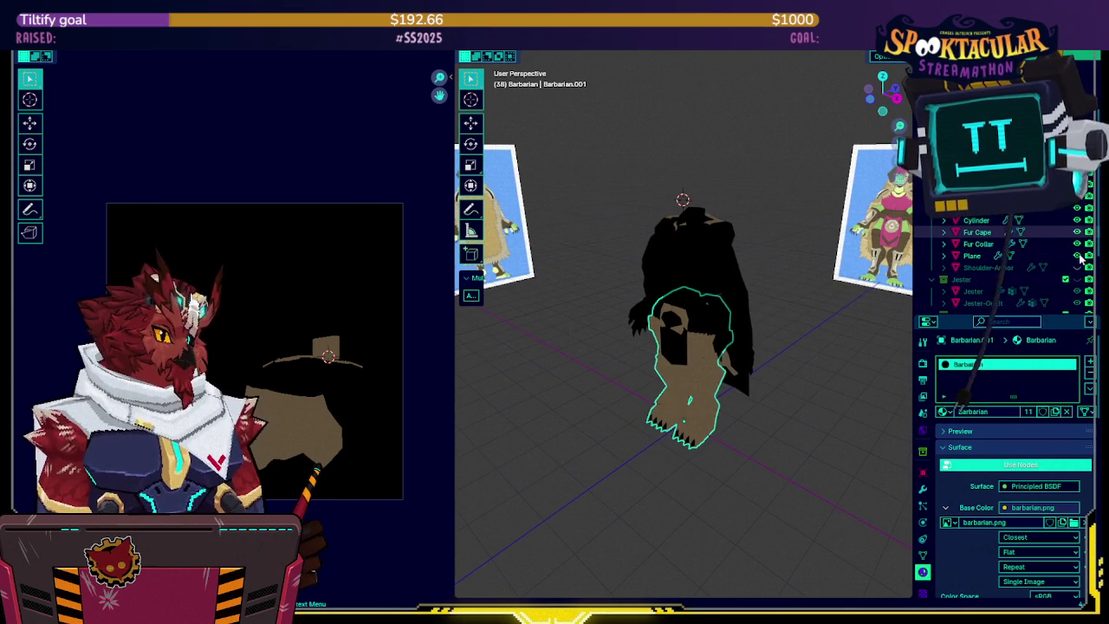
scroll(1079, 268, down, 2)
click(1077, 268)
middle_drag(630, 392, 728, 319)
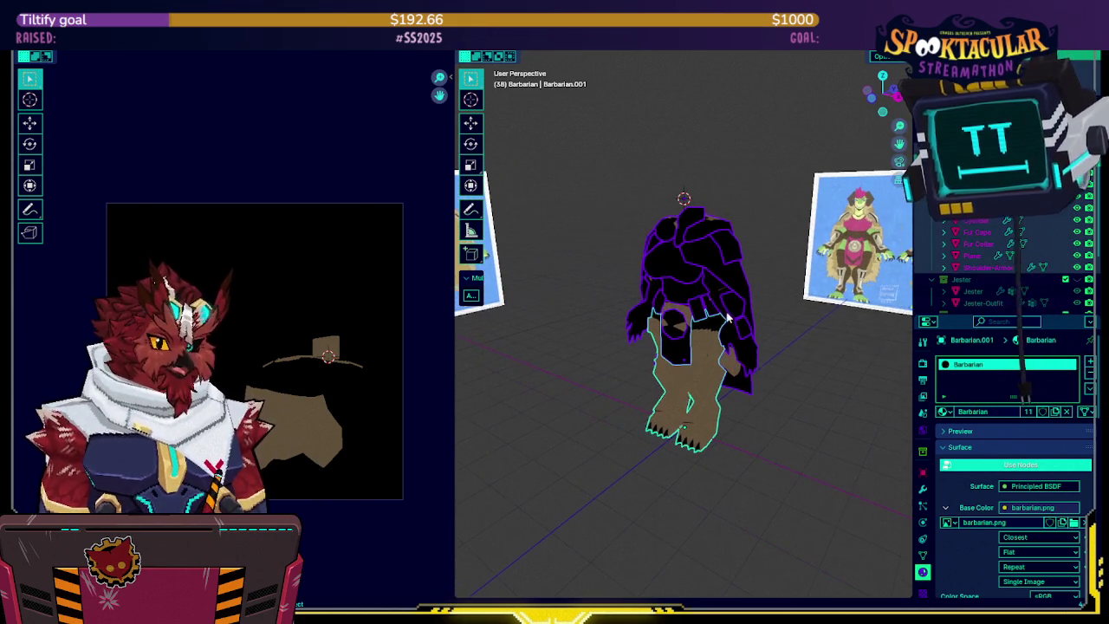
Enter Edit Mode with a wider UV editor and all UV islands selected and framed
key(Tab)
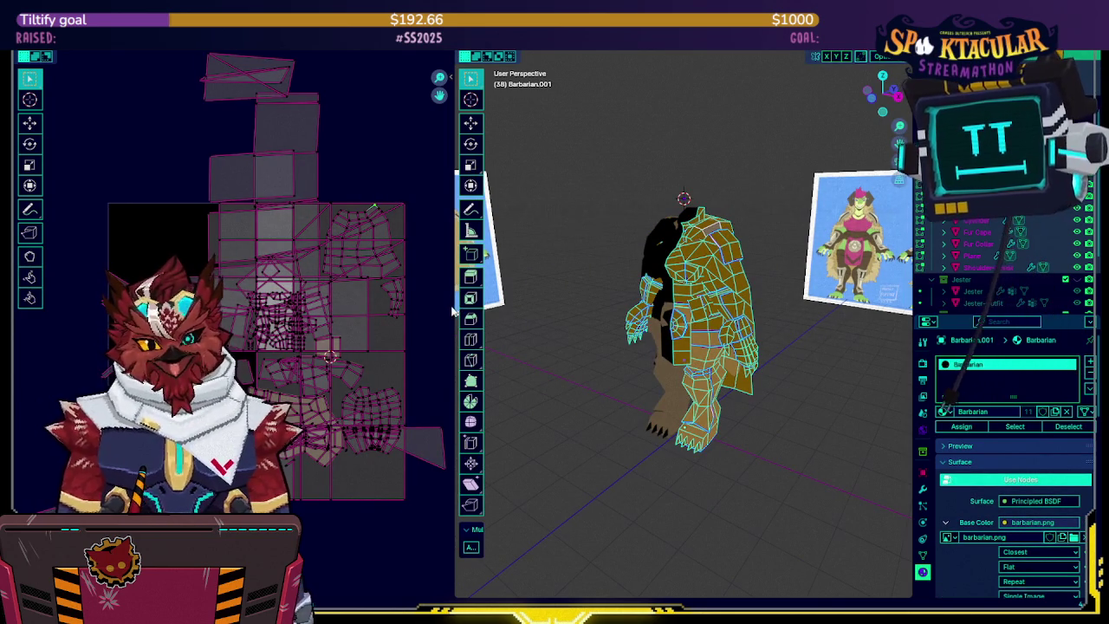
drag(459, 295, 617, 294)
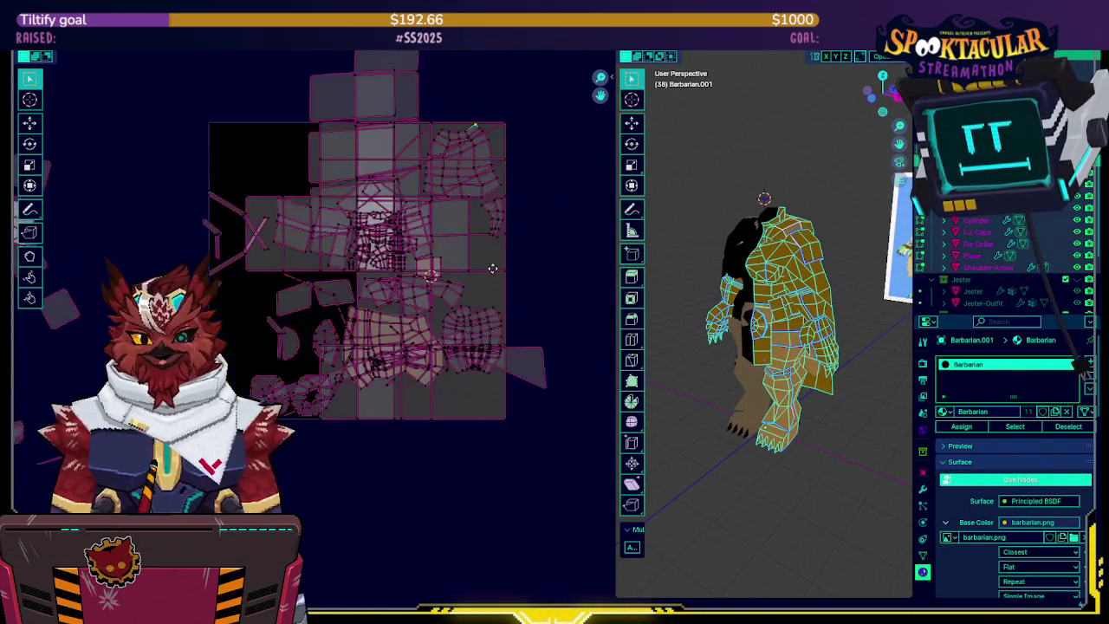
key(Home)
key(a)
scroll(517, 290, up, 1)
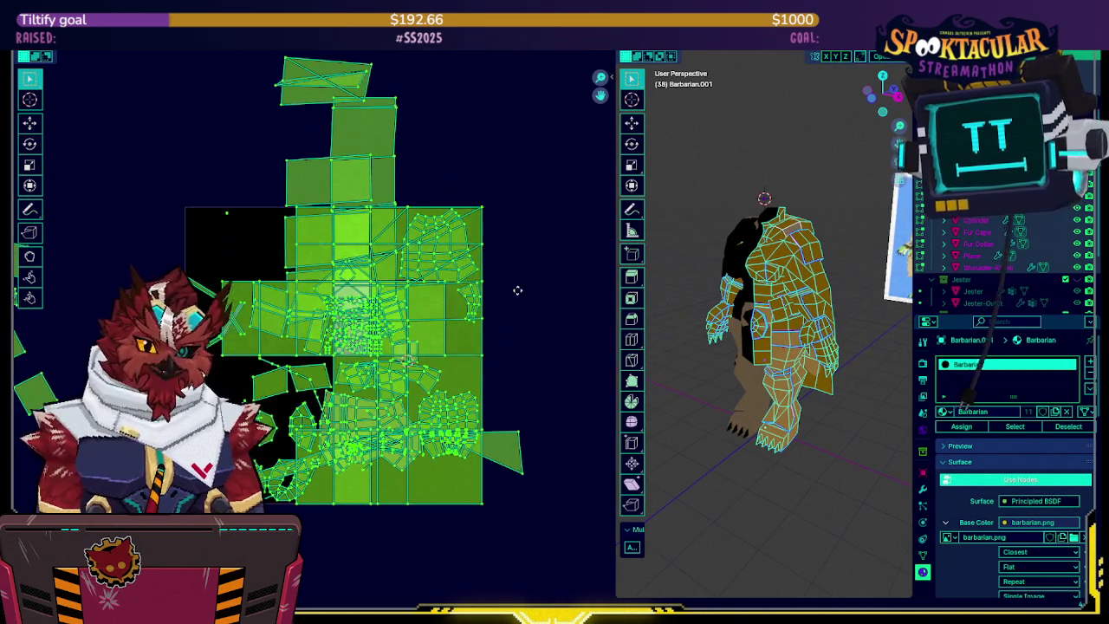
middle_drag(531, 276, 527, 265)
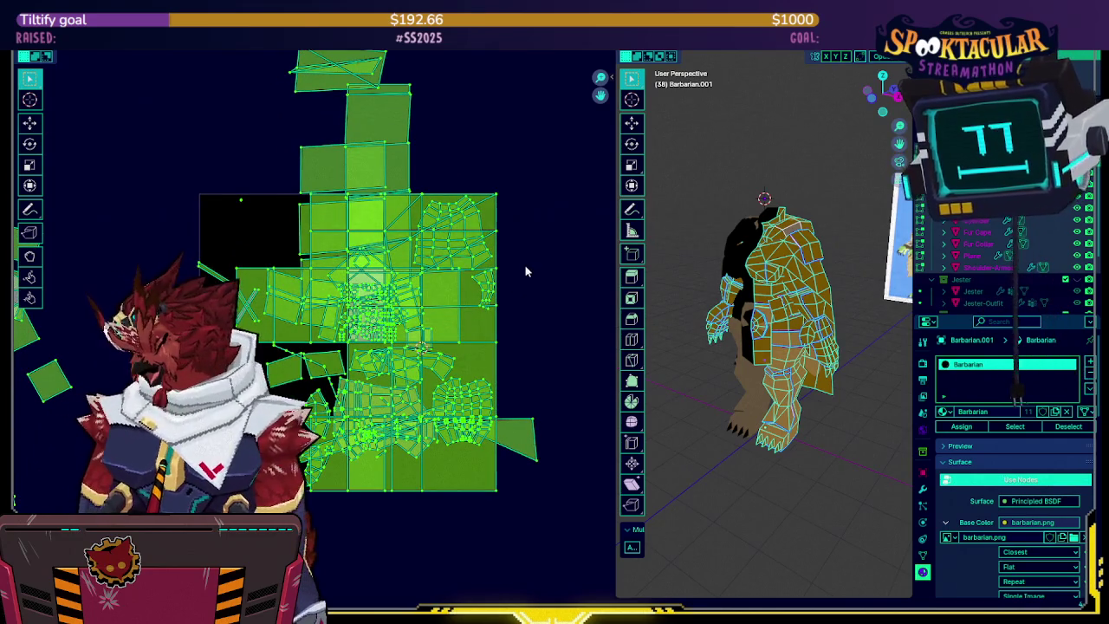
middle_drag(437, 288, 443, 301)
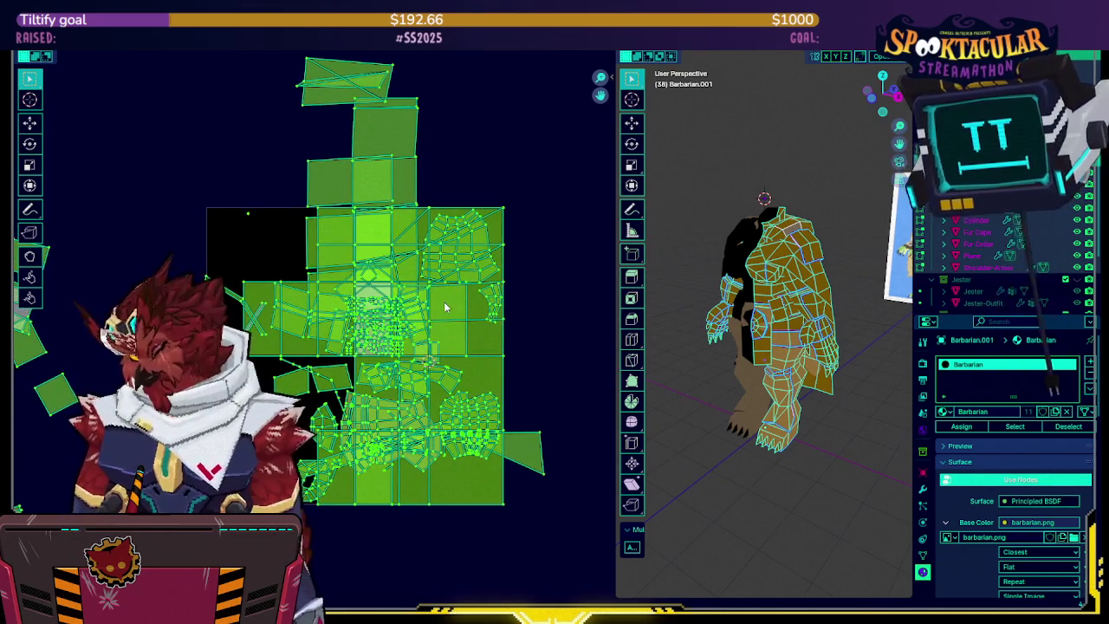
Unwrap the selected mesh's UVs again into fresh islands
key(u)
click(669, 200)
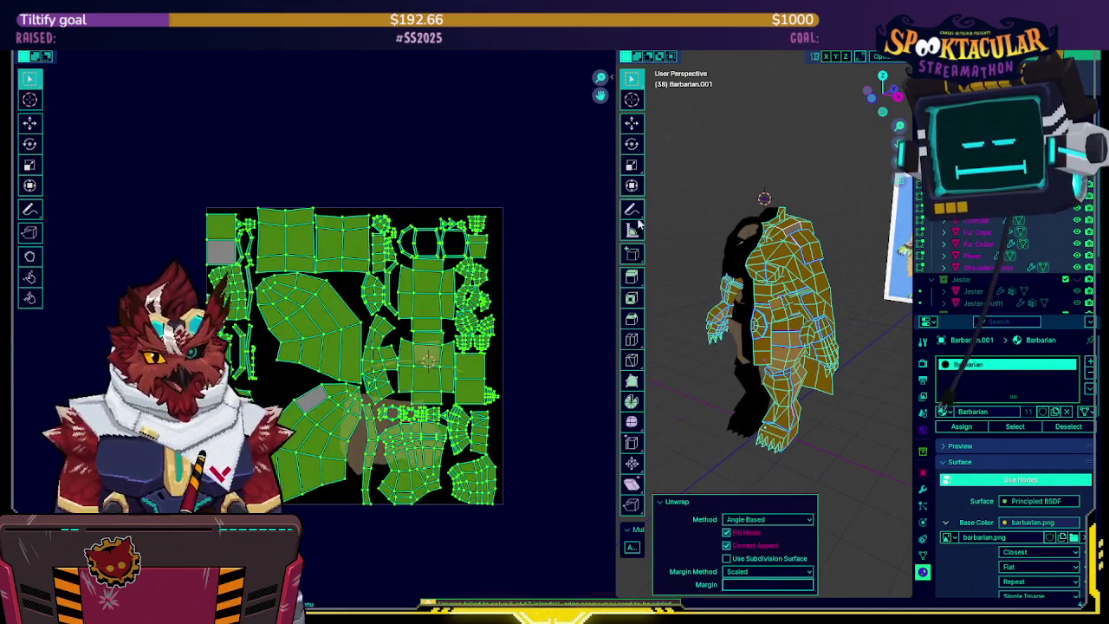
scroll(407, 319, up, 2)
scroll(381, 299, up, 1)
scroll(360, 281, up, 1)
scroll(357, 280, down, 2)
scroll(364, 284, down, 1)
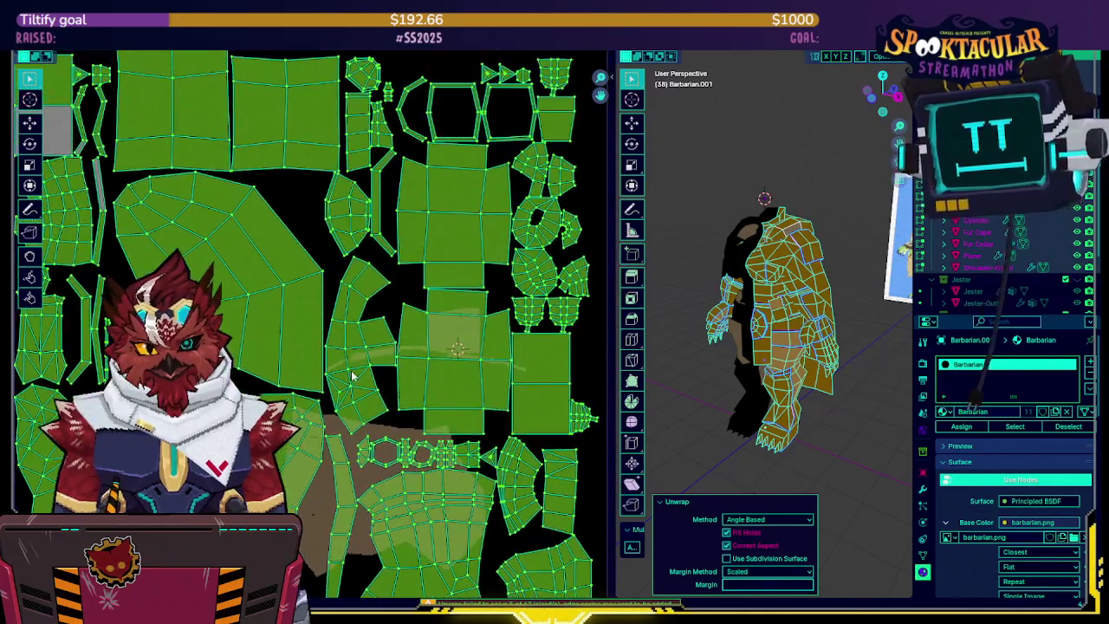
scroll(424, 308, down, 2)
middle_drag(474, 329, 485, 327)
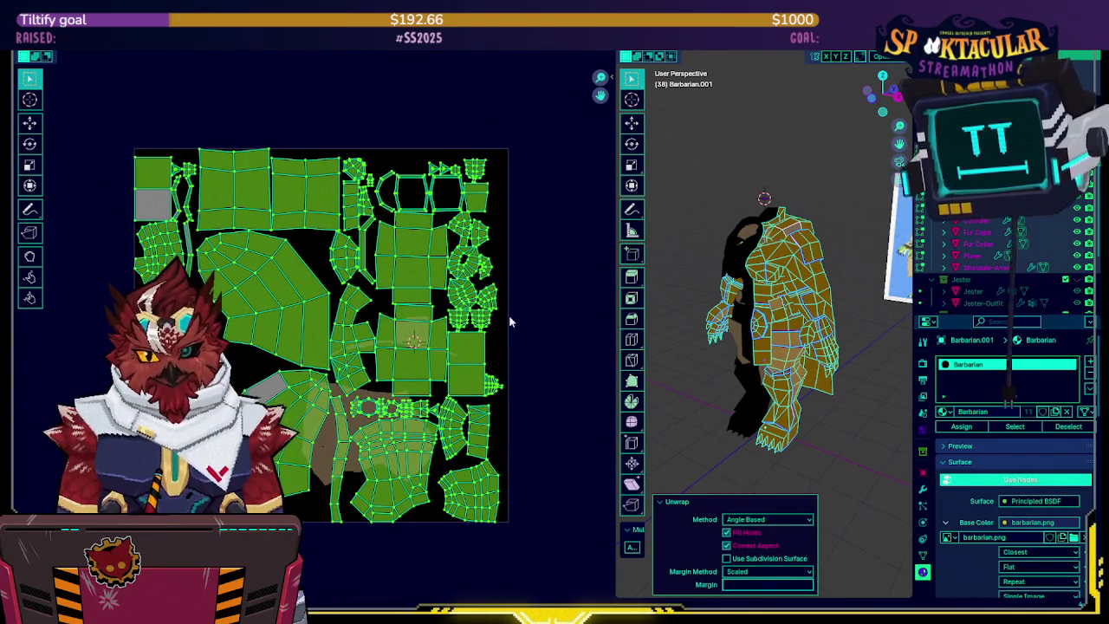
Show the Texel Density Checker panel, enlarge the 3D view and return to Object Mode
key(n)
click(606, 221)
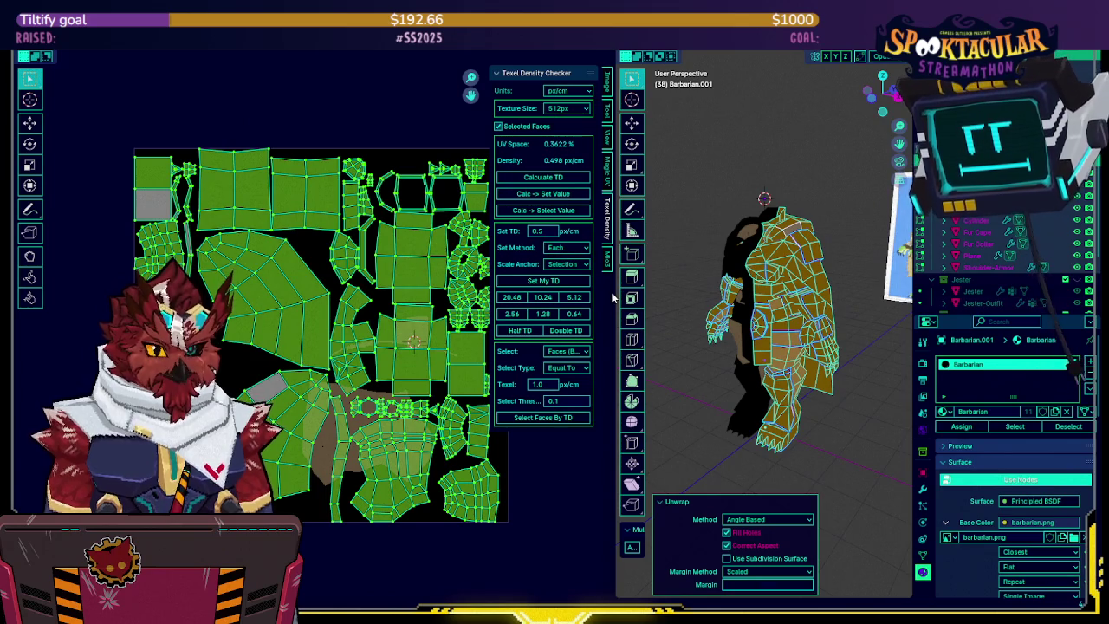
drag(616, 298, 321, 295)
scroll(643, 283, up, 4)
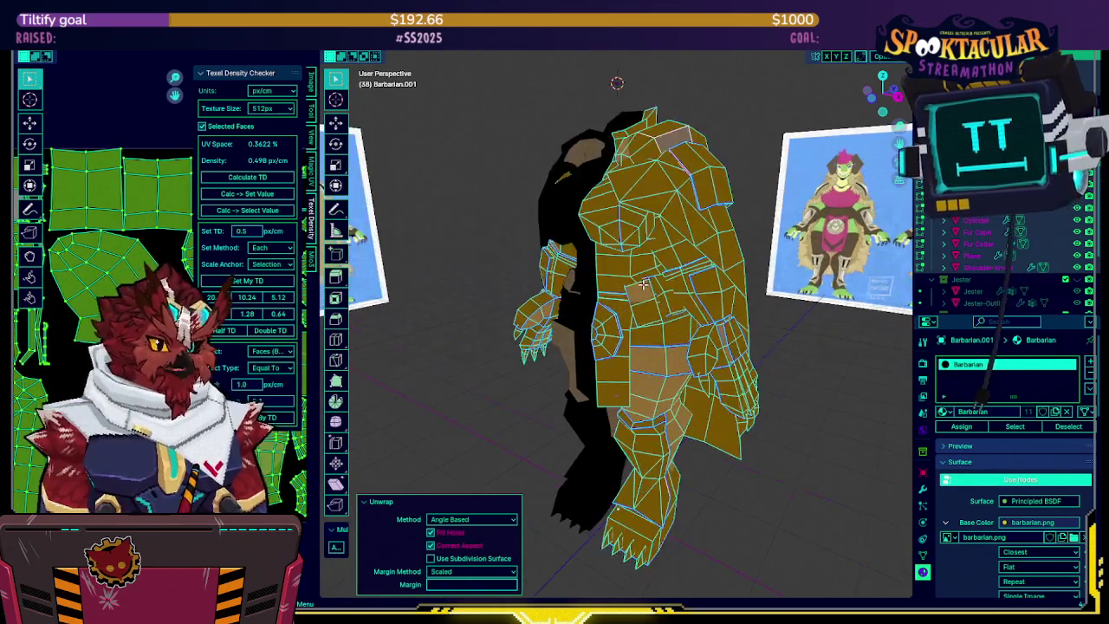
key(Tab)
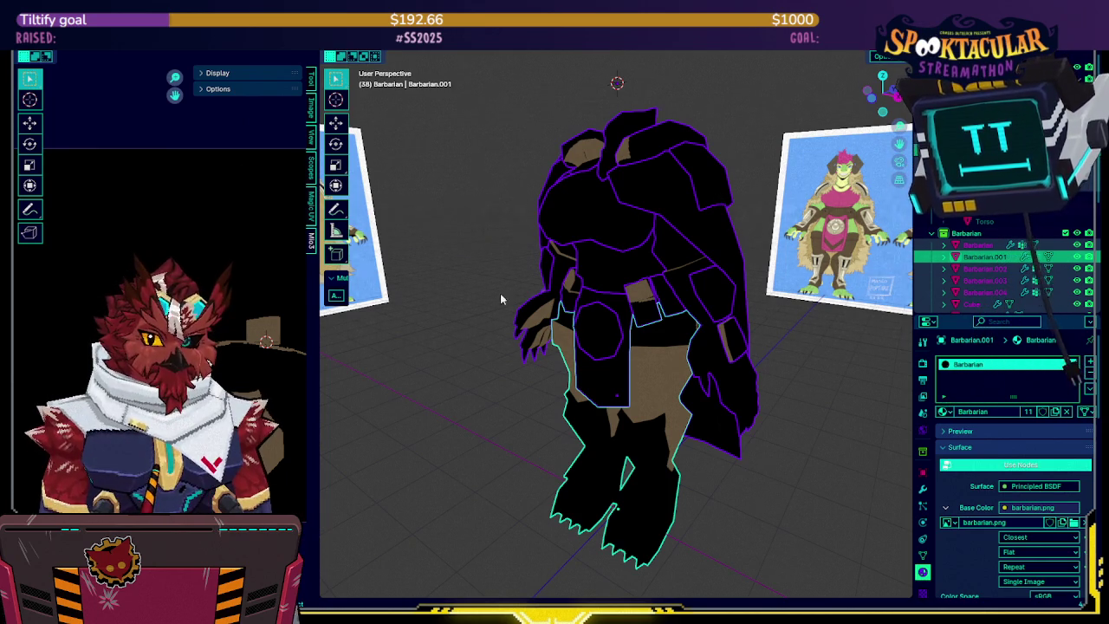
Assign the Spicy material to the mesh
middle_drag(500, 299, 509, 290)
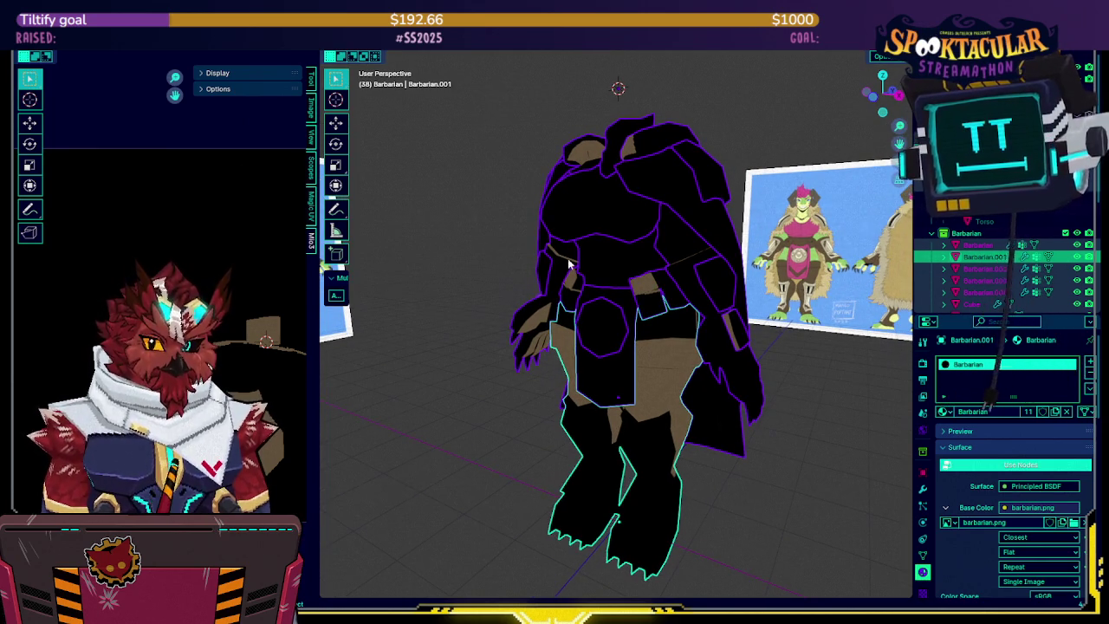
click(944, 411)
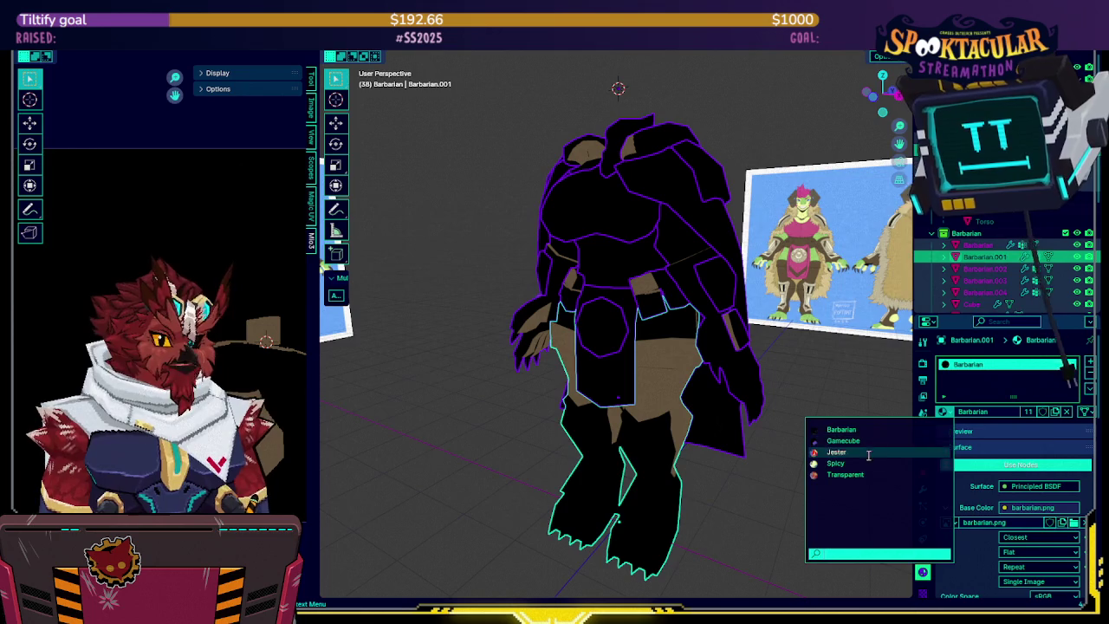
click(836, 462)
mouse_move(859, 465)
middle_down()
mouse_move(680, 443)
mouse_move(682, 411)
mouse_move(659, 453)
middle_up()
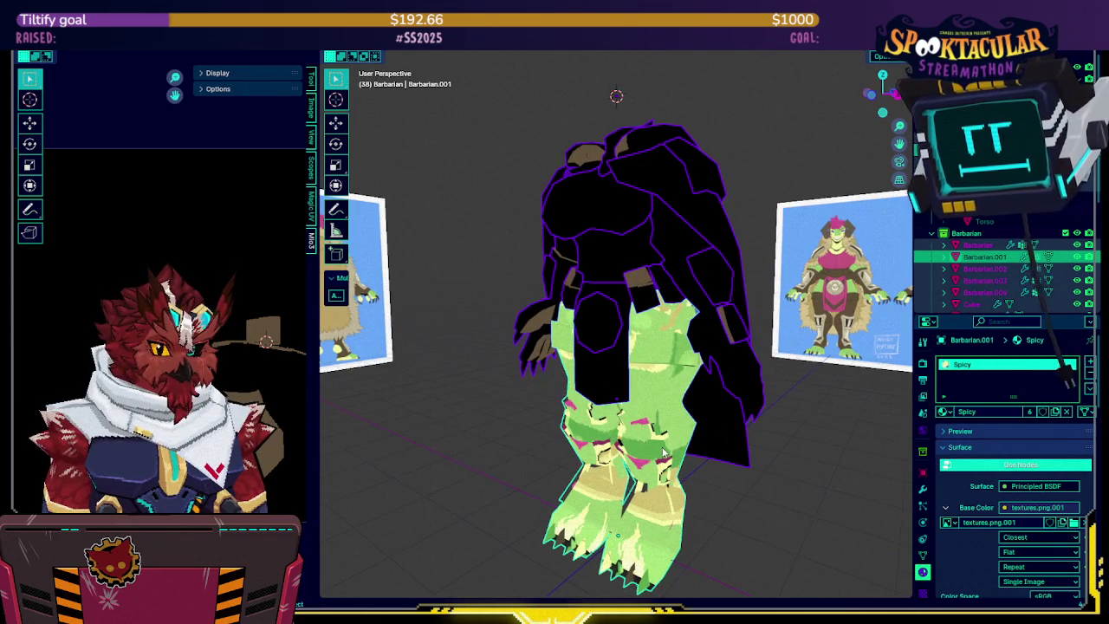
Calculate texel density on Barbarian.001 alone in Edit Mode, reading 0.456 px/cm
key(Tab)
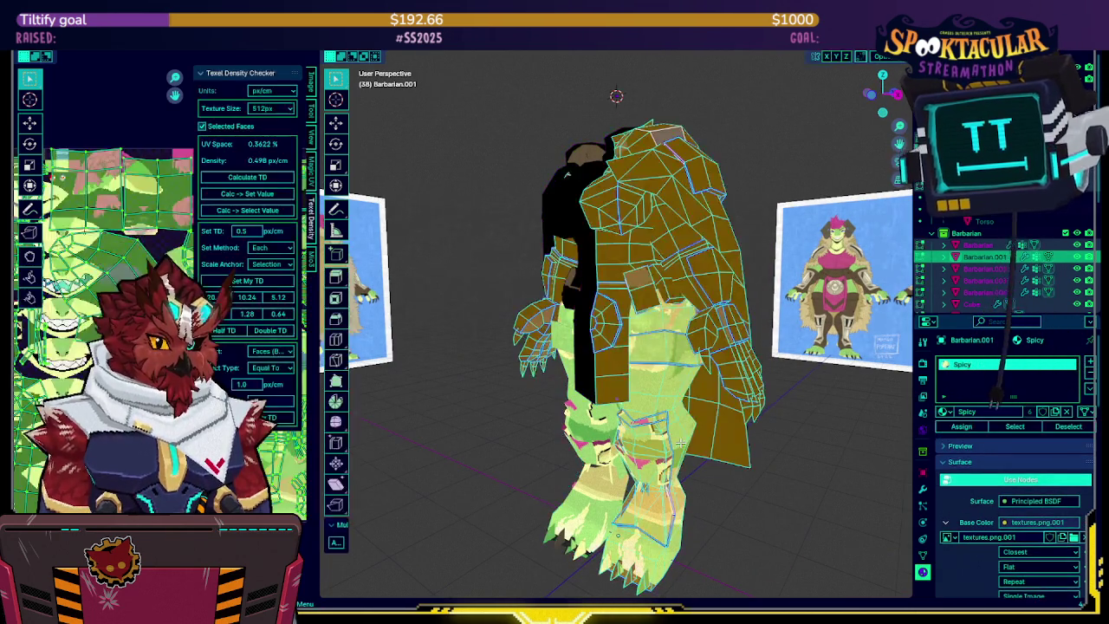
key(Tab)
click(682, 444)
key(Tab)
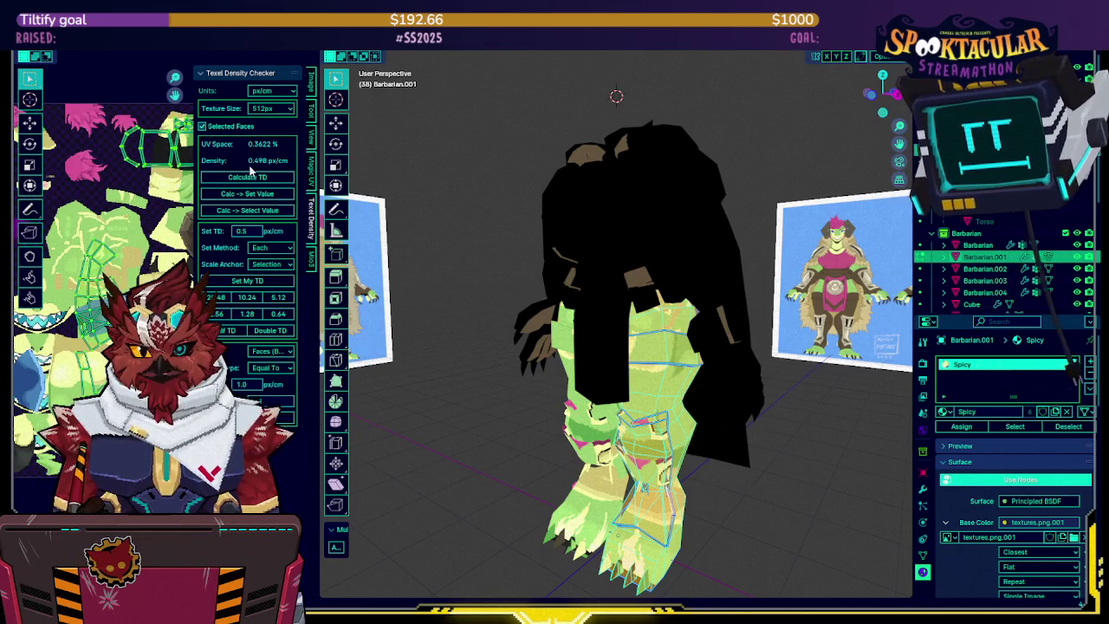
click(250, 192)
text(5)
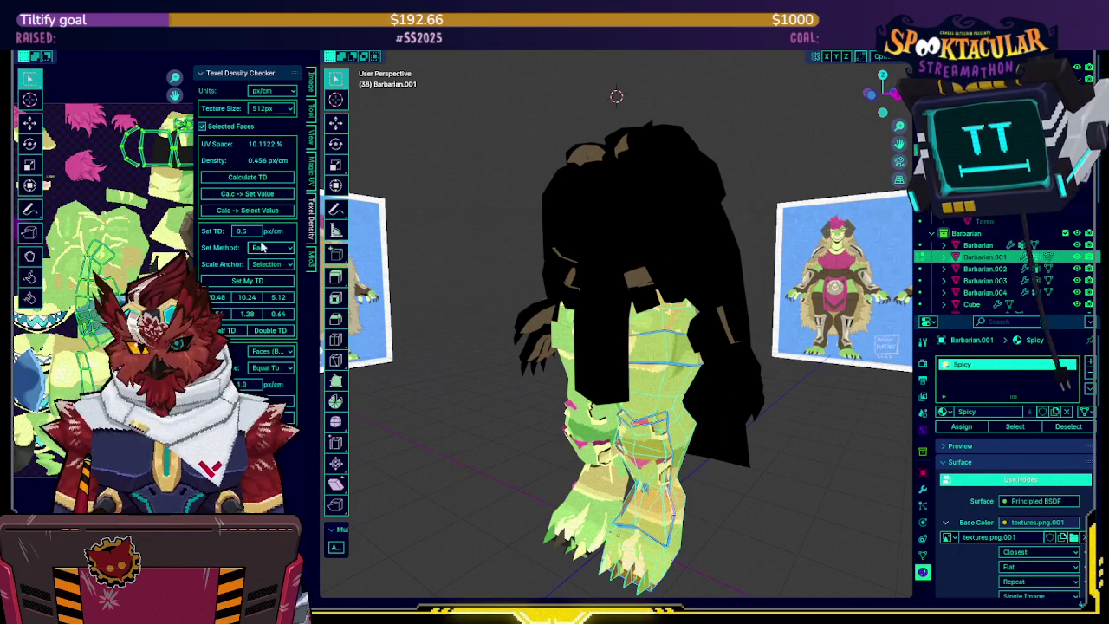
text(n)
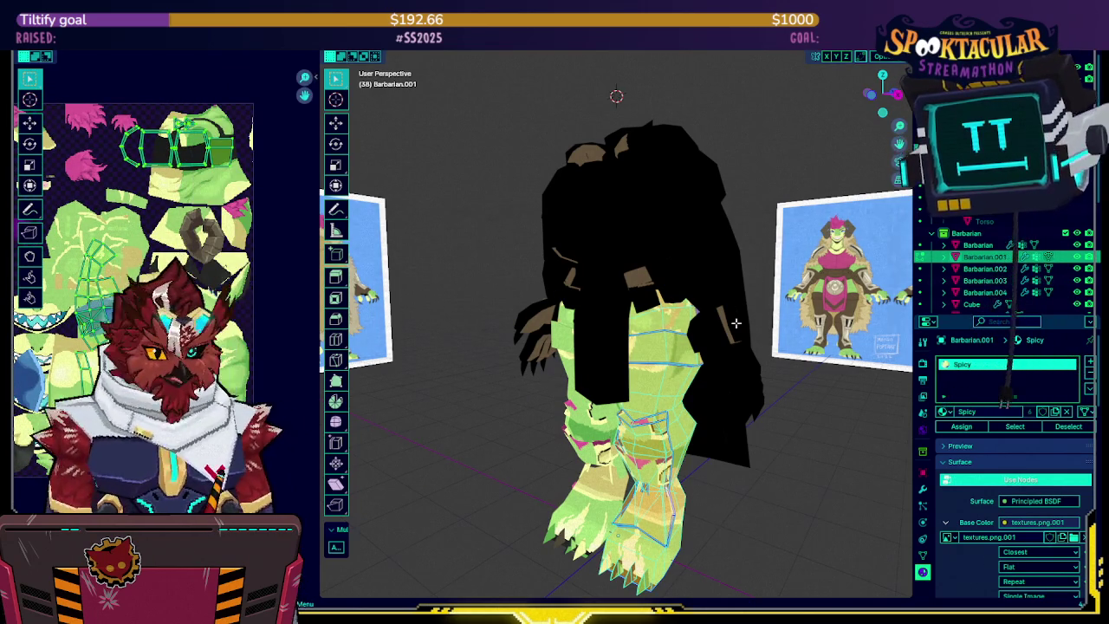
Reassign the Barbarian material and return the mesh to Object Mode
click(945, 411)
click(904, 429)
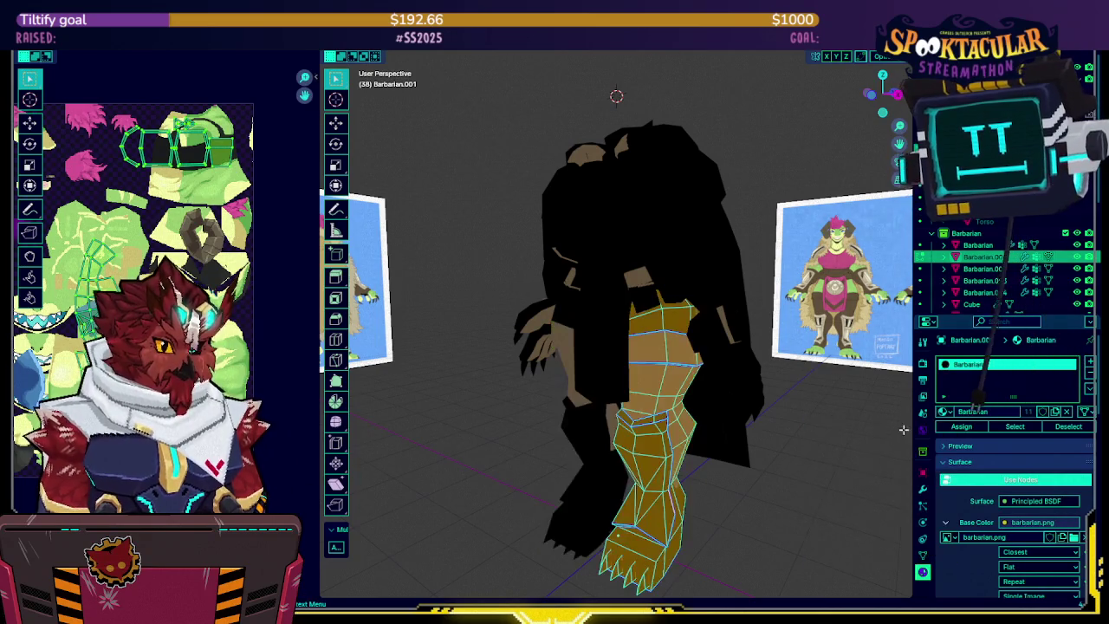
scroll(904, 429, down, 5)
key(Tab)
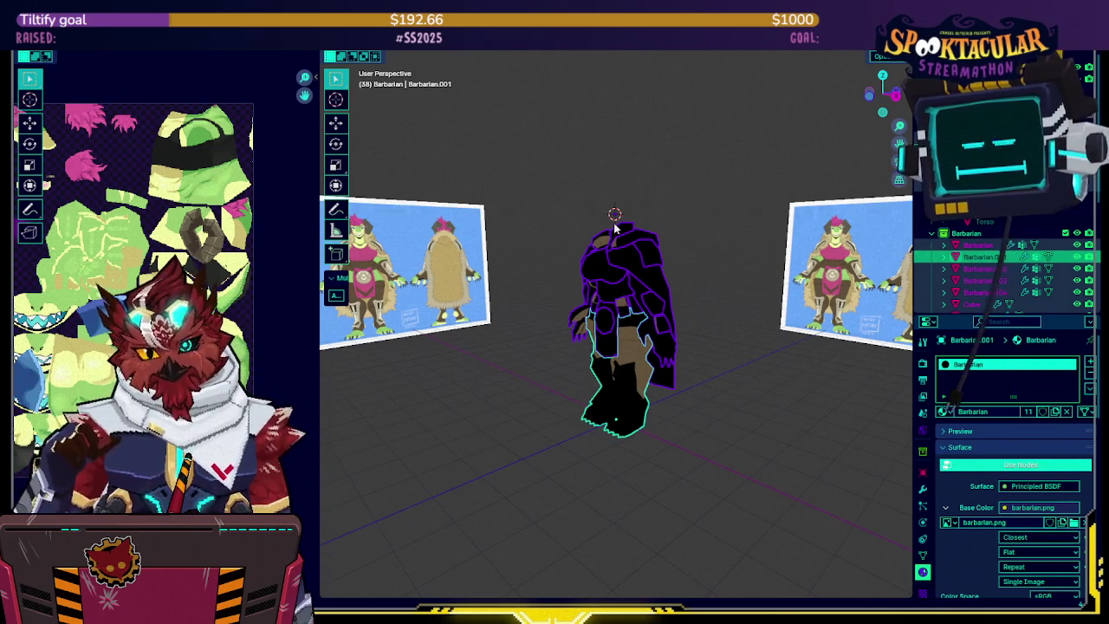
Switch to a front orthographic view of the character
key(KP_1)
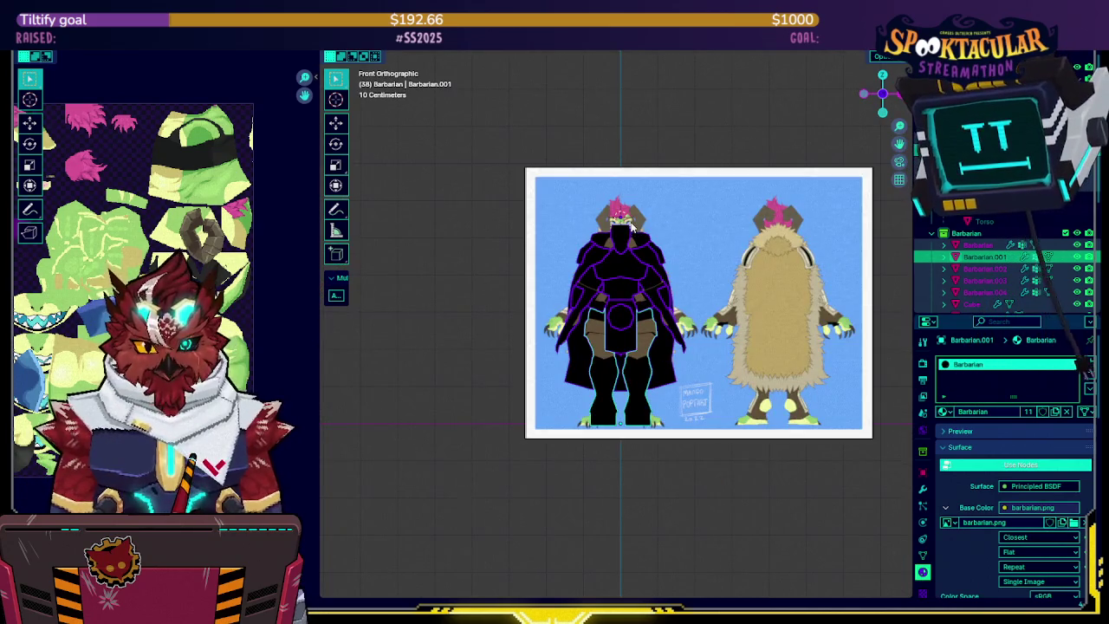
scroll(631, 227, up, 5)
scroll(606, 260, down, 3)
scroll(572, 303, up, 3)
scroll(563, 316, down, 2)
scroll(494, 400, up, 1)
scroll(501, 397, up, 2)
scroll(443, 414, up, 3)
scroll(663, 309, up, 2)
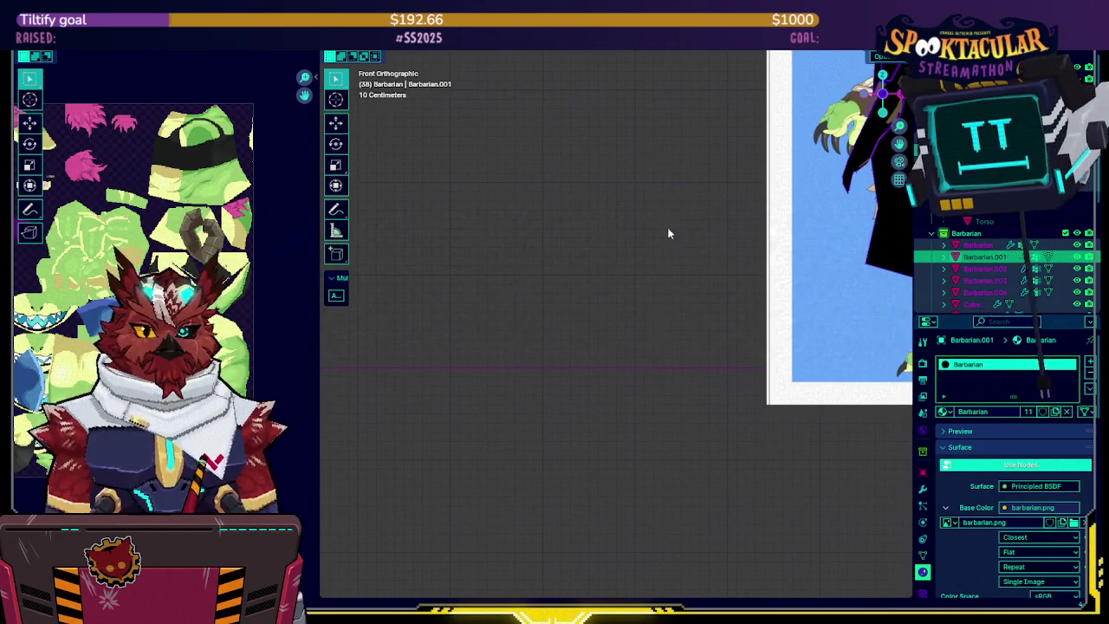
key(Home)
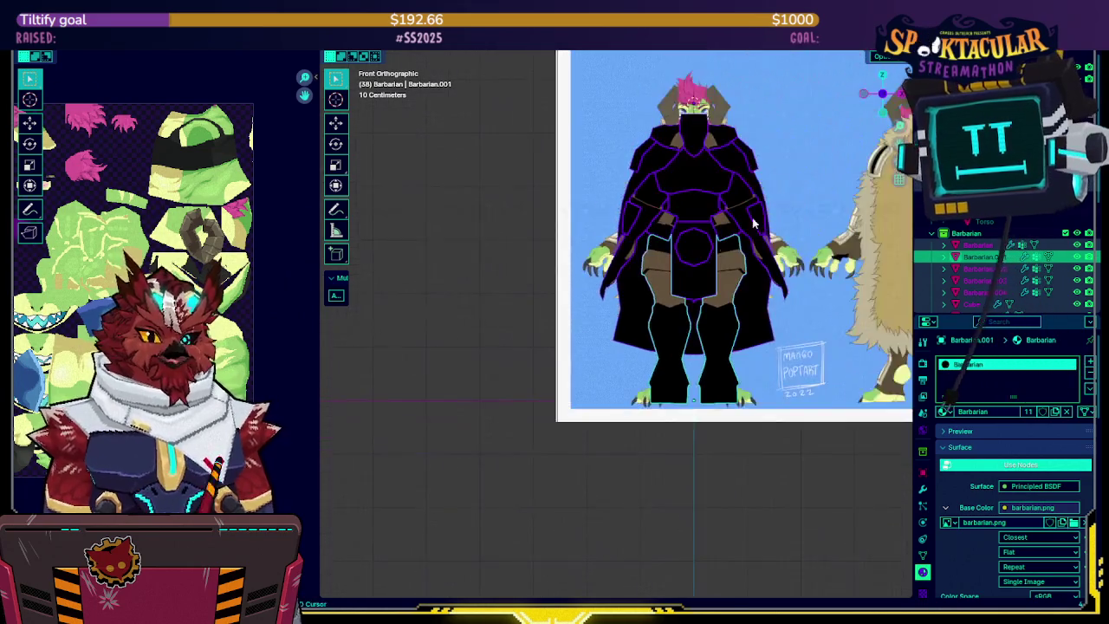
scroll(707, 274, up, 1)
scroll(705, 271, down, 3)
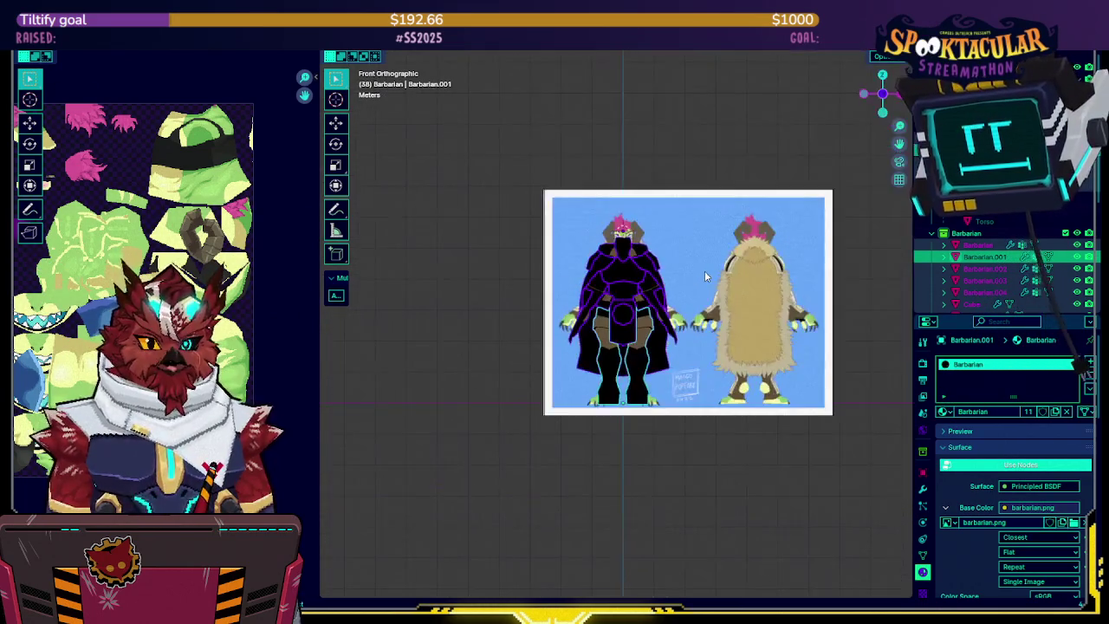
scroll(704, 275, down, 2)
scroll(697, 294, down, 2)
scroll(645, 315, up, 1)
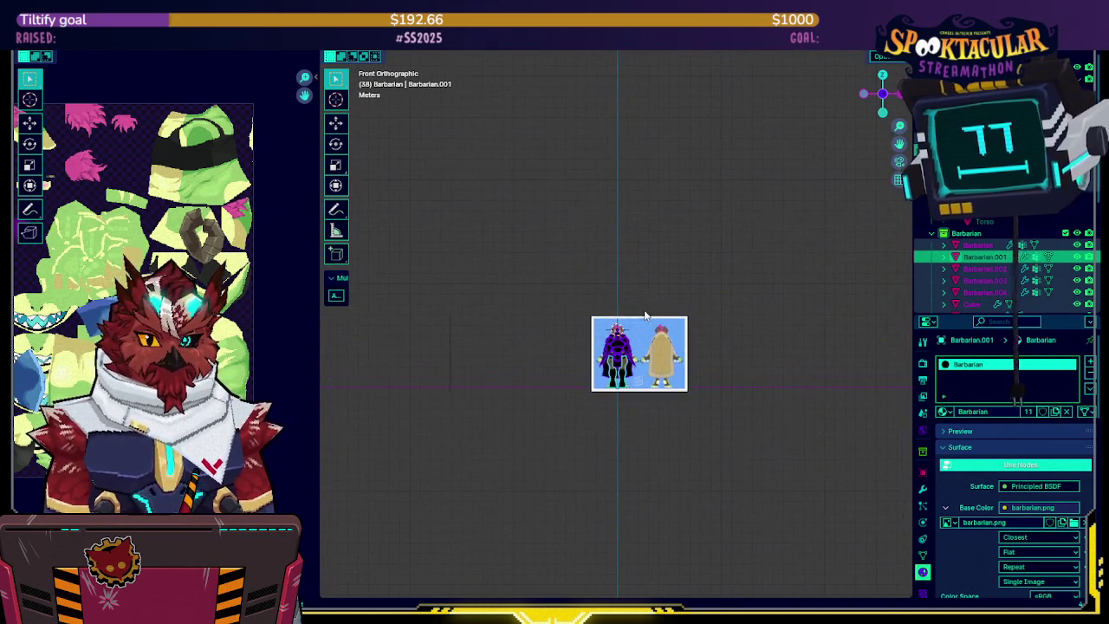
scroll(646, 317, up, 5)
scroll(641, 355, up, 4)
scroll(648, 247, down, 4)
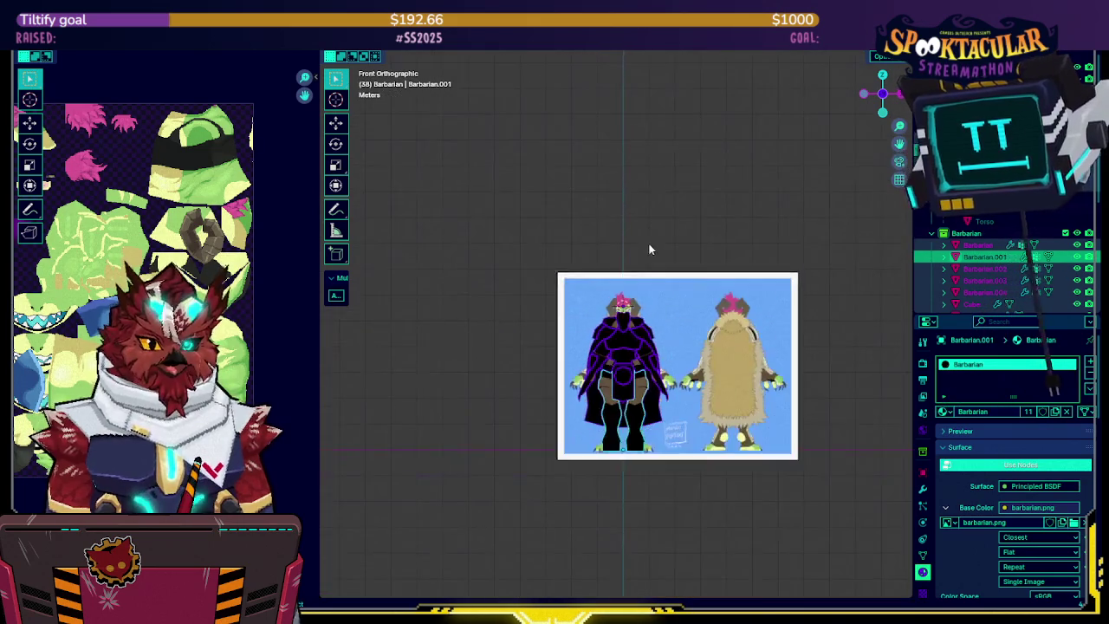
scroll(648, 242, down, 4)
scroll(647, 250, down, 2)
scroll(571, 277, down, 1)
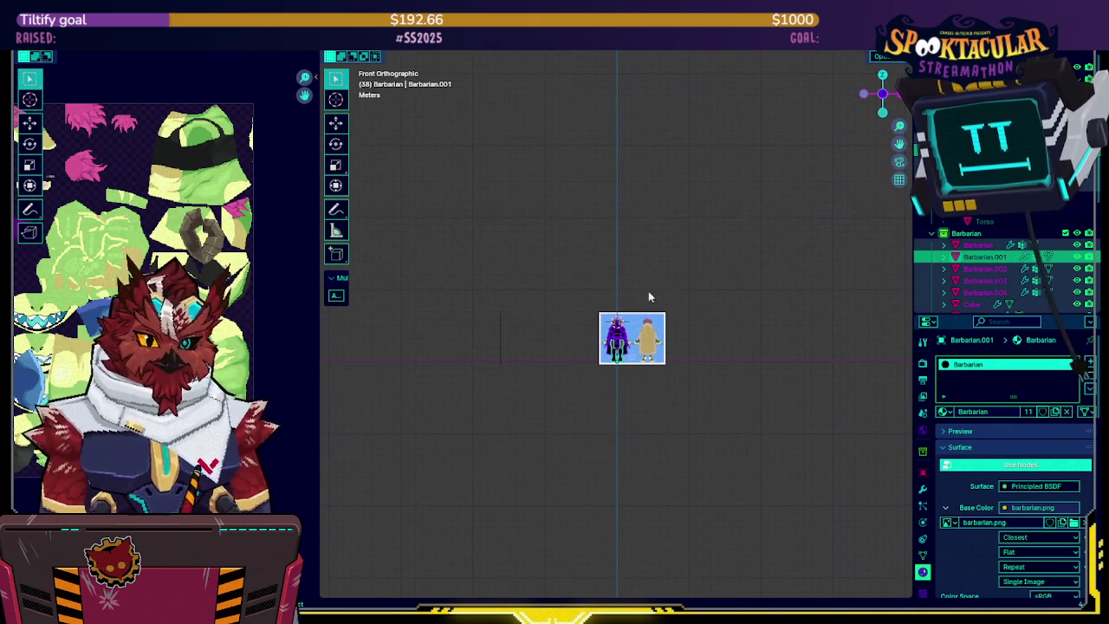
scroll(568, 334, up, 8)
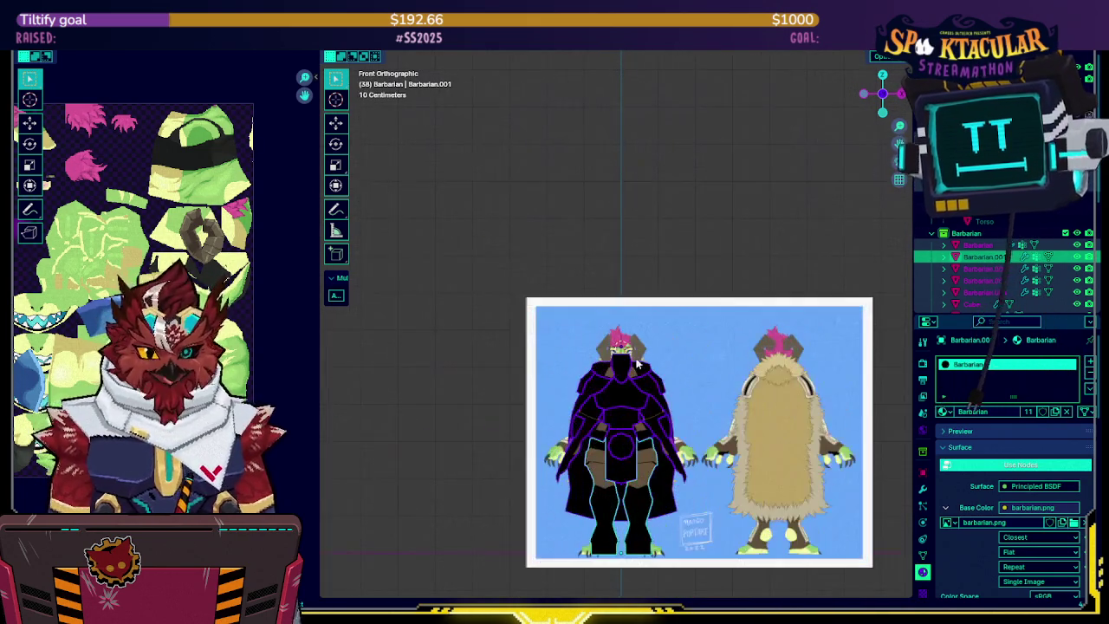
scroll(641, 325, up, 1)
scroll(661, 321, up, 1)
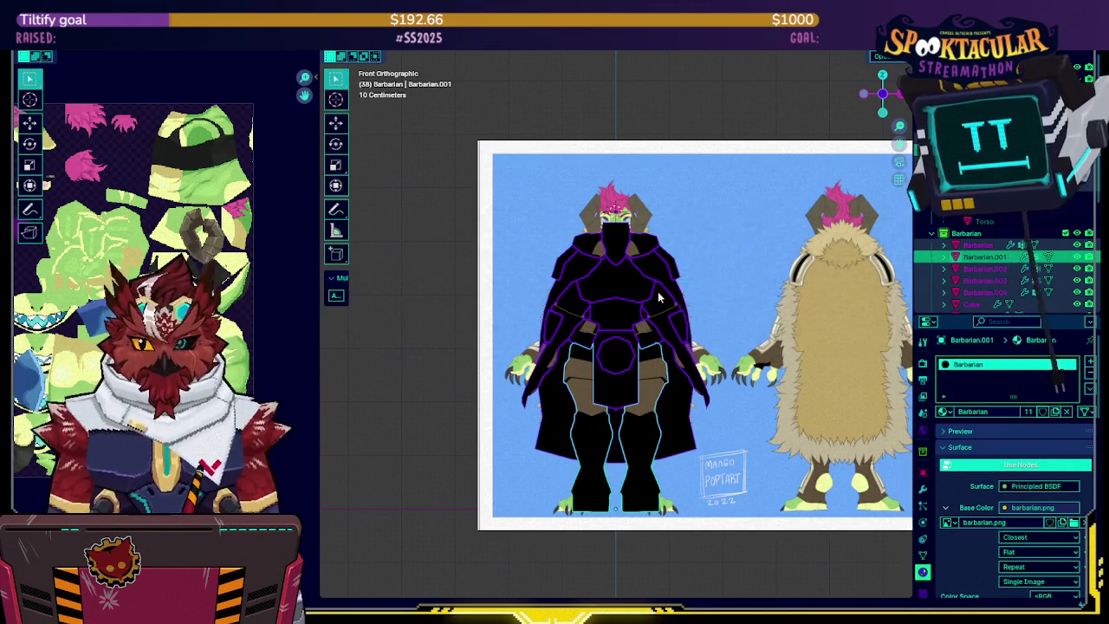
mouse_move(684, 263)
middle_down()
mouse_move(616, 290)
mouse_move(670, 340)
middle_up()
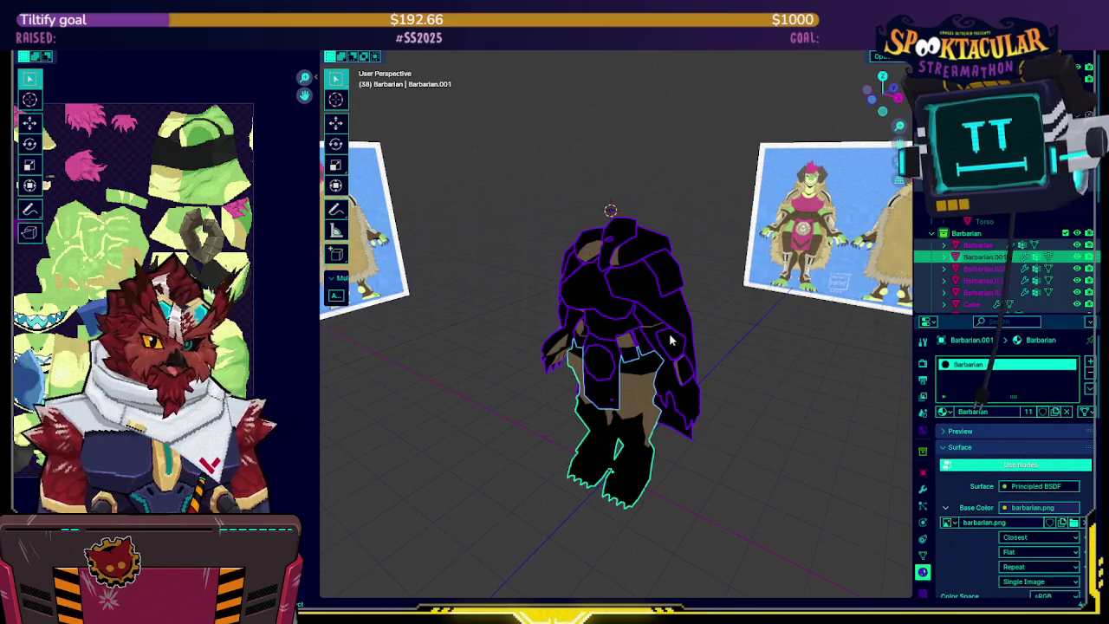
Select the entire Barbarian.001 mesh in Edit Mode and unwrap its UVs
key(Tab)
key(a)
key(u)
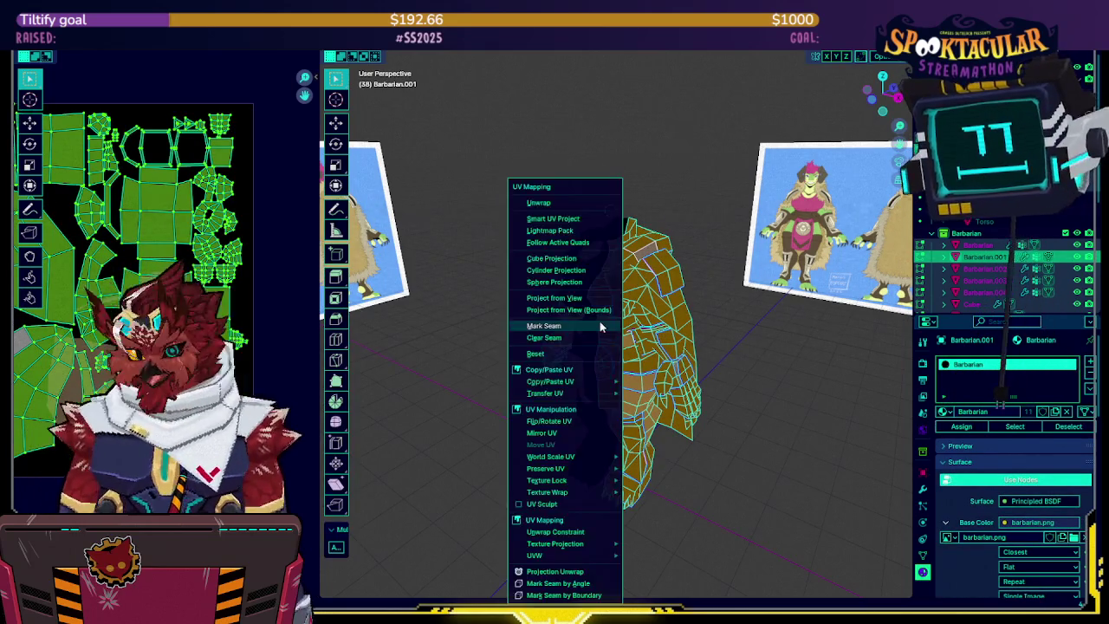
click(568, 204)
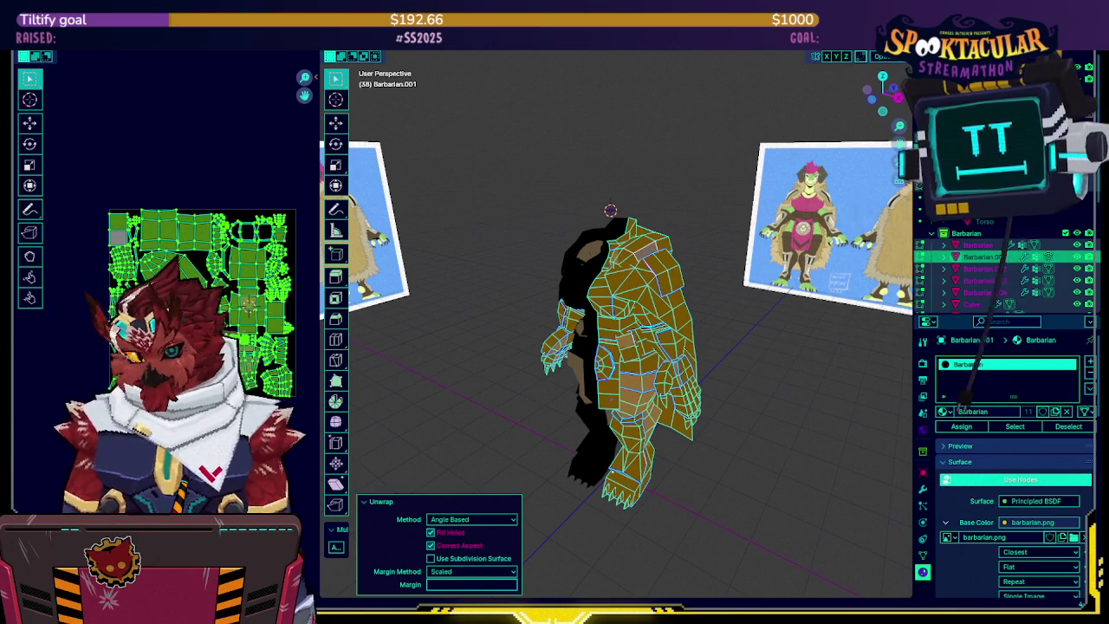
Unwrap the body UVs twice more and toggle the Texel Density Checker panel
key(u)
click(555, 204)
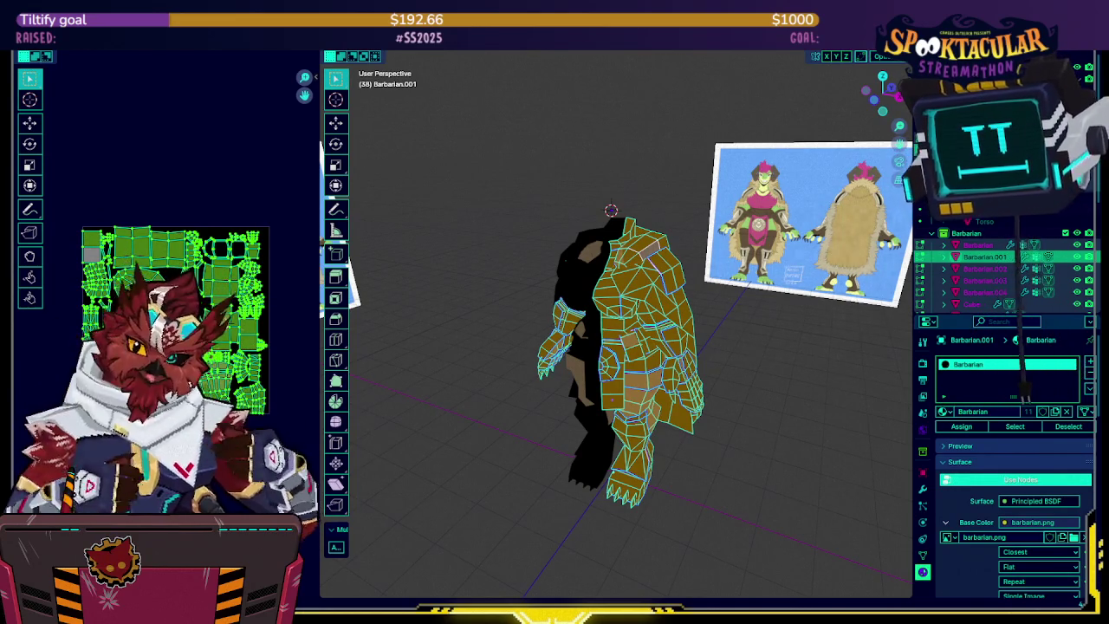
mouse_move(522, 260)
middle_down()
mouse_move(659, 251)
mouse_move(649, 247)
middle_up()
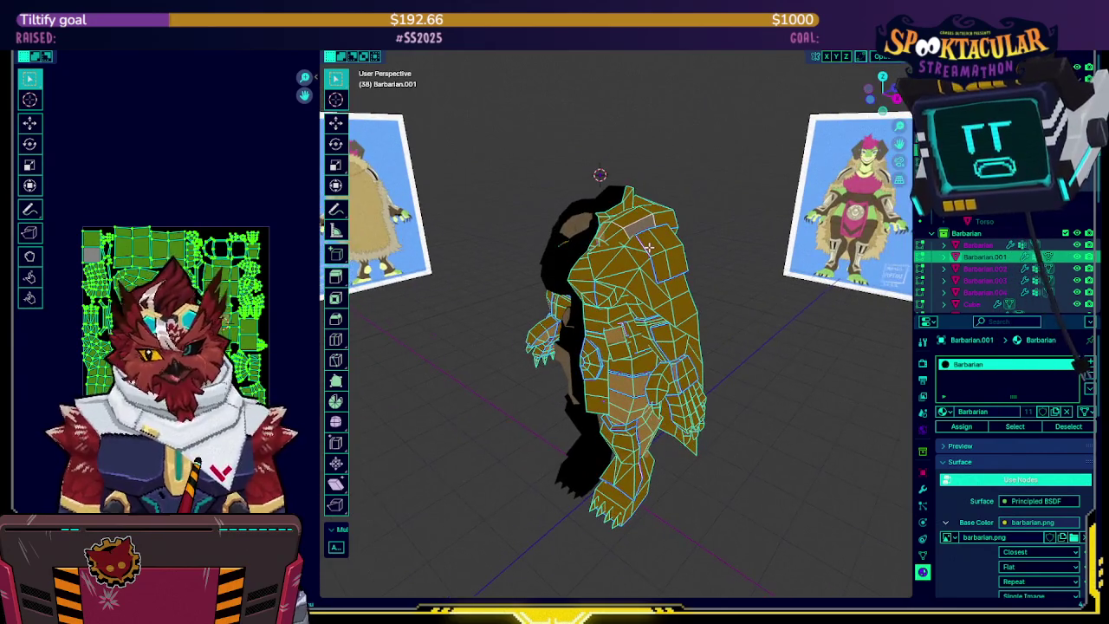
key(u)
click(616, 206)
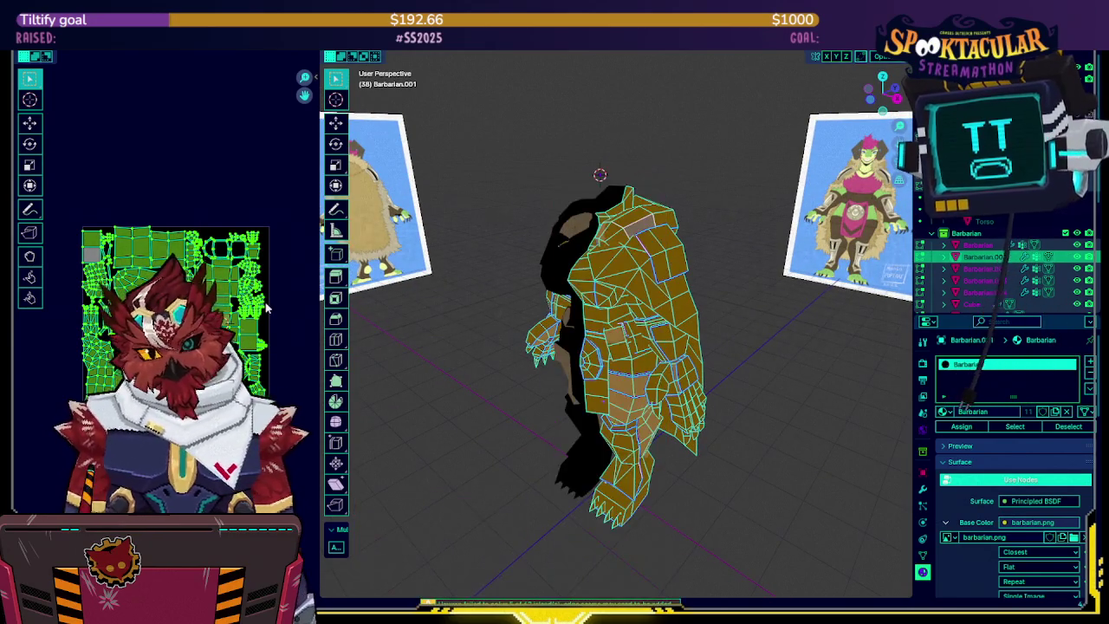
key(n)
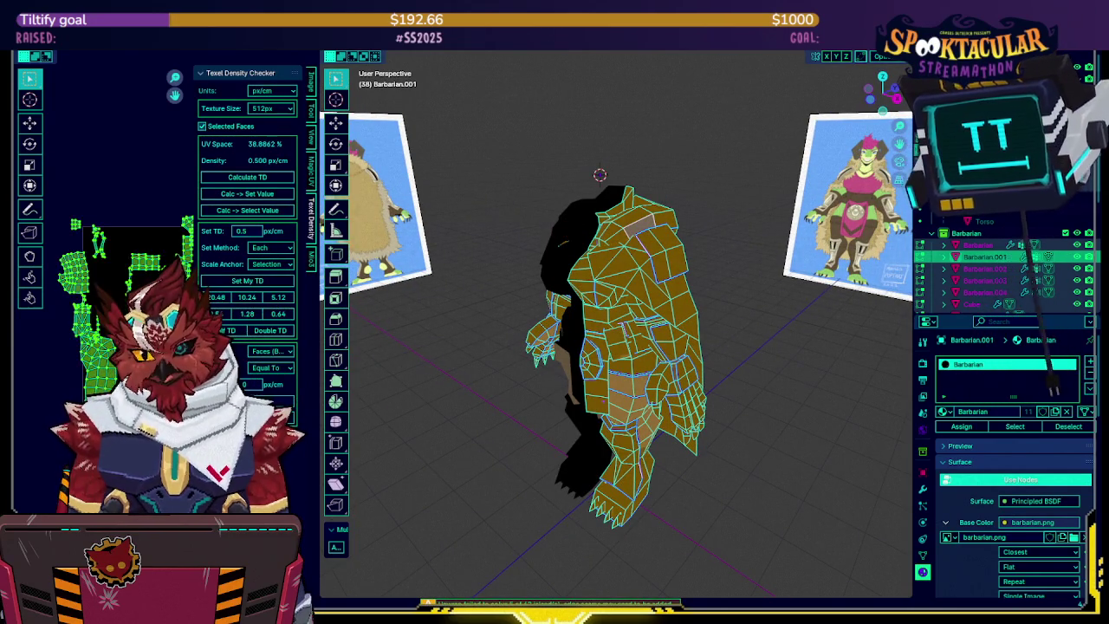
key(n)
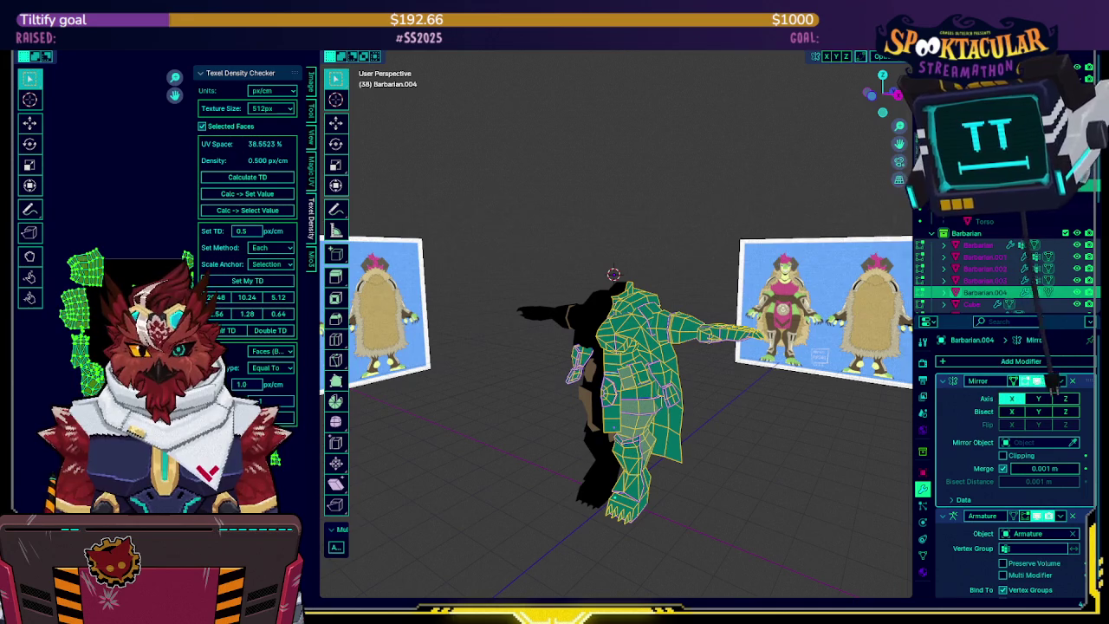
Check the Mio3 UV sidebar, then move all of Barbarian.004's UV islands into place
key(n)
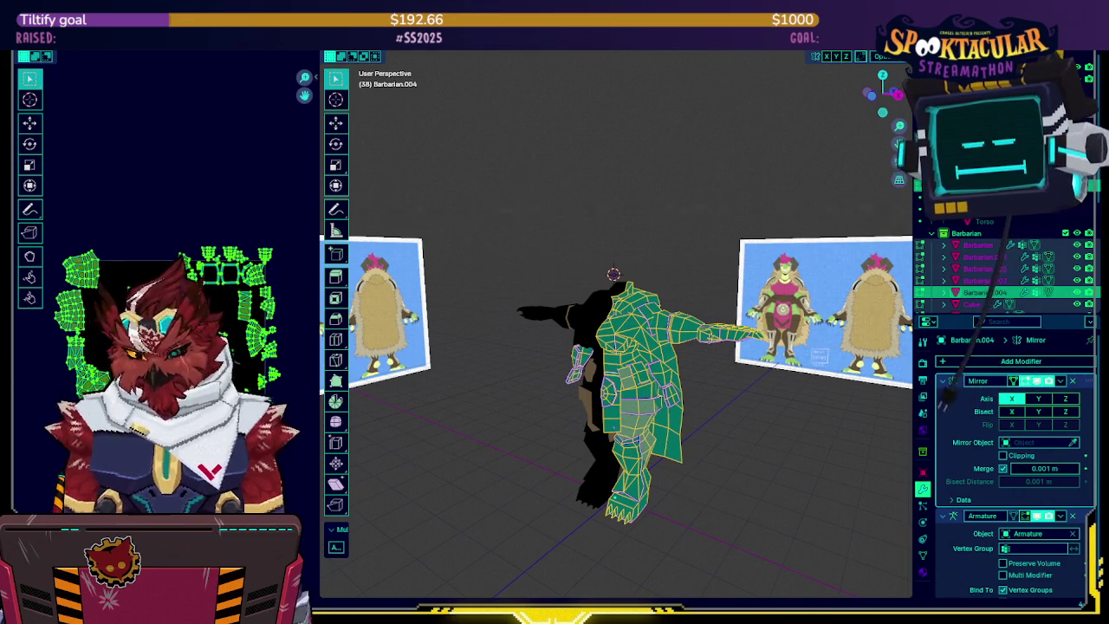
key(n)
click(311, 266)
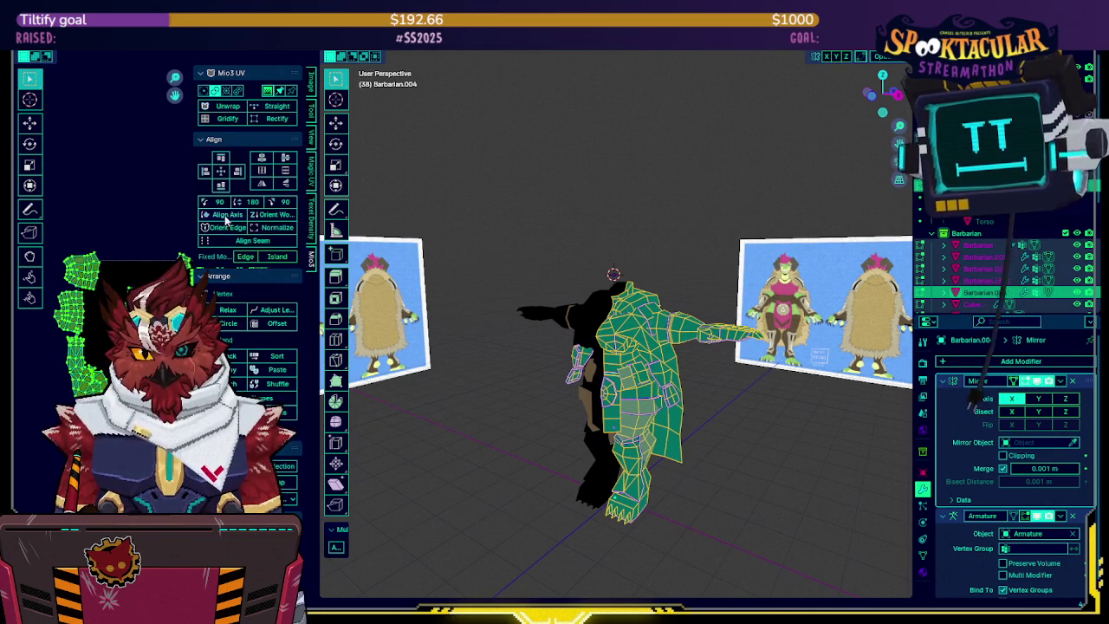
key(n)
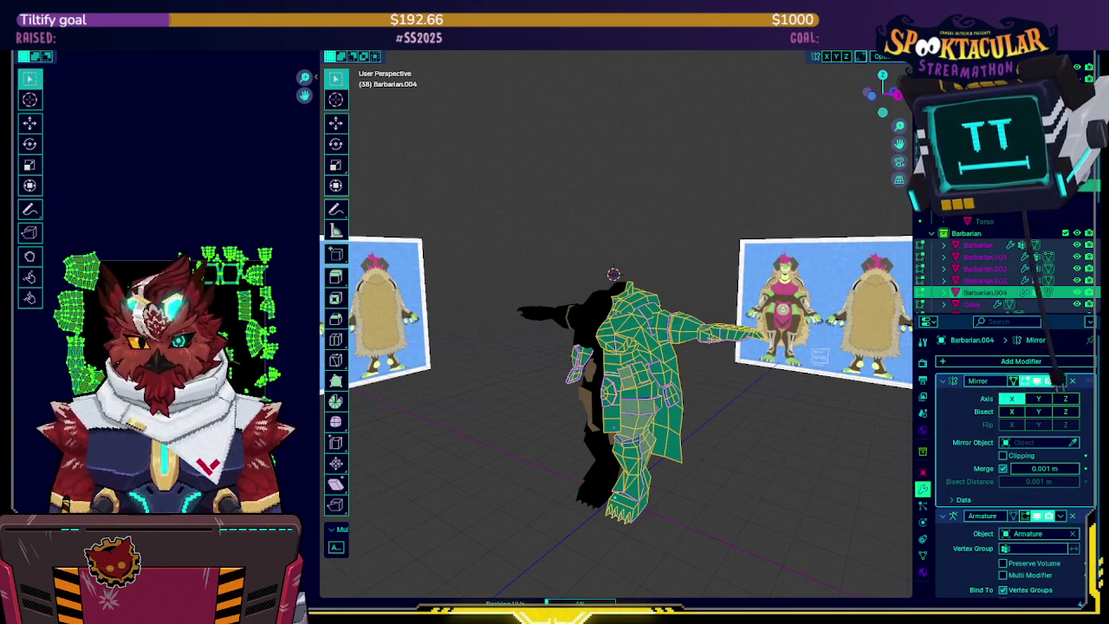
key(g)
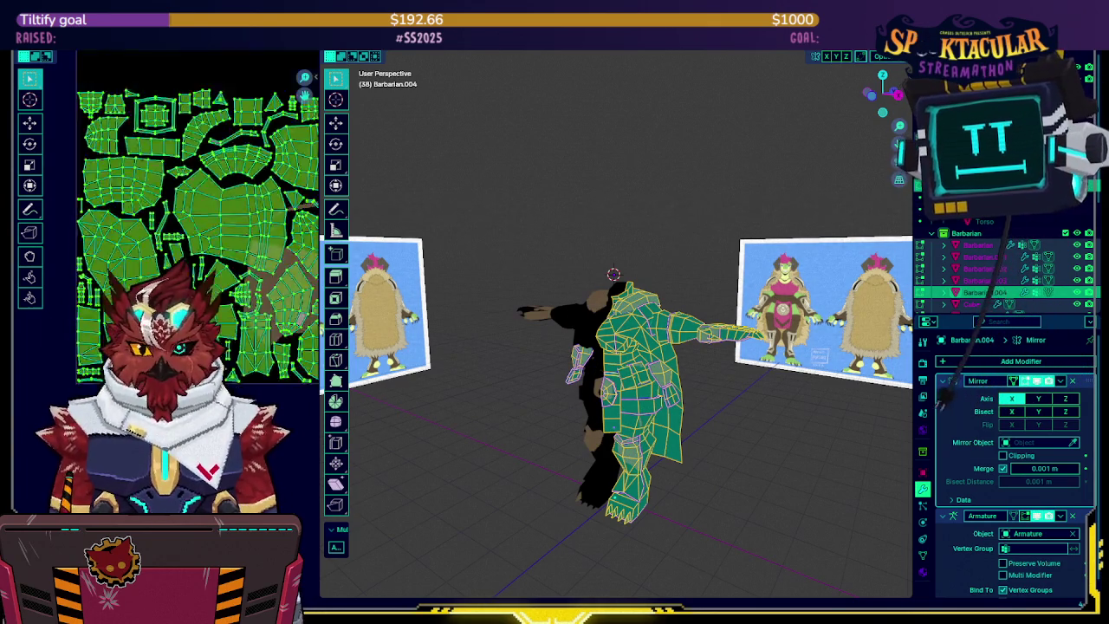
key(Return)
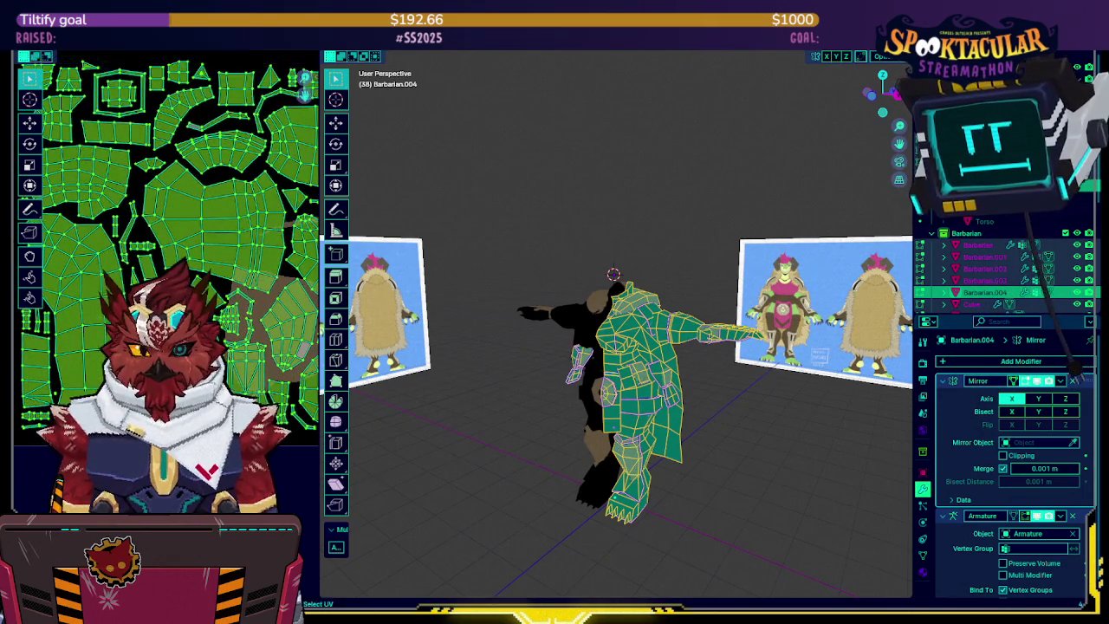
Resize the UV editor split, orbit the character and leave Edit Mode
scroll(173, 278, down, 3)
scroll(173, 347, up, 1)
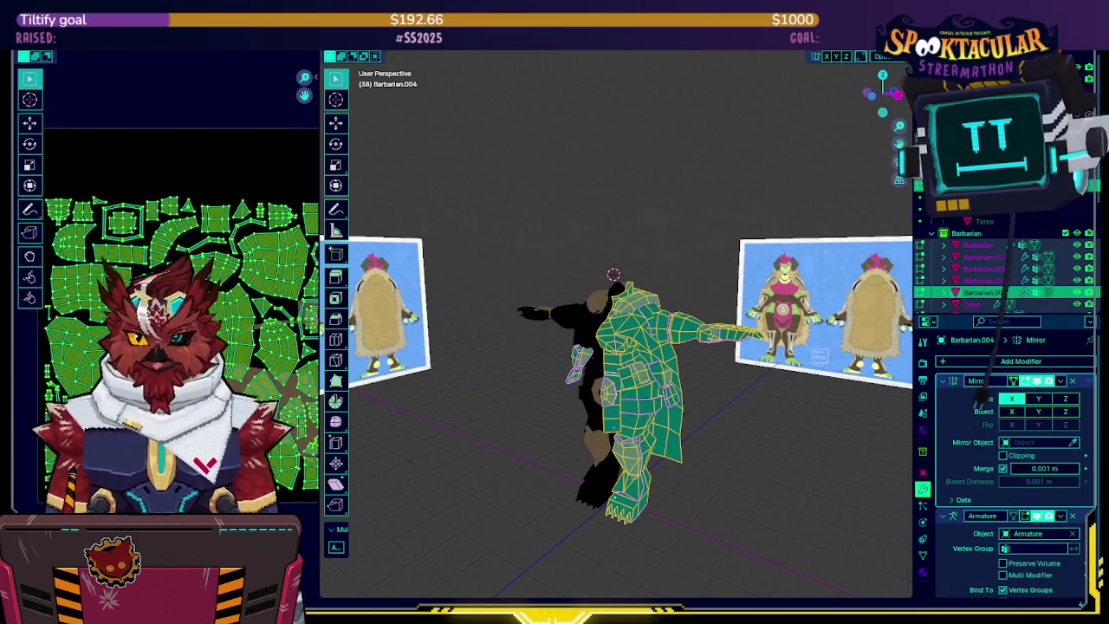
mouse_move(319, 327)
mouse_down()
mouse_move(499, 327)
mouse_move(342, 334)
mouse_up()
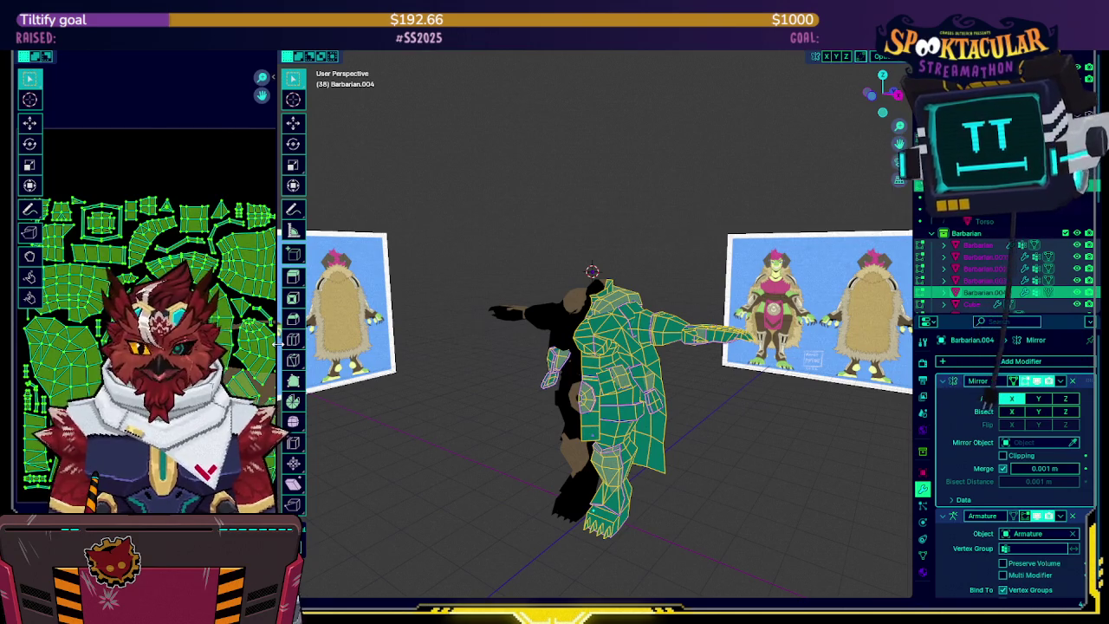
drag(277, 344, 220, 344)
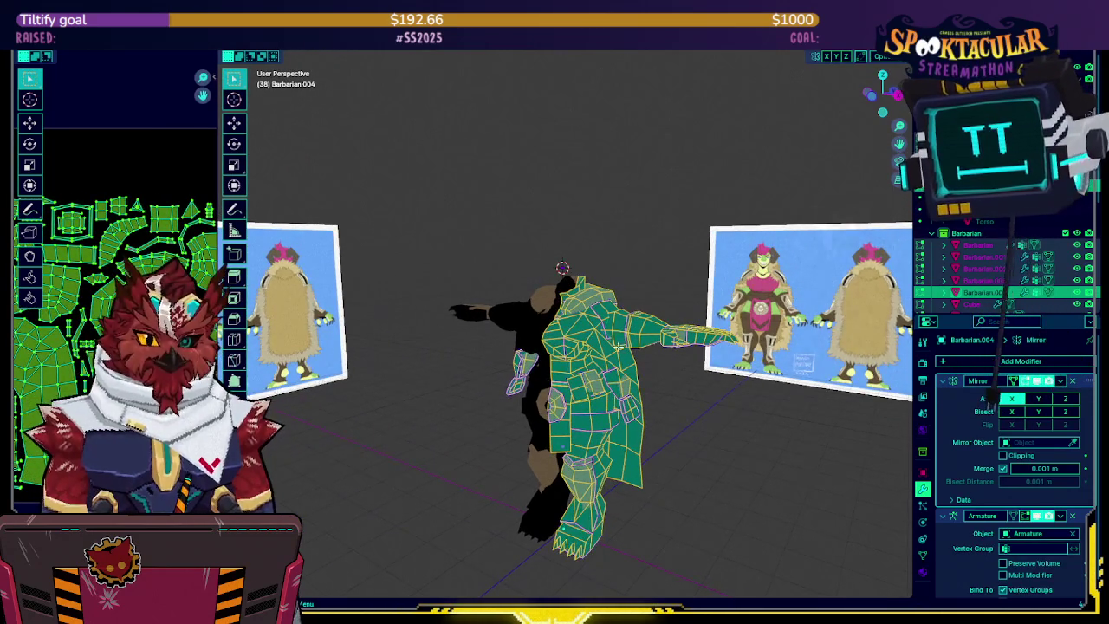
middle_drag(617, 342, 631, 379)
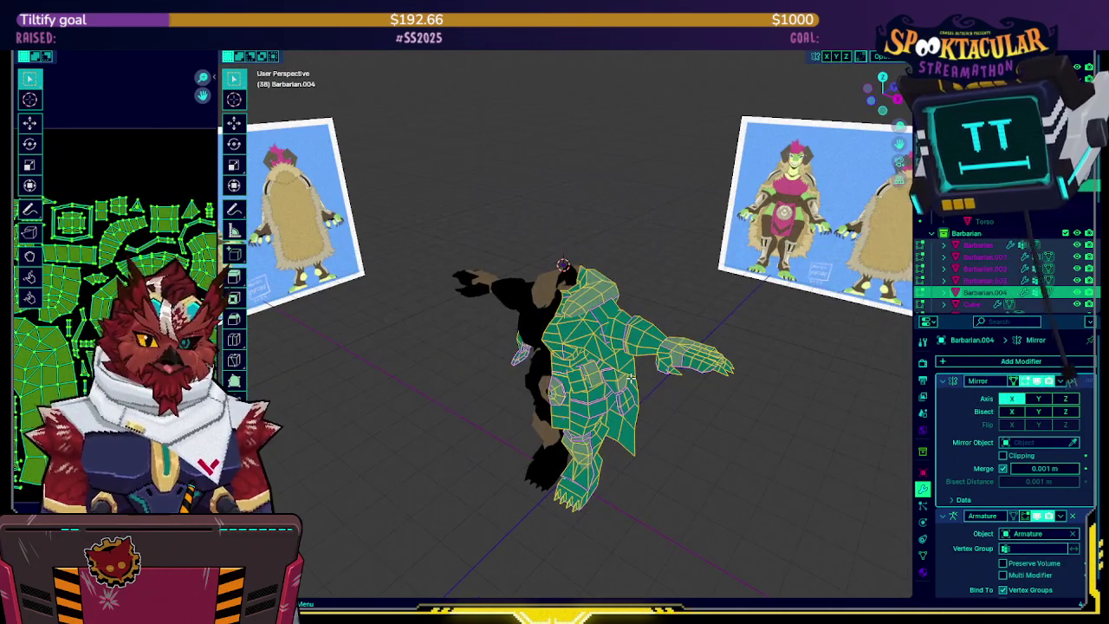
key(Tab)
key(ctrl+Tab)
Enter Texture Paint mode and compare the front and right views with the reference
click(708, 332)
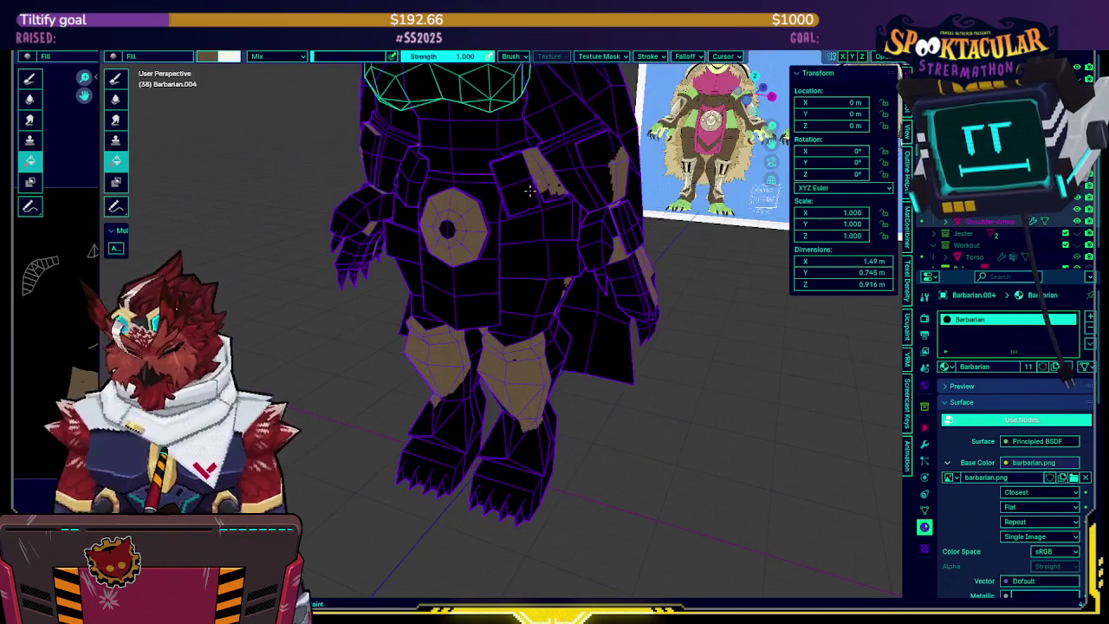
middle_drag(559, 190, 488, 236)
key(Tab)
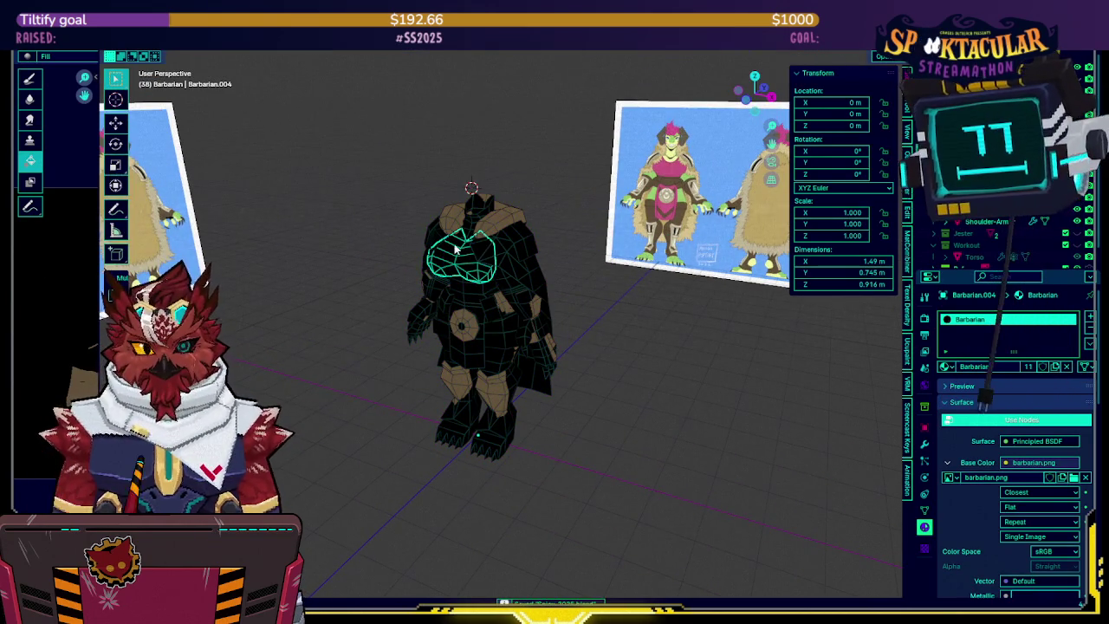
middle_drag(469, 258, 488, 234)
key(ctrl+Tab)
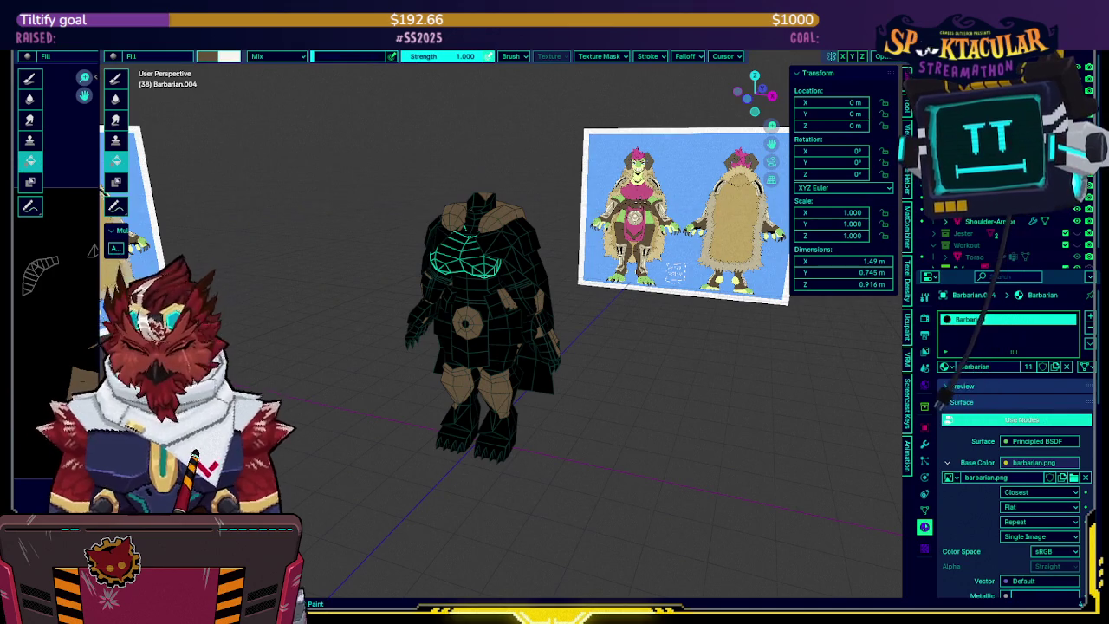
key(KP_1)
key(KP_3)
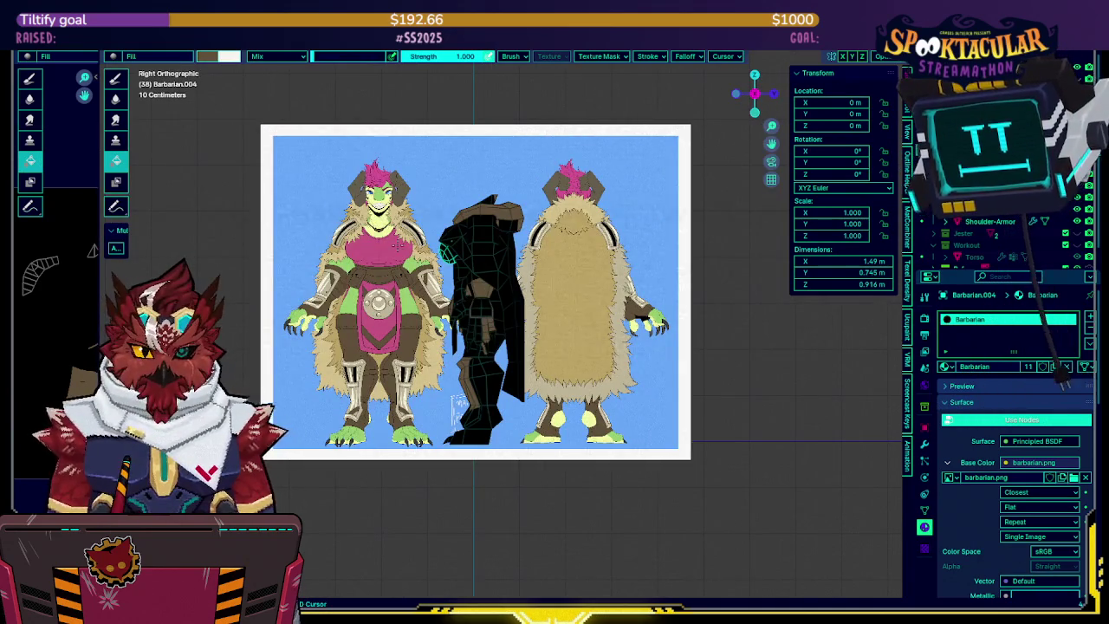
middle_drag(537, 252, 630, 246)
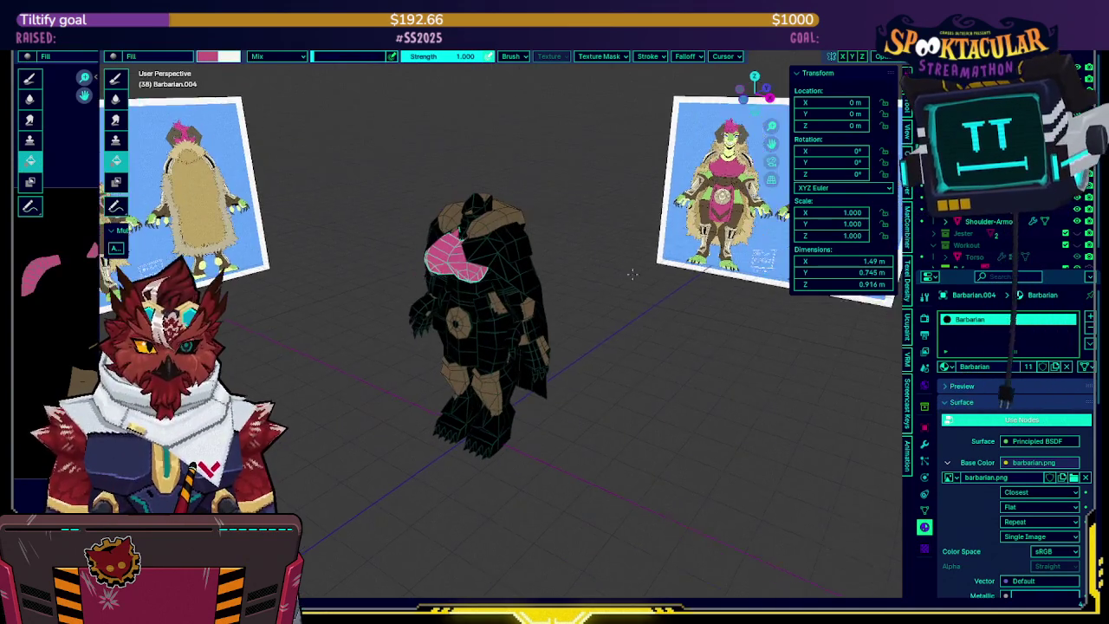
scroll(629, 246, up, 2)
Make the Barbarian body the paint target and fill the chest and front strip pink
key(alt+q)
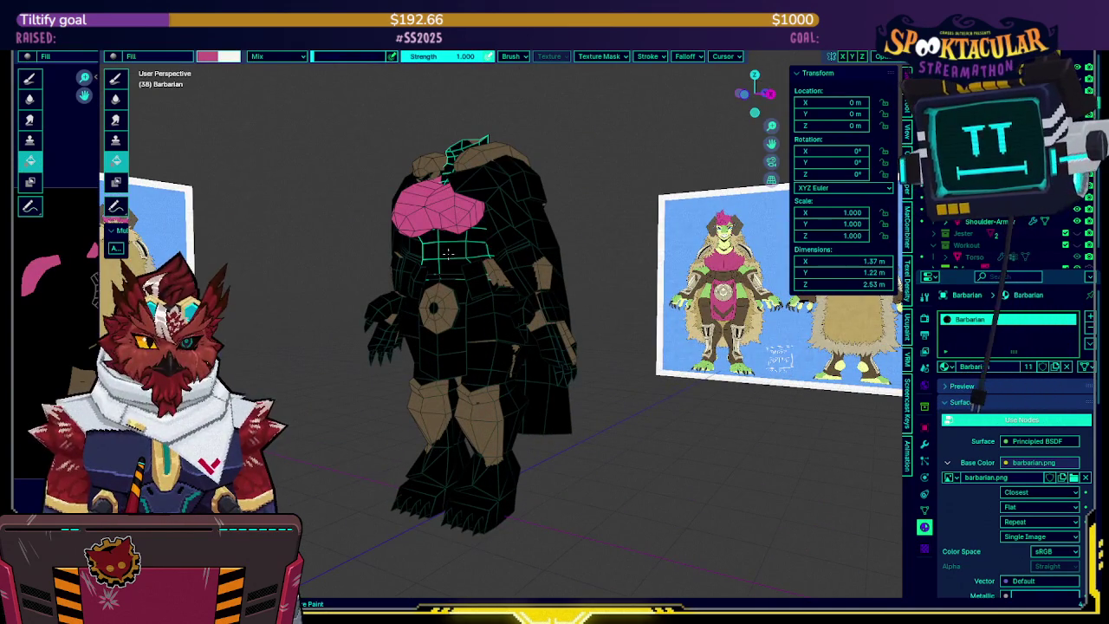
click(448, 251)
mouse_move(448, 251)
middle_down()
mouse_move(504, 250)
mouse_move(468, 286)
mouse_move(551, 308)
mouse_move(641, 282)
middle_up()
click(446, 334)
key(alt+q)
Inspect painted parts in local view, cycling the target through cape, collar, Shoulder-Armor and Barbarian.003
key(slash)
key(slash)
key(KP_3)
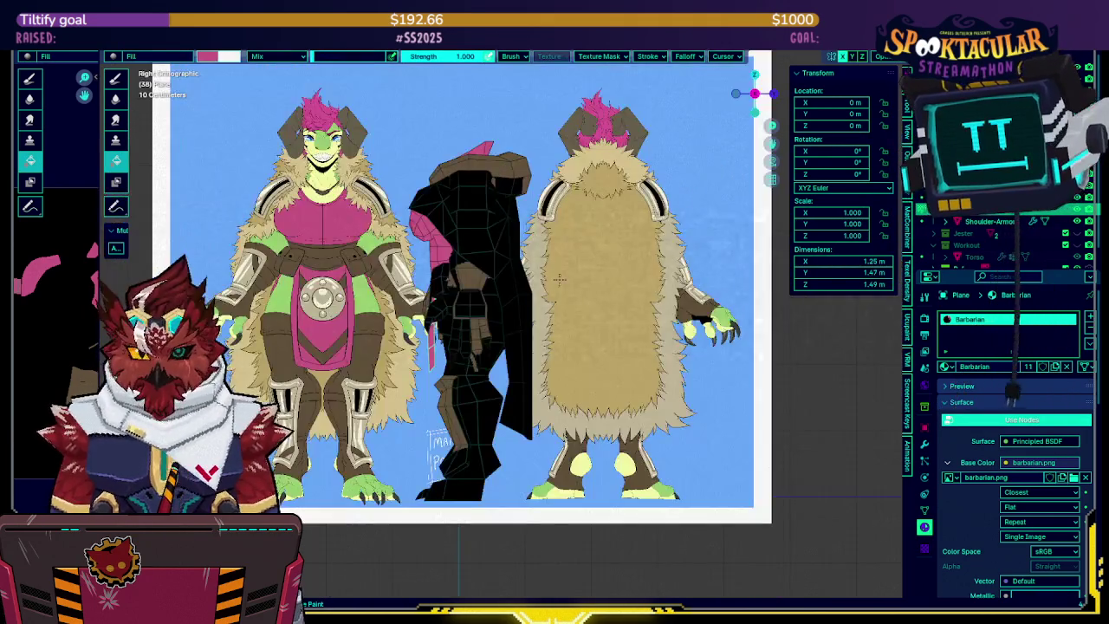
mouse_move(603, 266)
middle_down()
mouse_move(538, 292)
mouse_move(550, 278)
middle_up()
key(alt+q)
key(alt+q)
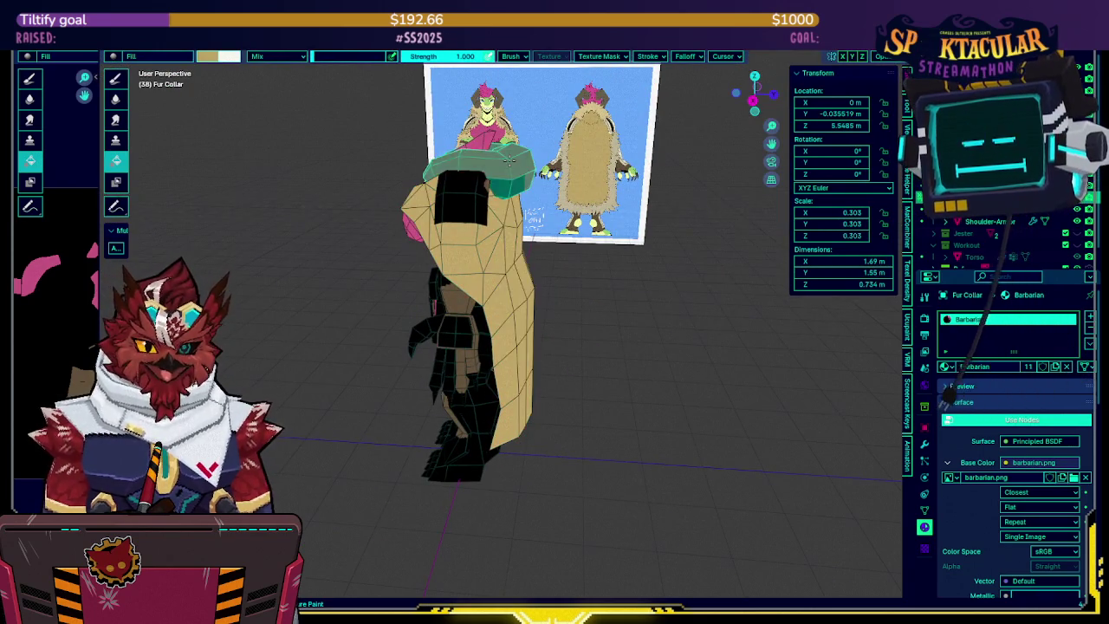
mouse_move(509, 159)
middle_down()
mouse_move(522, 259)
mouse_move(403, 247)
middle_up()
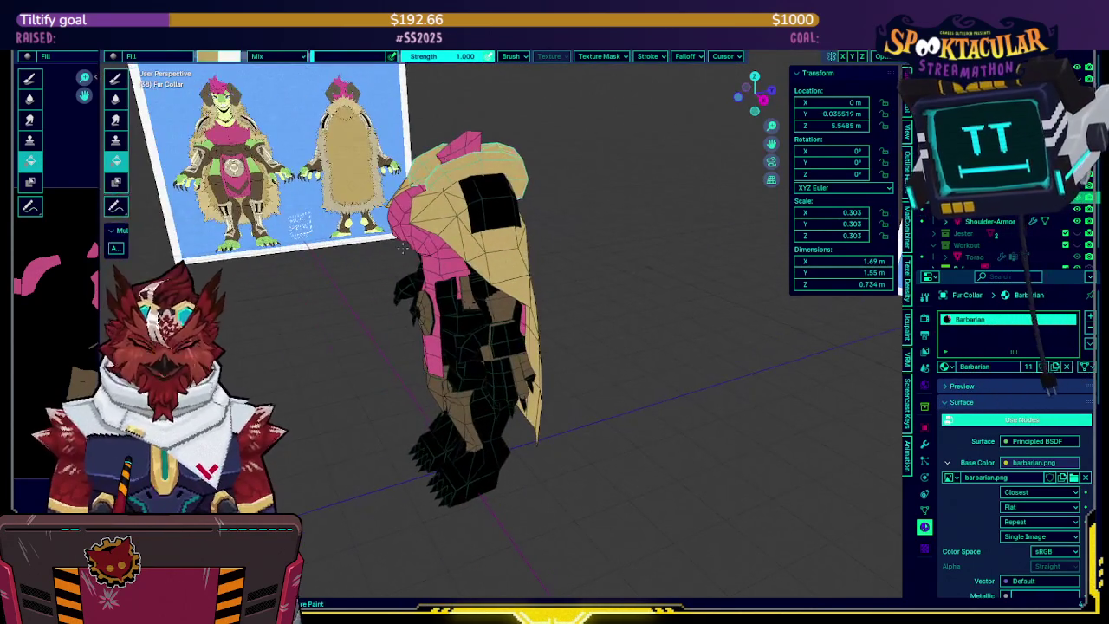
key(KP_3)
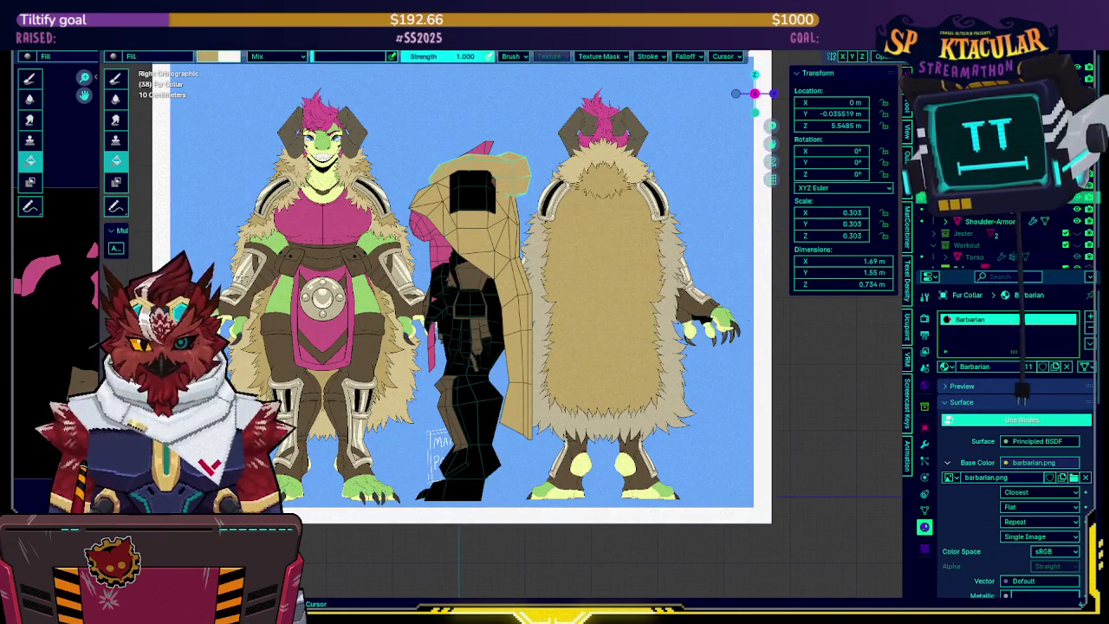
key(alt+q)
mouse_move(520, 199)
middle_down()
mouse_move(536, 198)
mouse_move(464, 442)
mouse_move(381, 433)
middle_up()
key(alt+q)
key(alt+q)
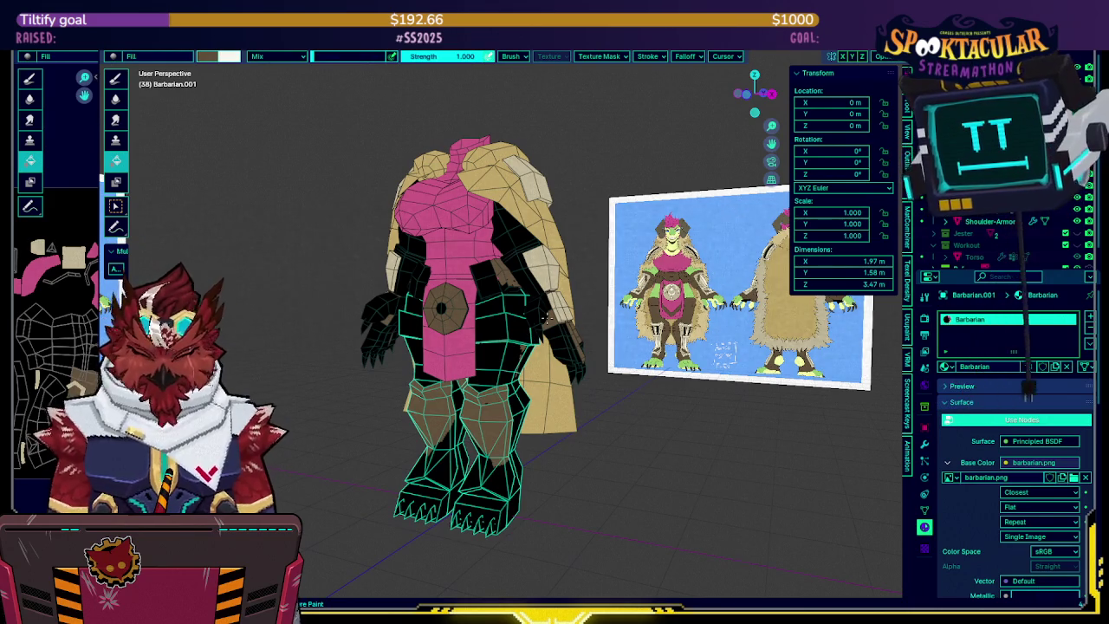
Snap to front view, widen the texture area and split it into two stacked editors
key(KP_1)
shift+middle_drag(459, 359, 484, 325)
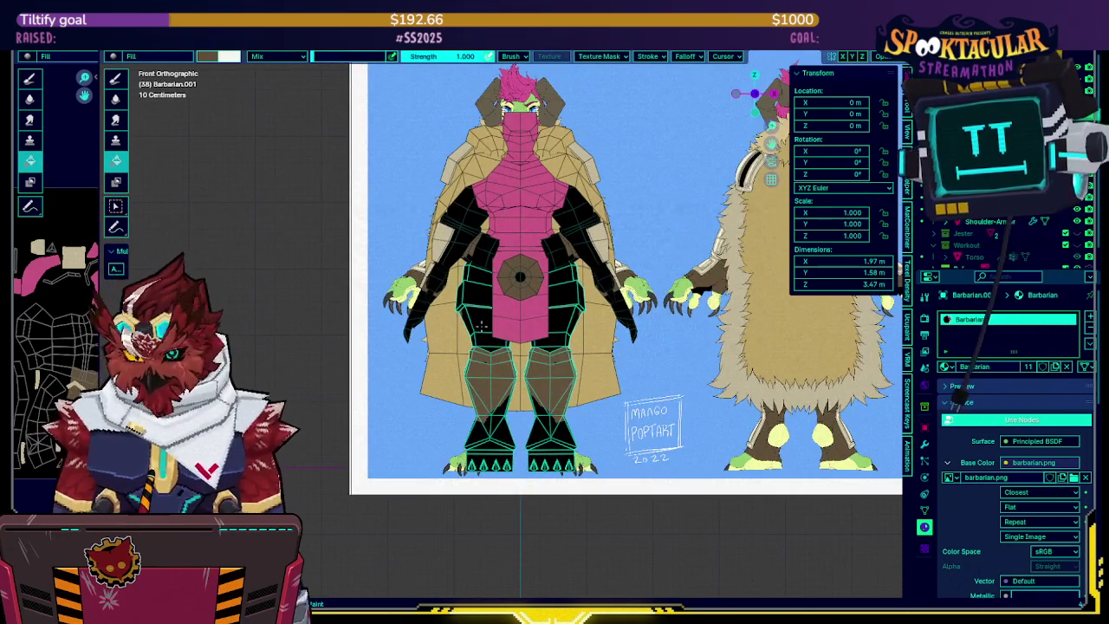
drag(103, 173, 409, 173)
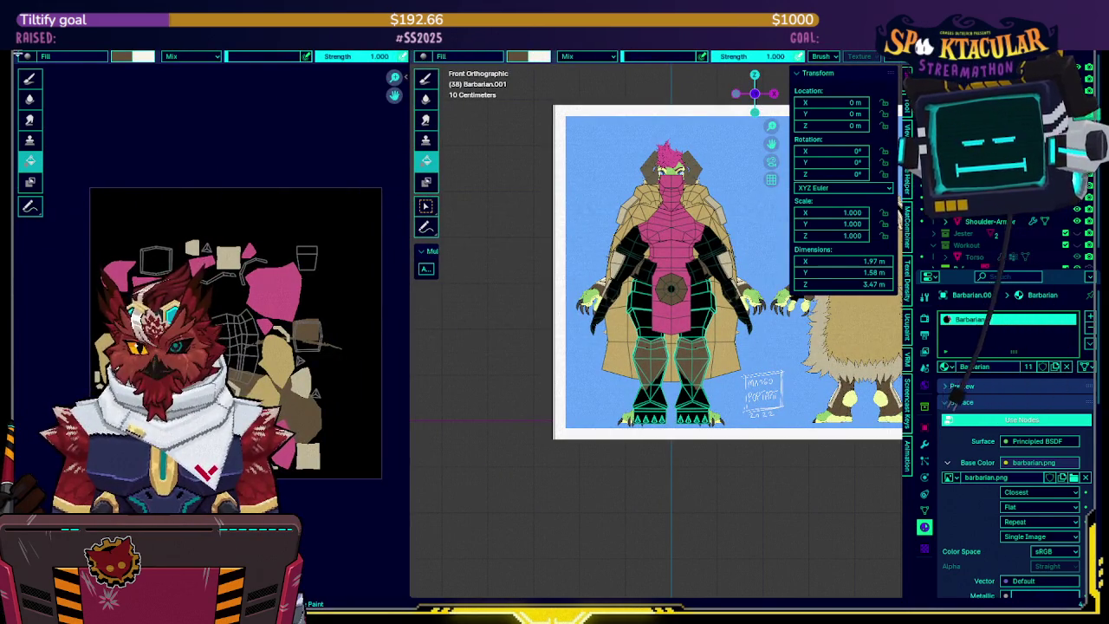
drag(19, 55, 50, 302)
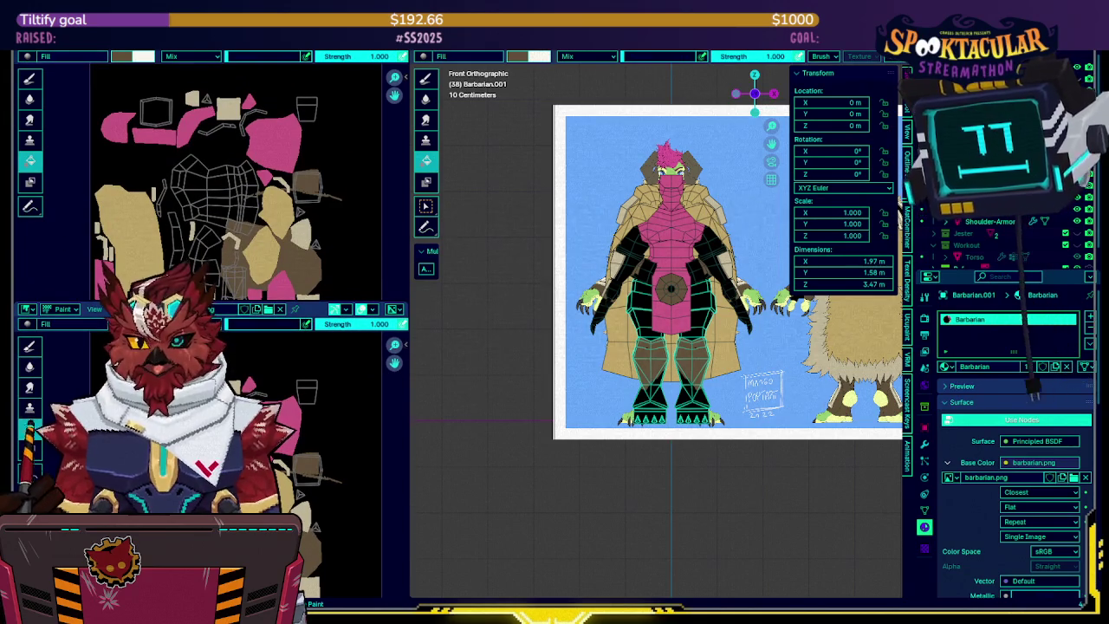
Show reference sheet IMG_20220706_192241_204.png in the top editor, zoomed on the belt and claws
click(214, 308)
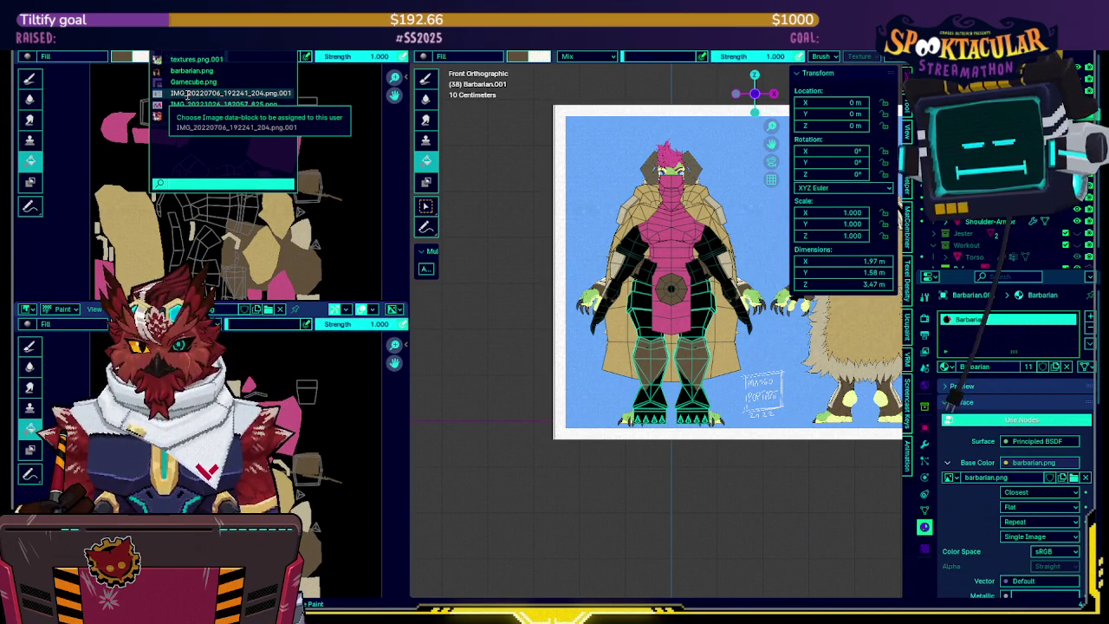
click(187, 93)
scroll(225, 173, down, 5)
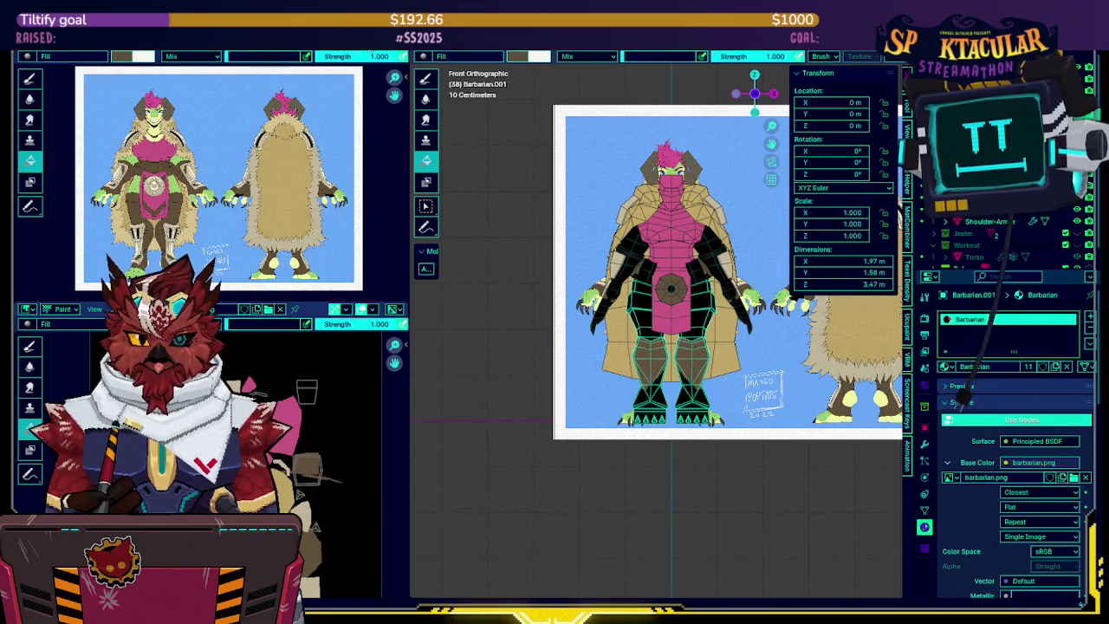
scroll(251, 184, up, 3)
scroll(252, 184, up, 2)
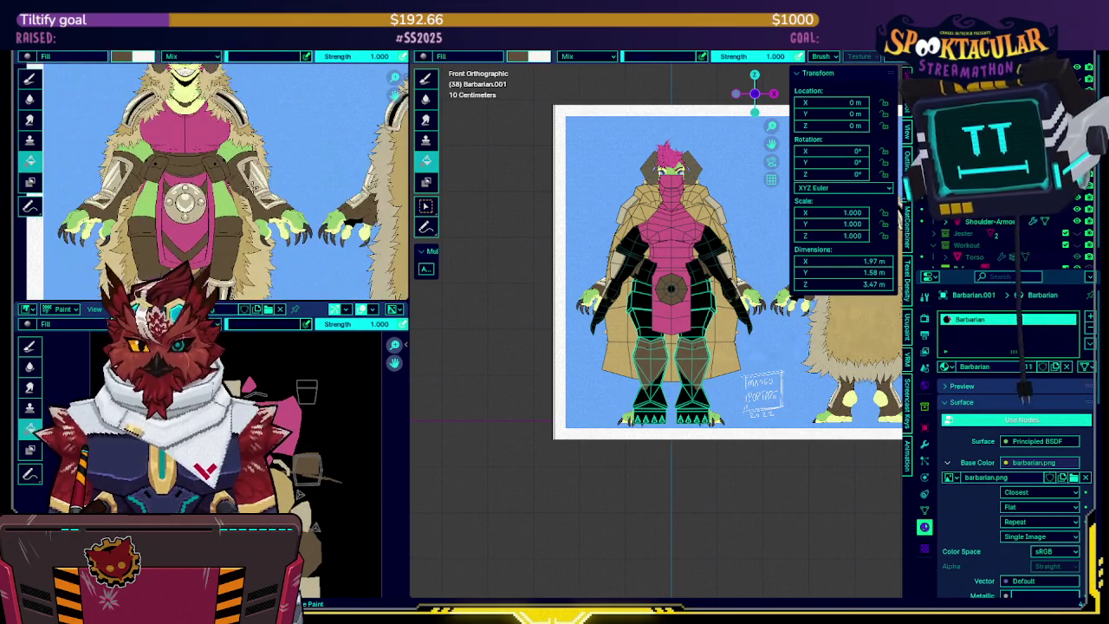
scroll(252, 185, up, 1)
scroll(260, 186, up, 2)
scroll(281, 190, down, 1)
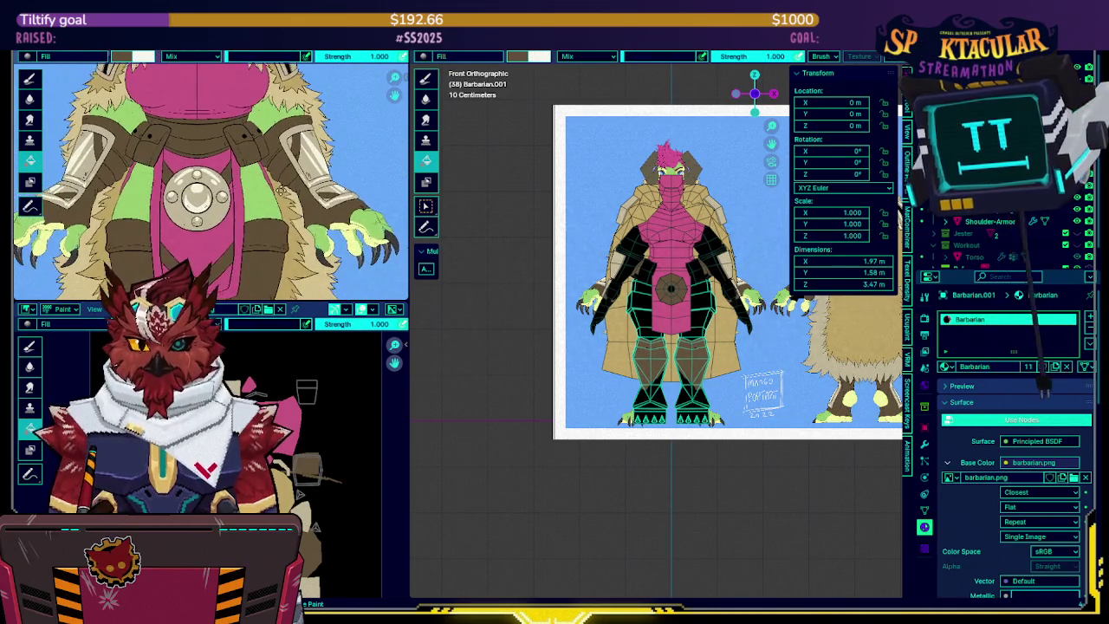
middle_drag(659, 347, 606, 355)
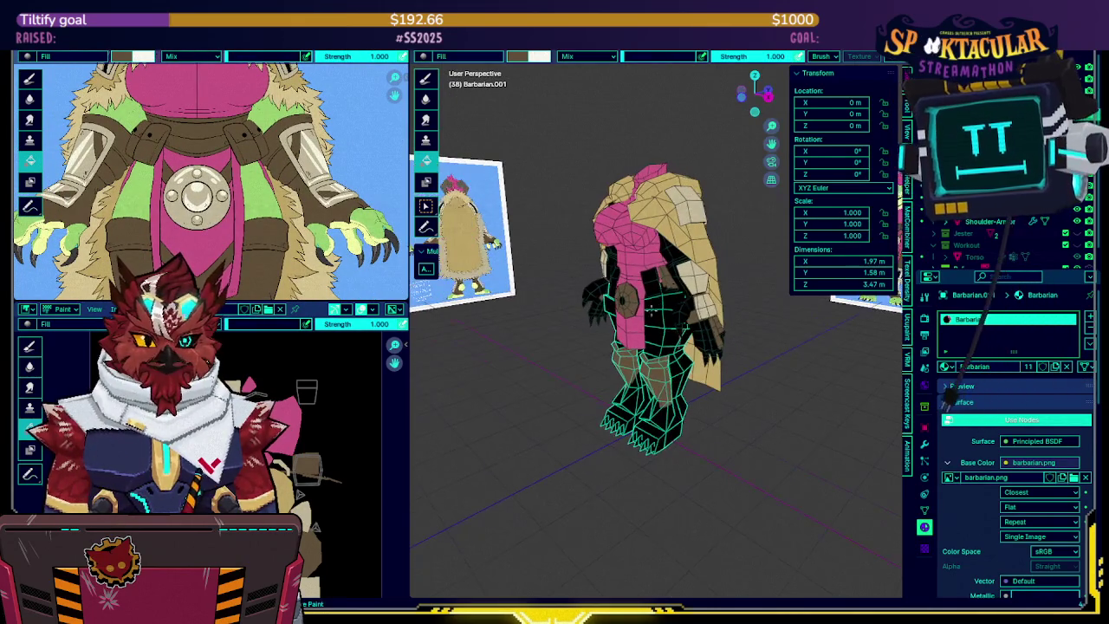
Click through the chest piece, small cube, plane and Barbarian body to identify chest objects
click(631, 236)
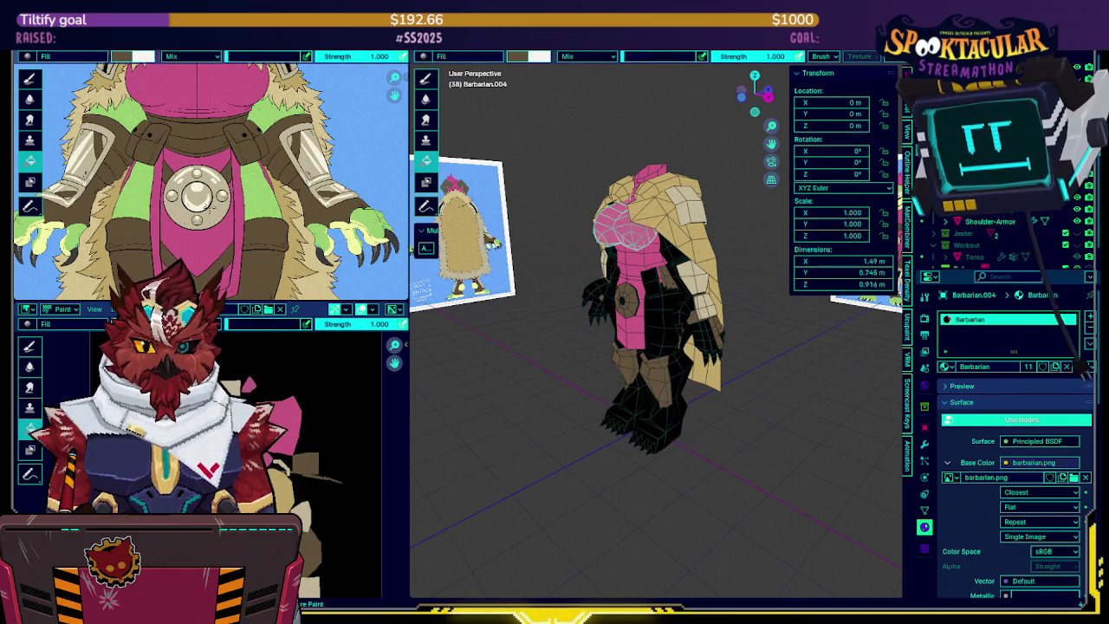
click(640, 260)
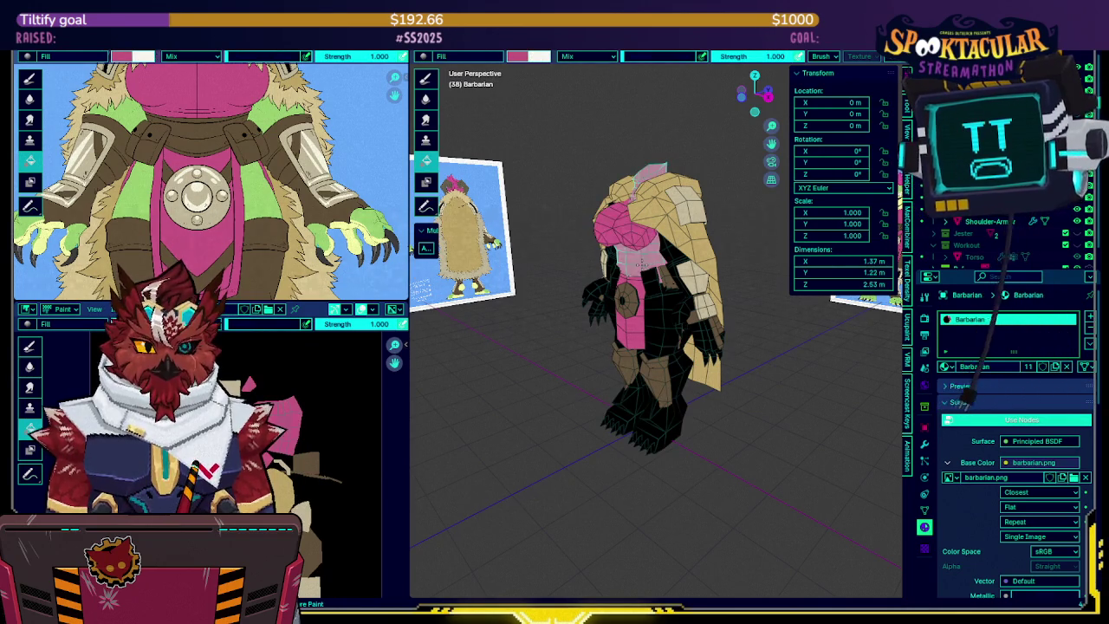
click(658, 279)
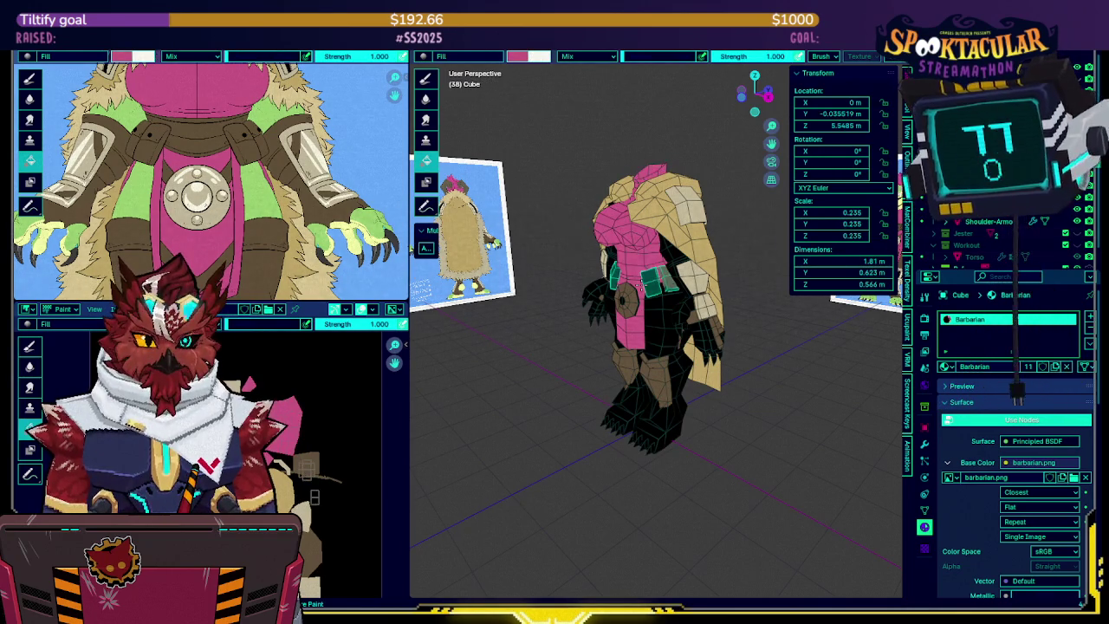
click(641, 325)
middle_drag(642, 326, 648, 276)
click(641, 259)
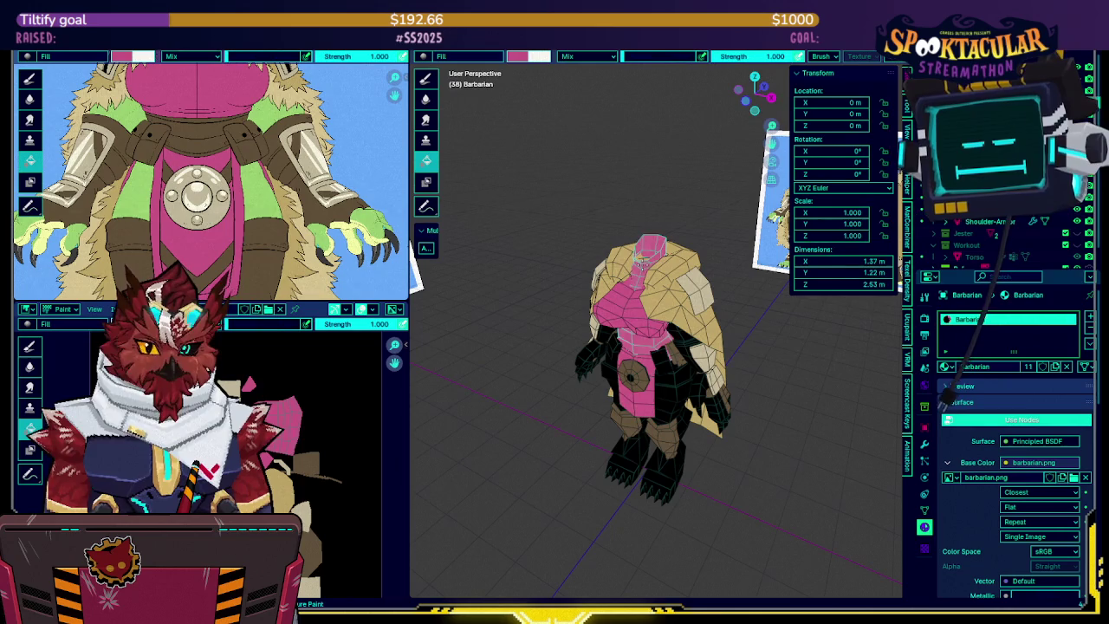
Sample the Fur Collar's tan colour, then check the Fur Cape, Shoulder-Armor and leg Barbarian.003
click(670, 269)
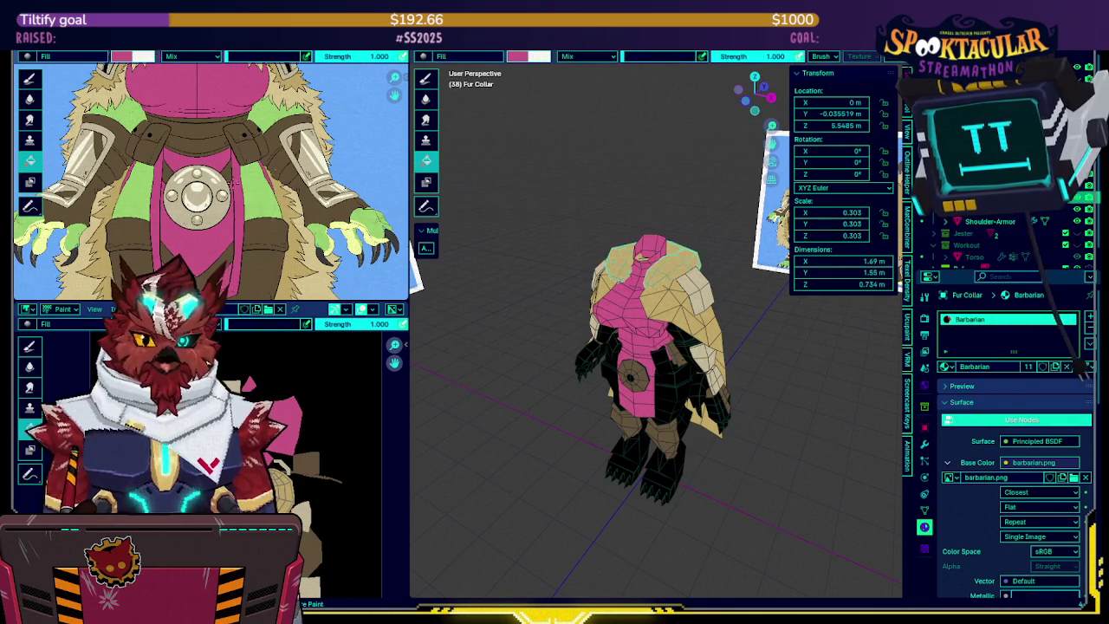
key(s)
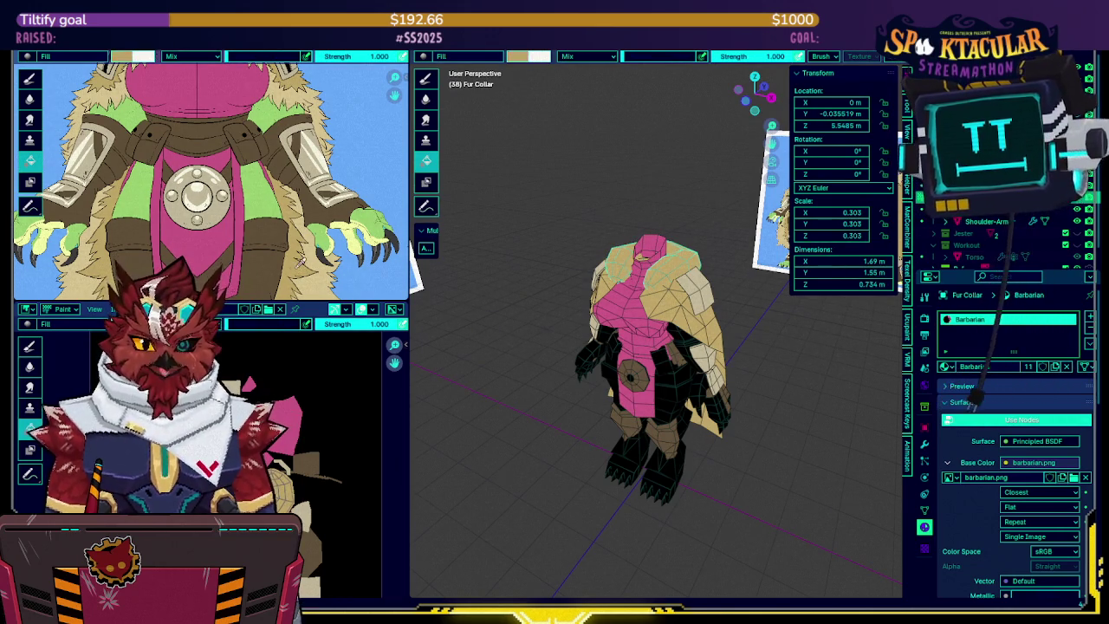
click(682, 310)
middle_drag(678, 310, 653, 286)
click(653, 286)
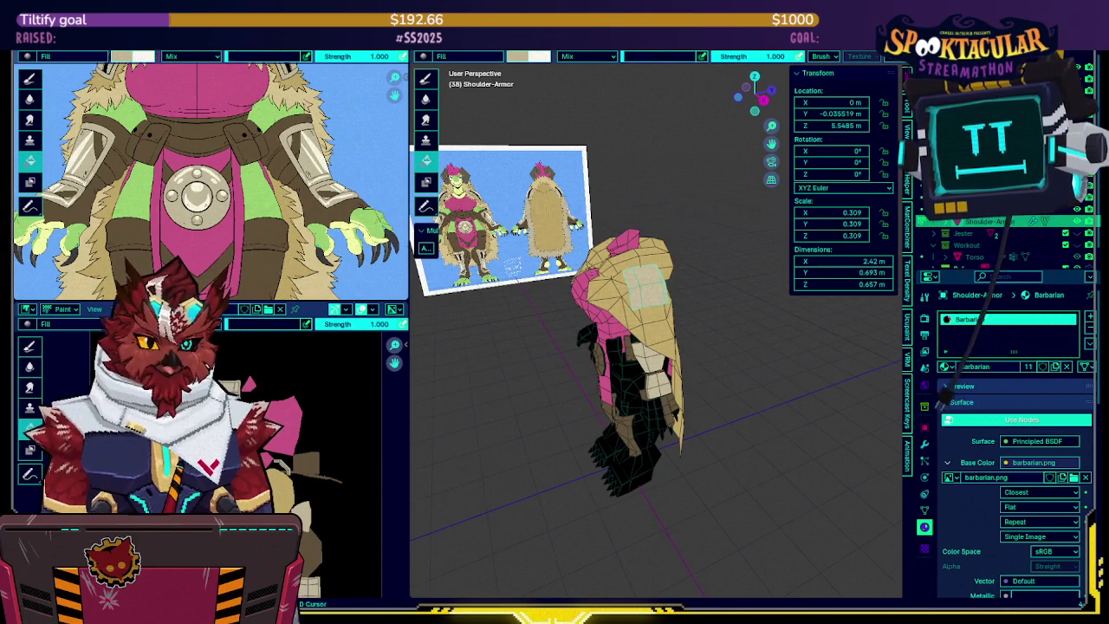
middle_drag(658, 330, 648, 286)
click(648, 260)
key(Tab)
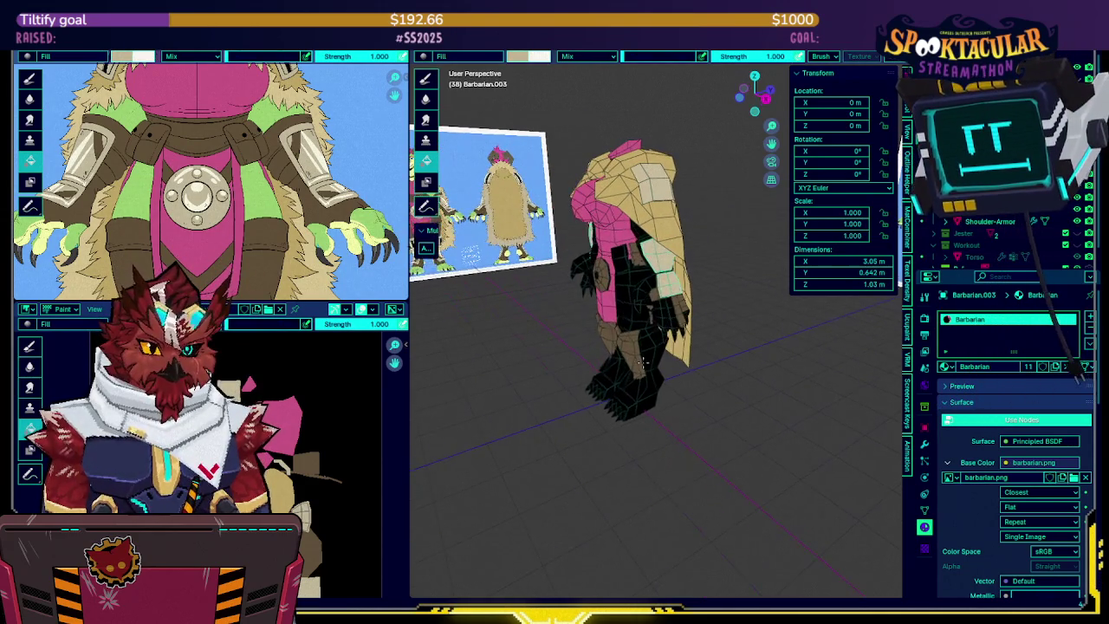
Select only the linked shin and boot faces in Edit Mode, then return to Texture Paint
key(l)
key(KP_Decimal)
scroll(643, 280, down, 3)
key(alt+a)
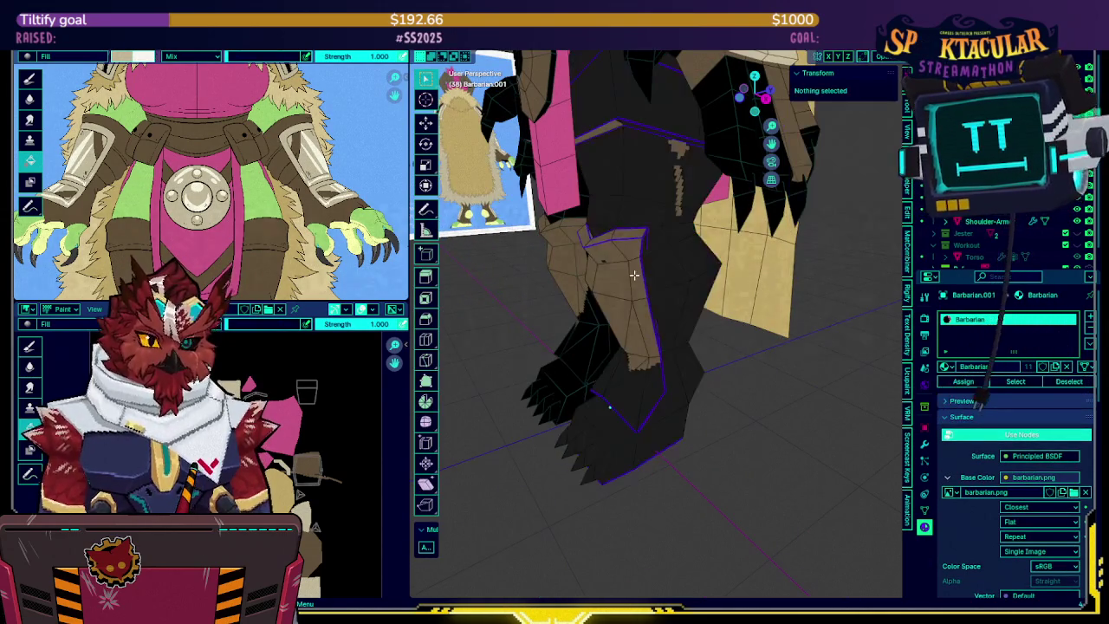
key(l)
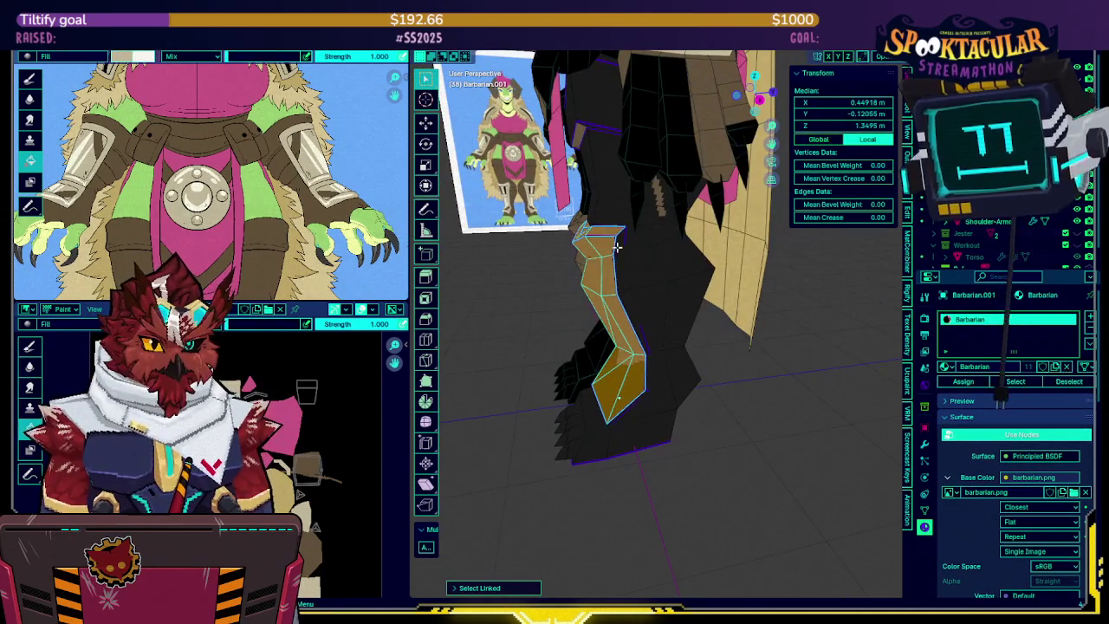
middle_drag(617, 248, 696, 381)
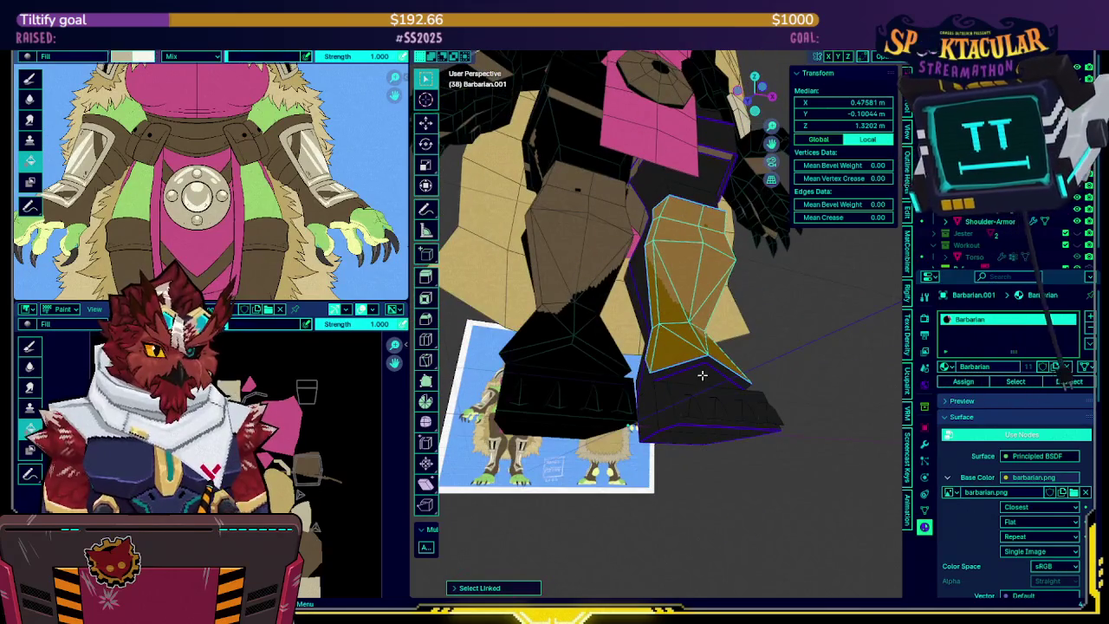
mouse_move(697, 382)
middle_down()
mouse_move(690, 359)
mouse_move(491, 401)
mouse_move(556, 315)
middle_up()
key(ctrl+Tab)
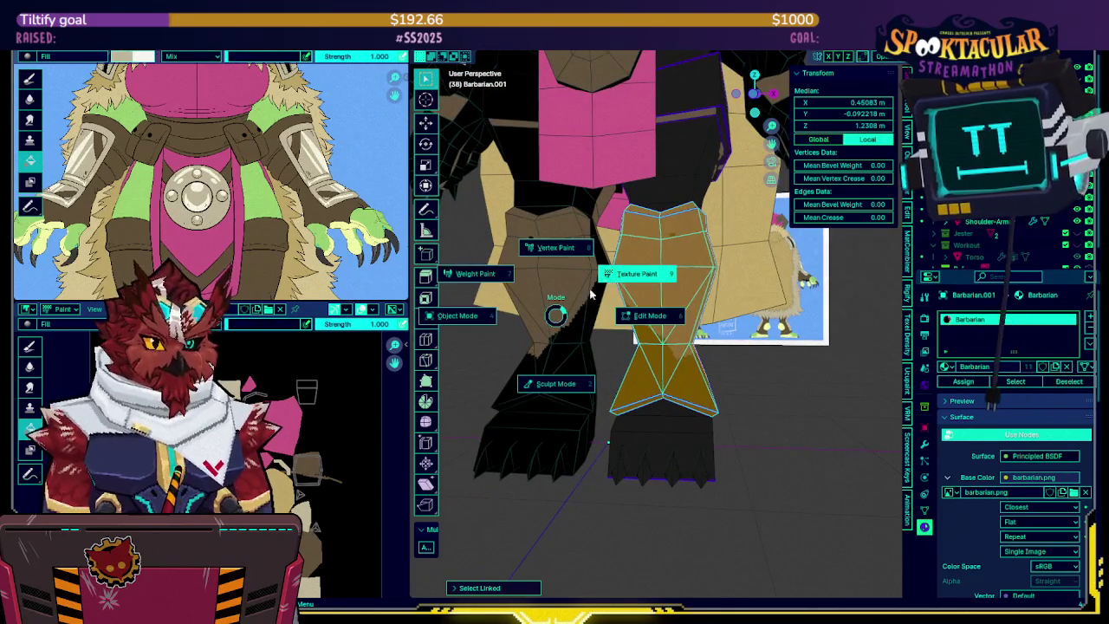
click(637, 274)
middle_drag(637, 274, 657, 235)
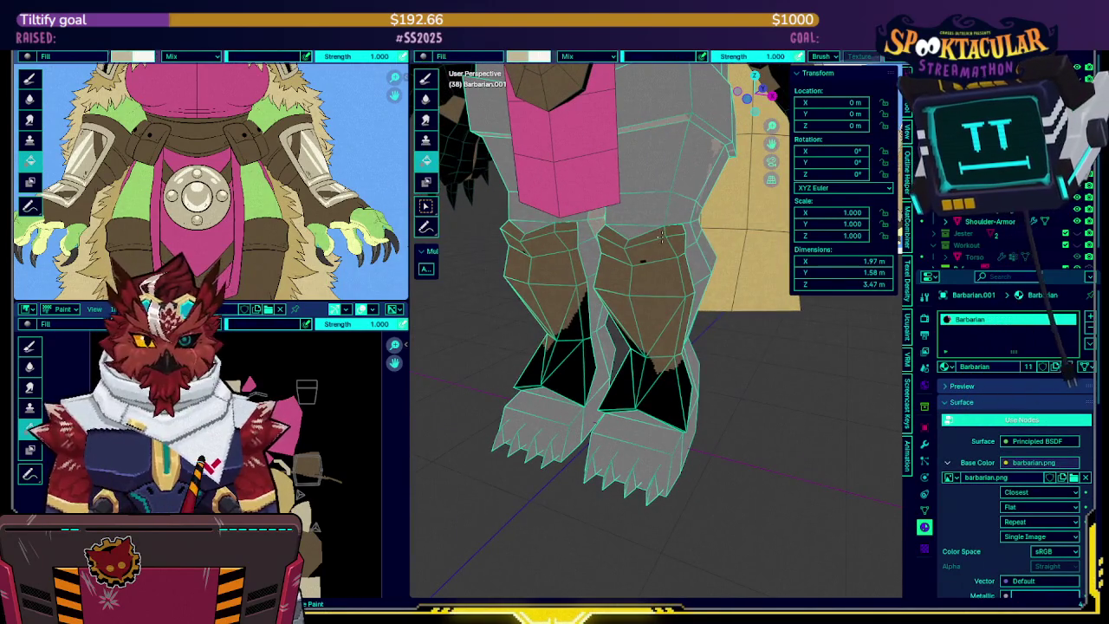
Fill the legs and boots light cream and the upper boot faces black
click(651, 265)
middle_drag(658, 265, 664, 228)
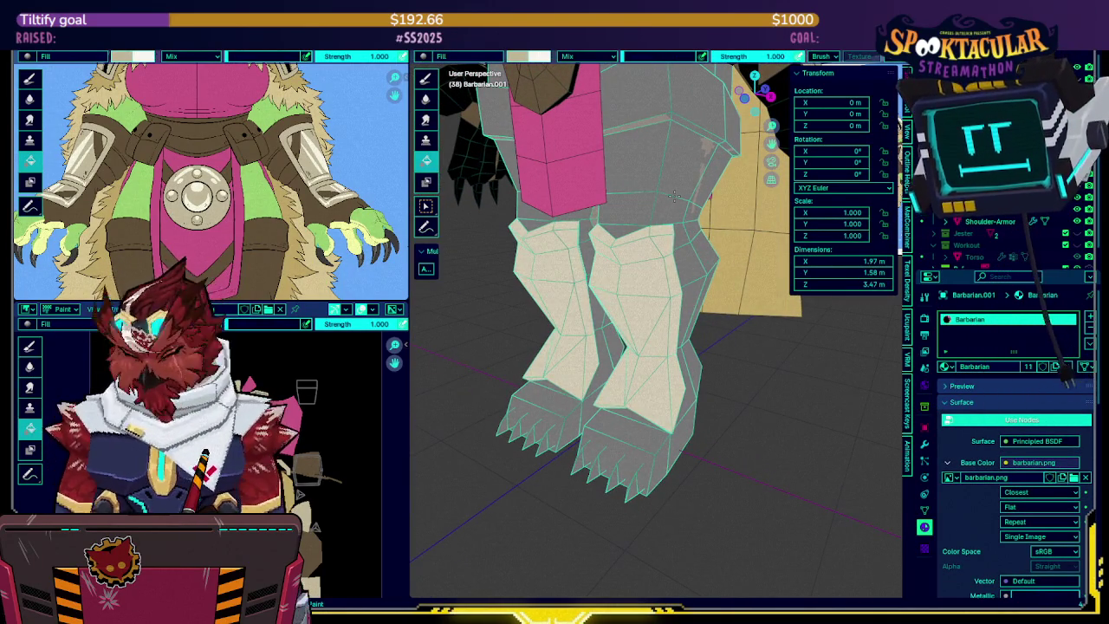
click(669, 196)
mouse_move(669, 196)
middle_down()
mouse_move(657, 192)
mouse_move(619, 98)
mouse_move(675, 262)
middle_up()
click(619, 98)
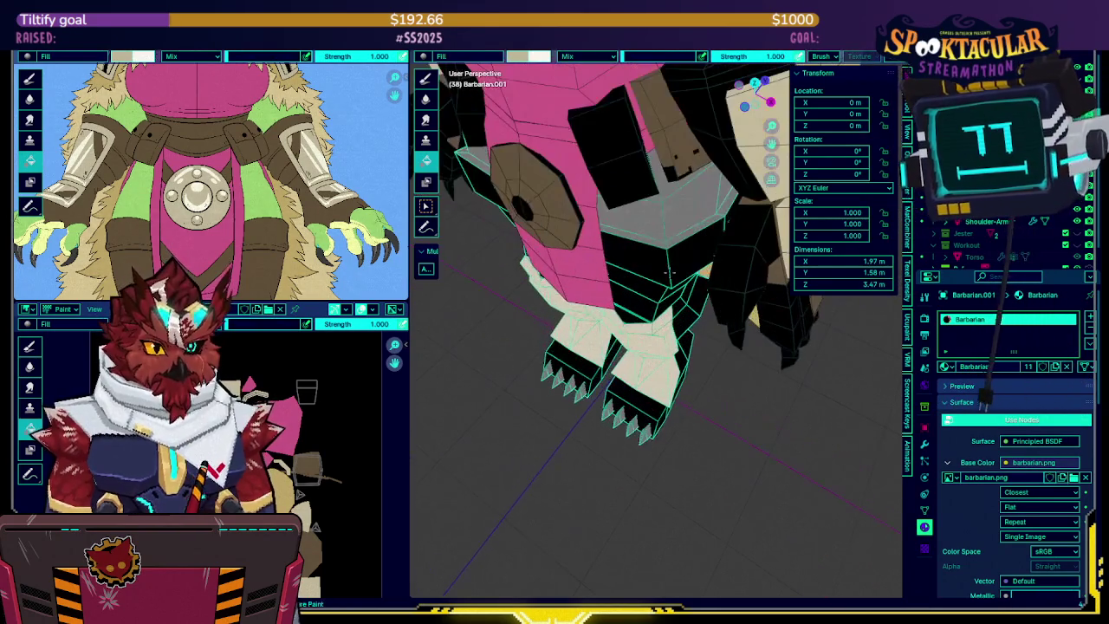
click(648, 235)
Try a brown boot fill, undo it, and isolate the leg piece in Local view
key(s)
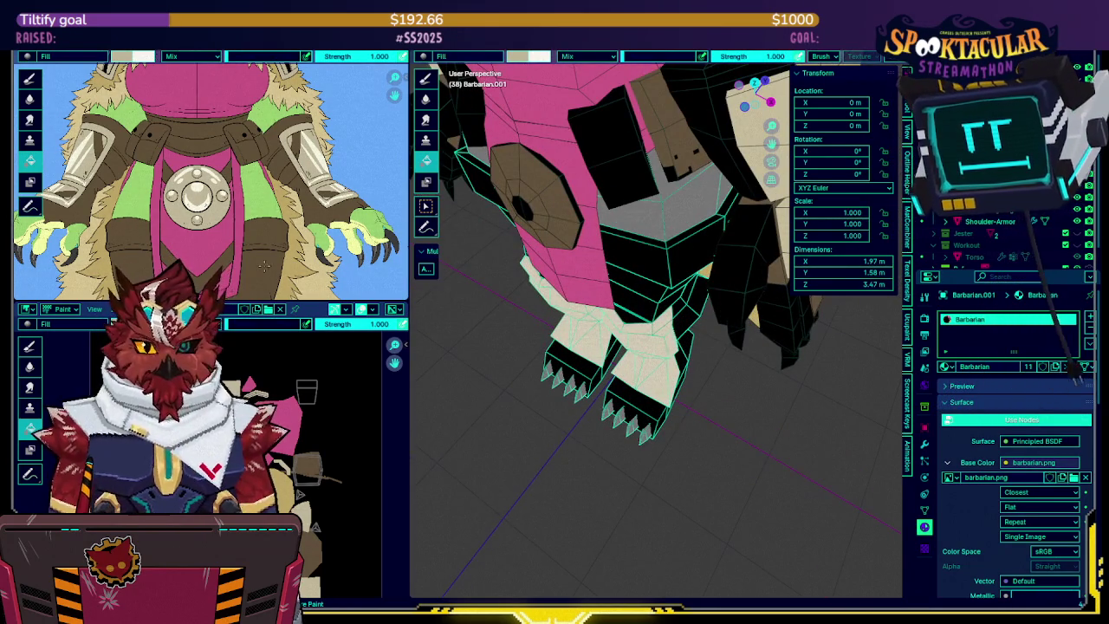
click(665, 285)
middle_drag(666, 285, 674, 148)
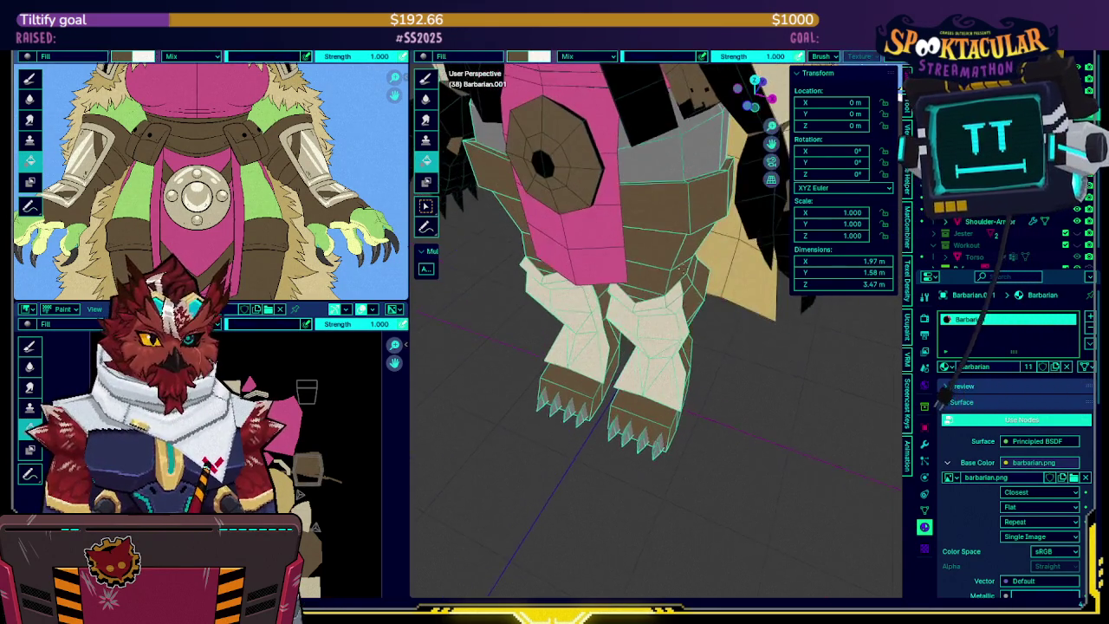
key(ctrl+z)
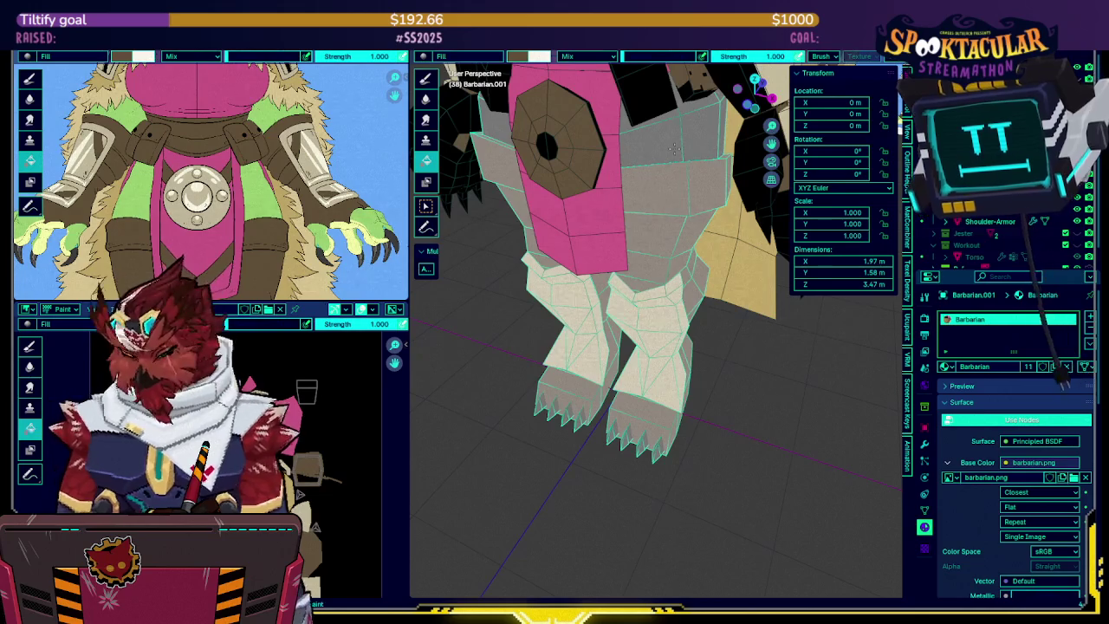
mouse_move(674, 148)
middle_down()
mouse_move(613, 141)
mouse_move(418, 253)
middle_up()
key(slash)
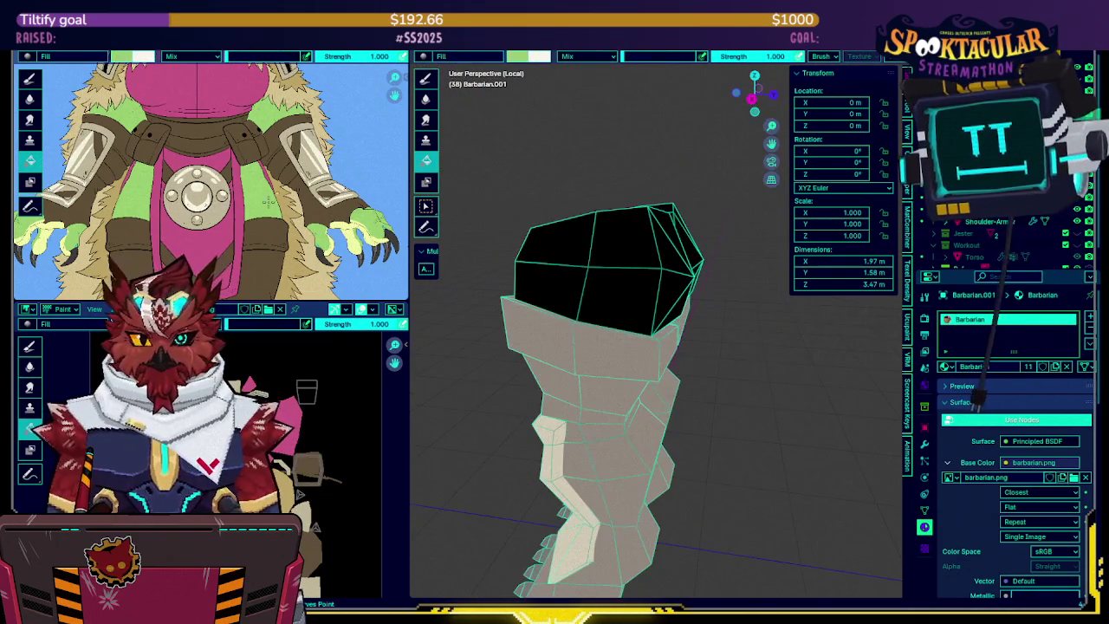
Turn the isolated legs to face front, then exit Local view to show the whole character
middle_drag(539, 242, 600, 246)
scroll(599, 246, down, 2)
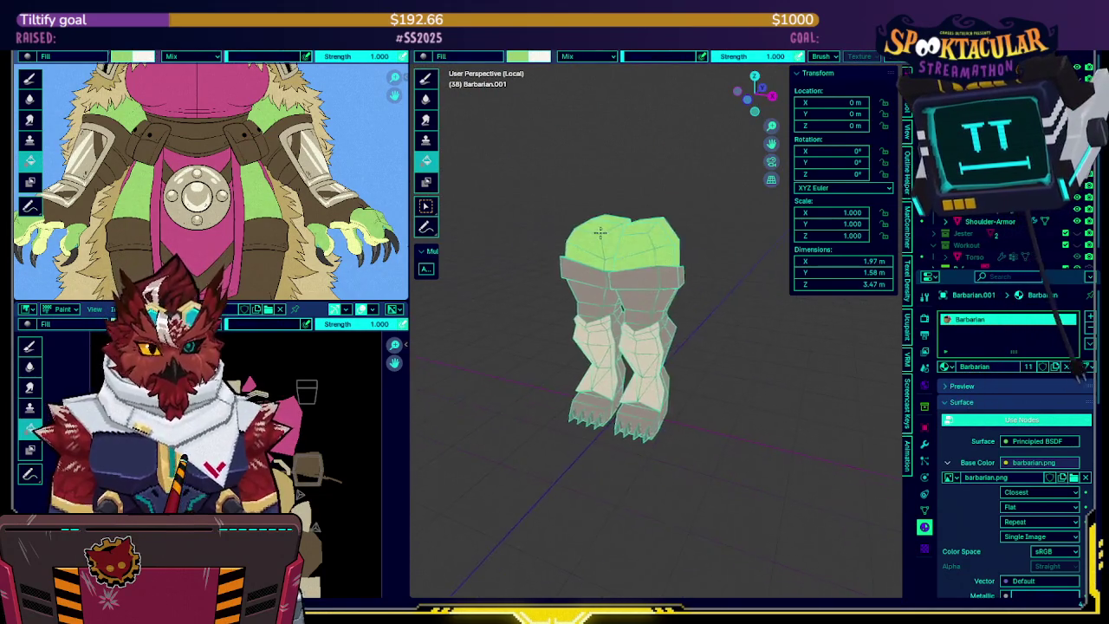
scroll(600, 246, up, 2)
key(slash)
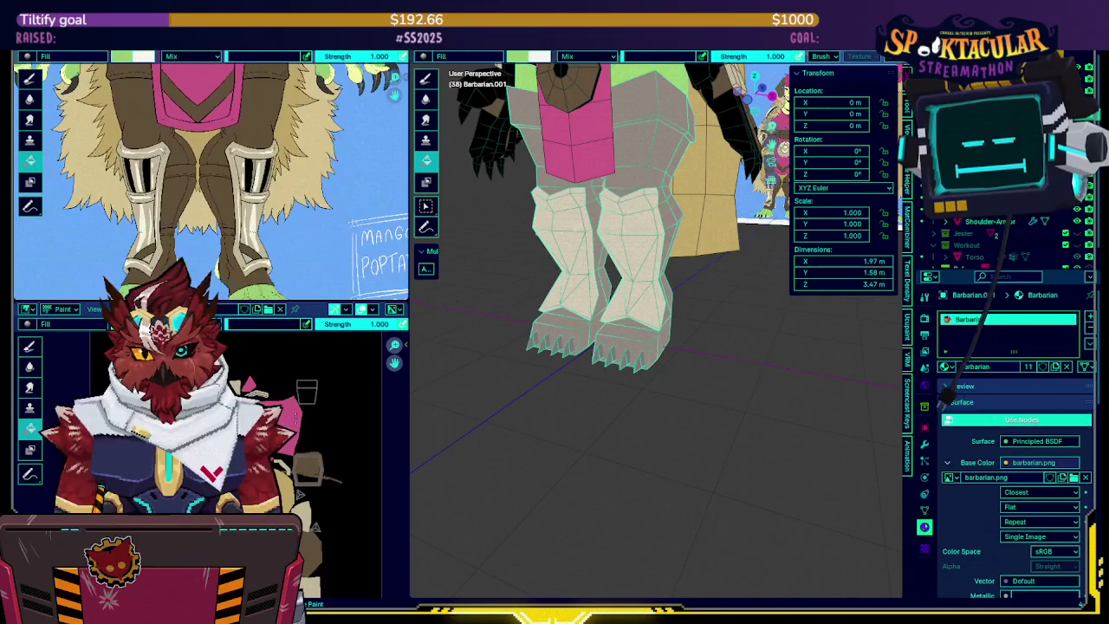
scroll(262, 187, down, 2)
scroll(261, 186, down, 2)
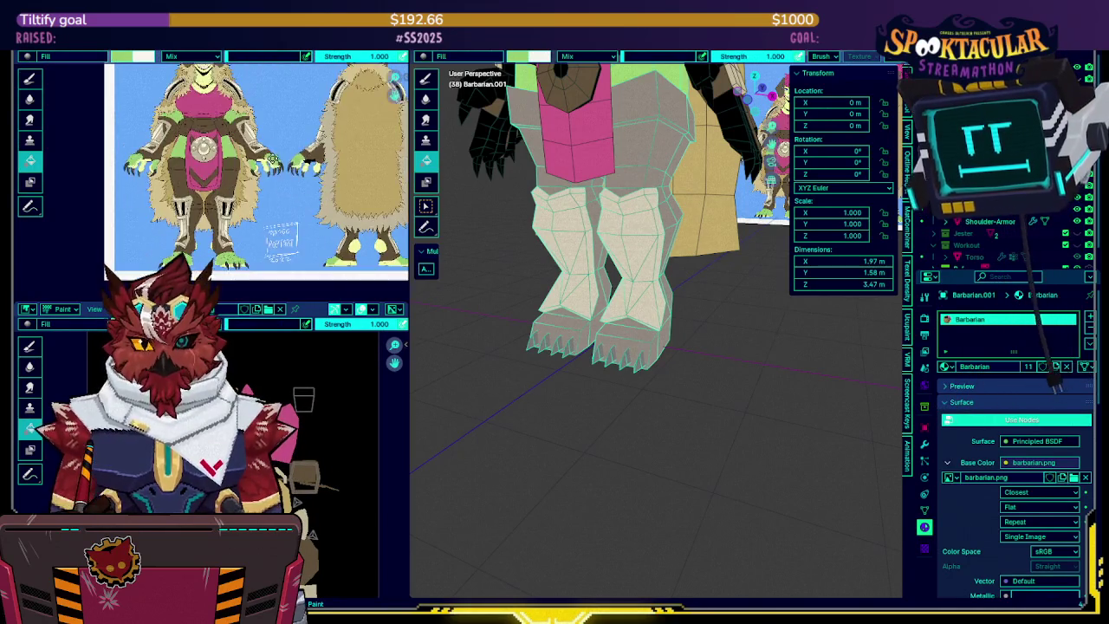
scroll(261, 186, up, 1)
scroll(262, 186, down, 1)
scroll(260, 189, up, 1)
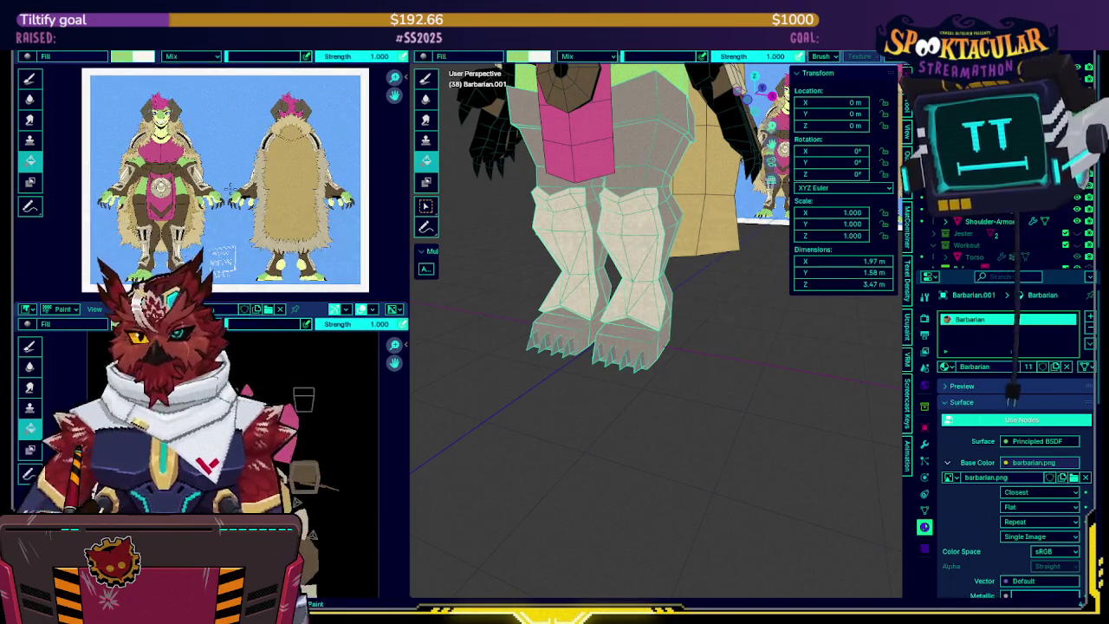
scroll(251, 199, up, 1)
scroll(251, 199, up, 1)
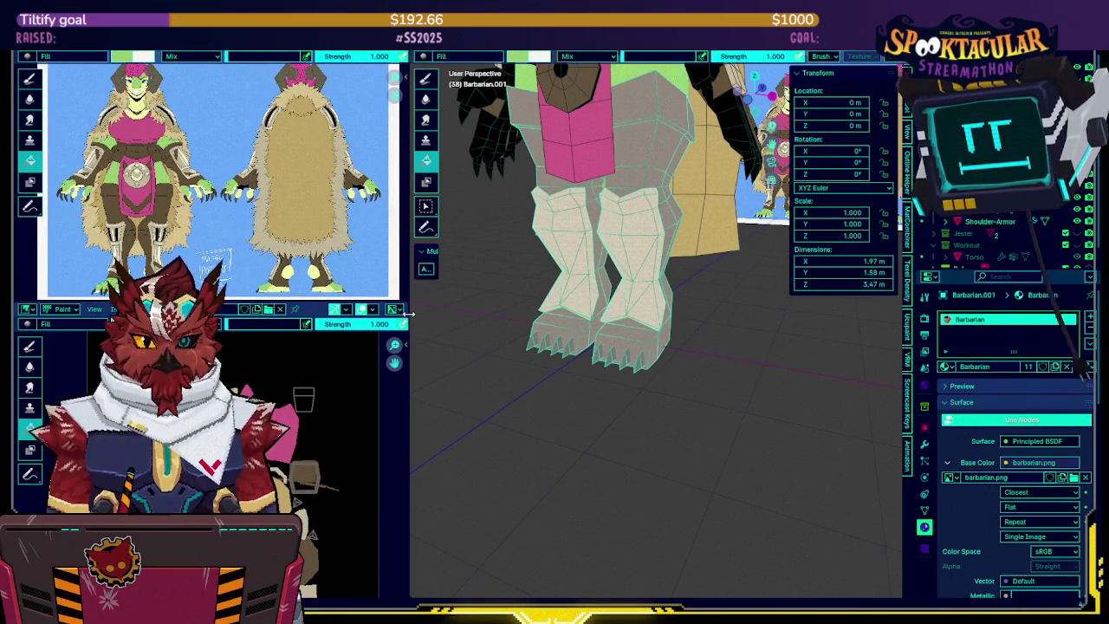
Narrow the image area, pull back to the full body and select the Cylinder belt medallion
drag(407, 314, 341, 313)
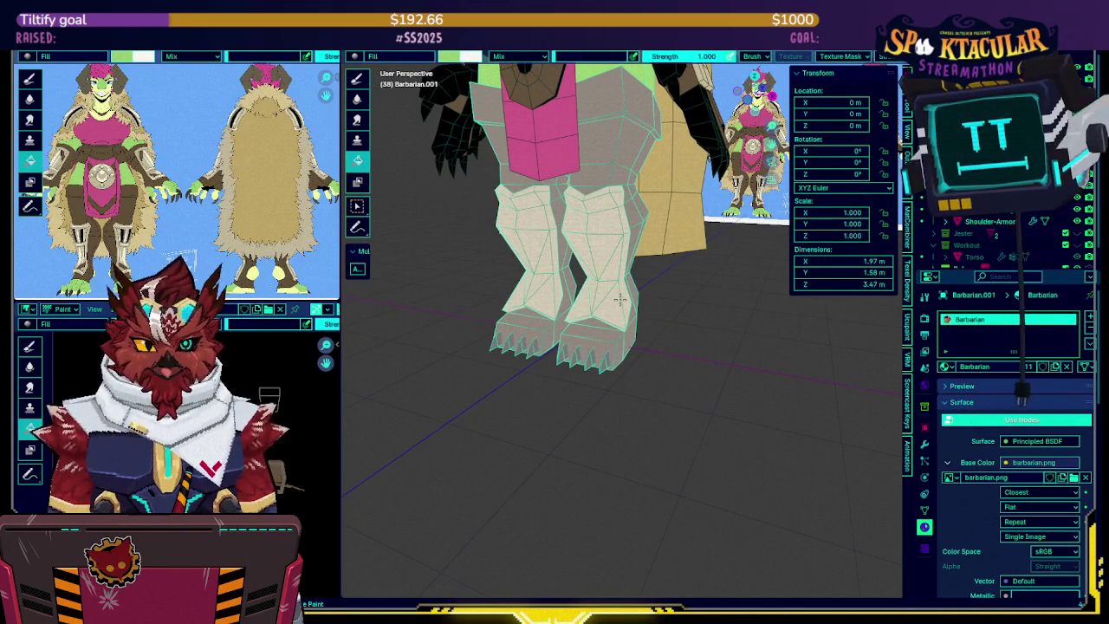
middle_drag(621, 300, 607, 347)
scroll(607, 347, down, 2)
click(546, 342)
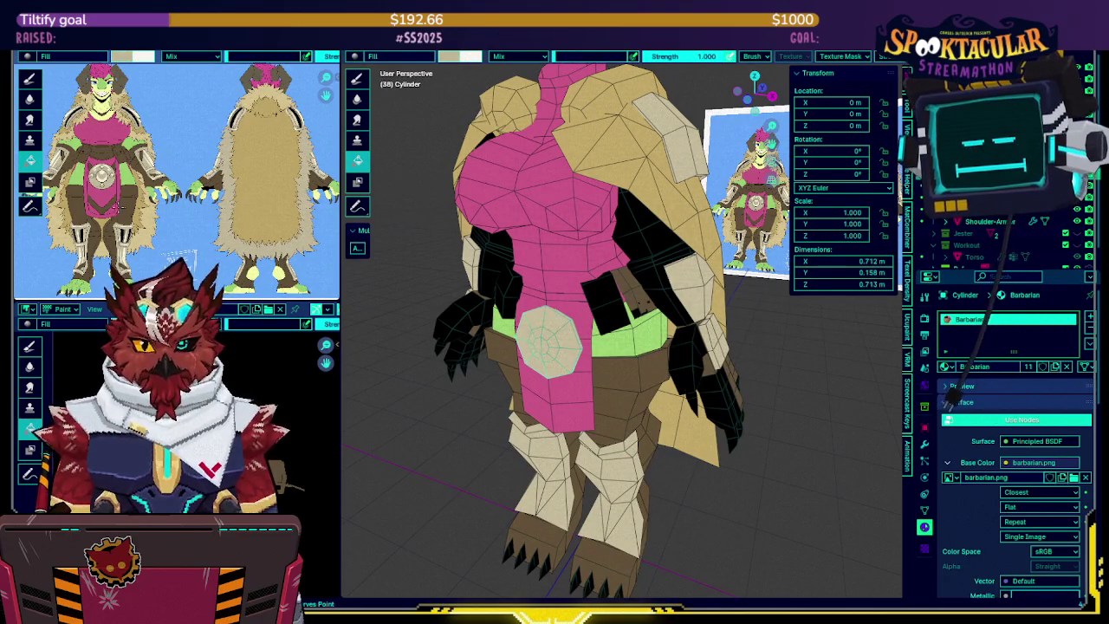
Select the arm mesh Barbarian.002 and enable face masking to expose the black shoulder-gap faces
click(609, 327)
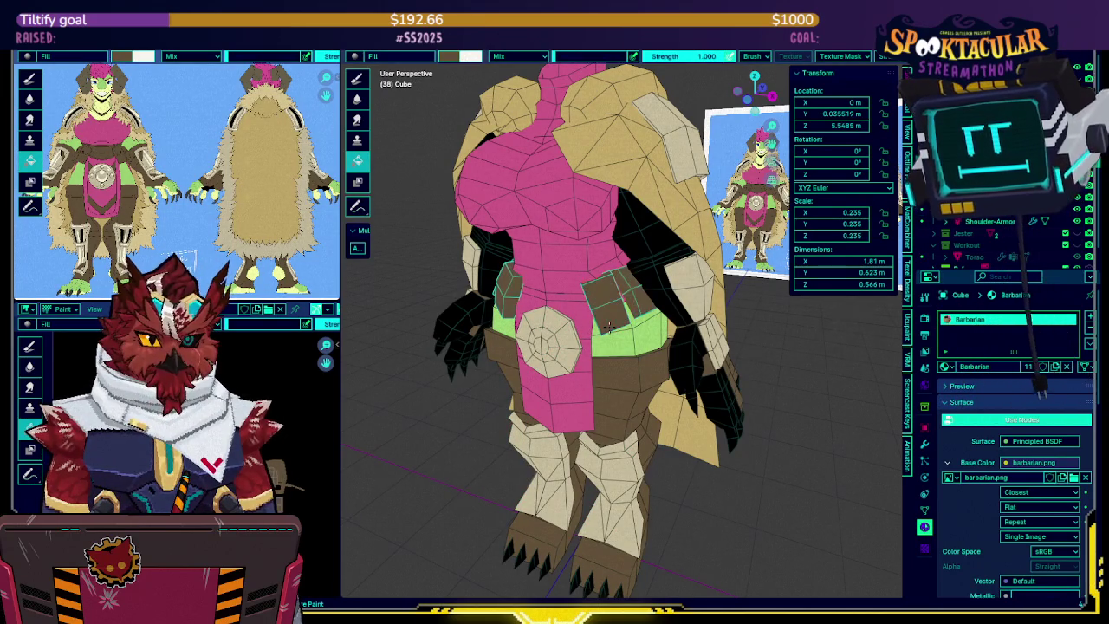
mouse_move(607, 294)
middle_down()
mouse_move(623, 336)
mouse_move(678, 286)
middle_up()
click(677, 286)
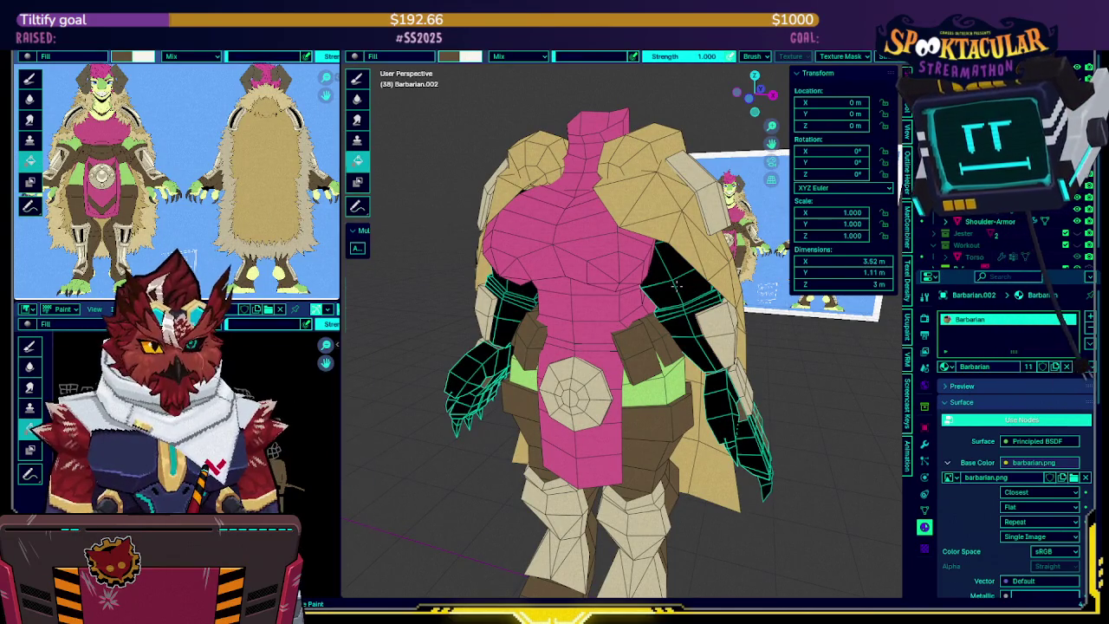
key(ctrl+z)
key(ctrl+shift+z)
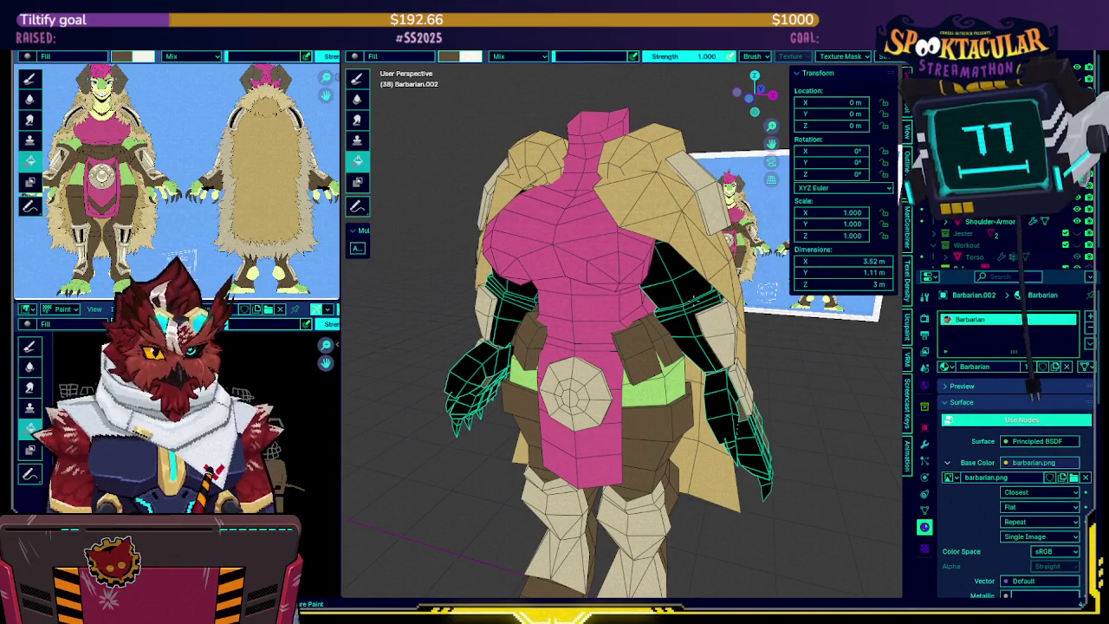
key(ctrl+z)
key(ctrl+shift+z)
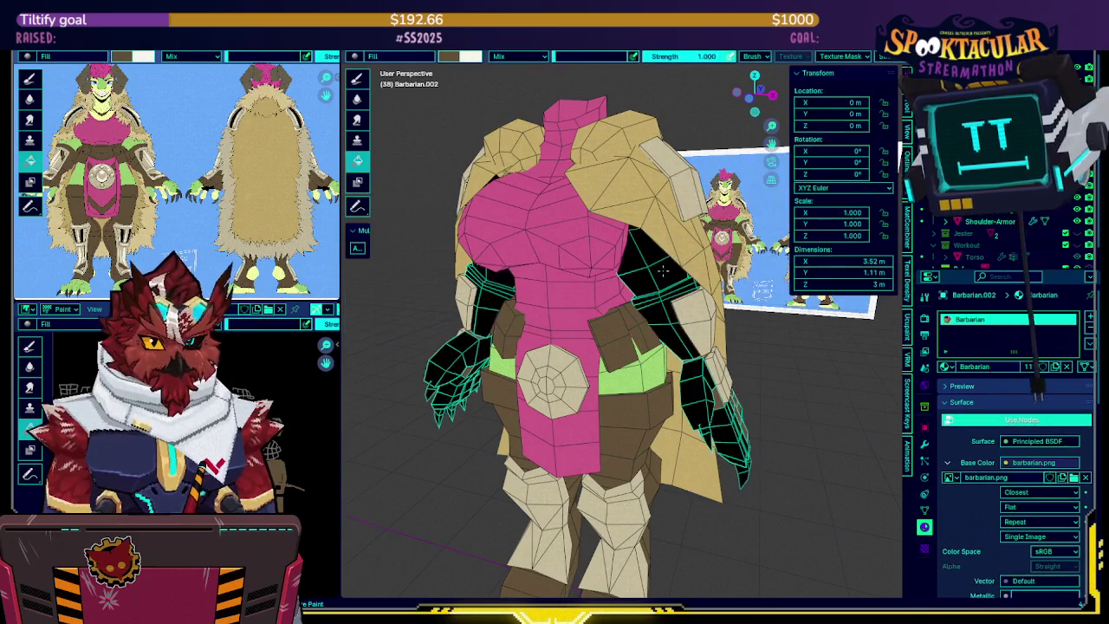
key(ctrl+z)
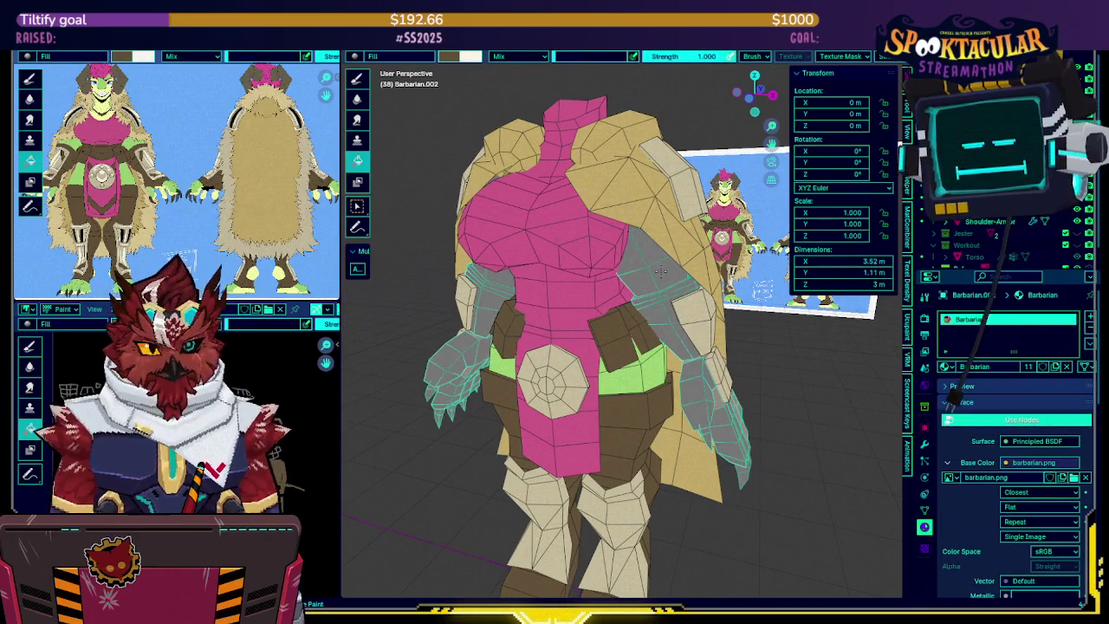
key(ctrl+shift+z)
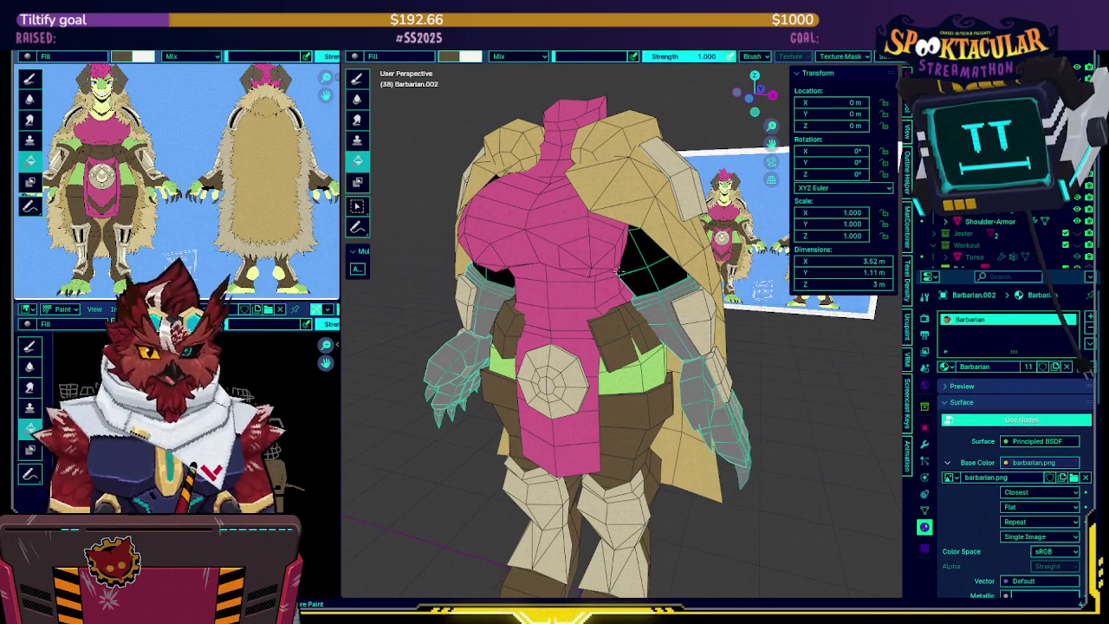
Fill the shoulder-gap faces with sampled light green and the shoulder joints with sampled brown
key(s)
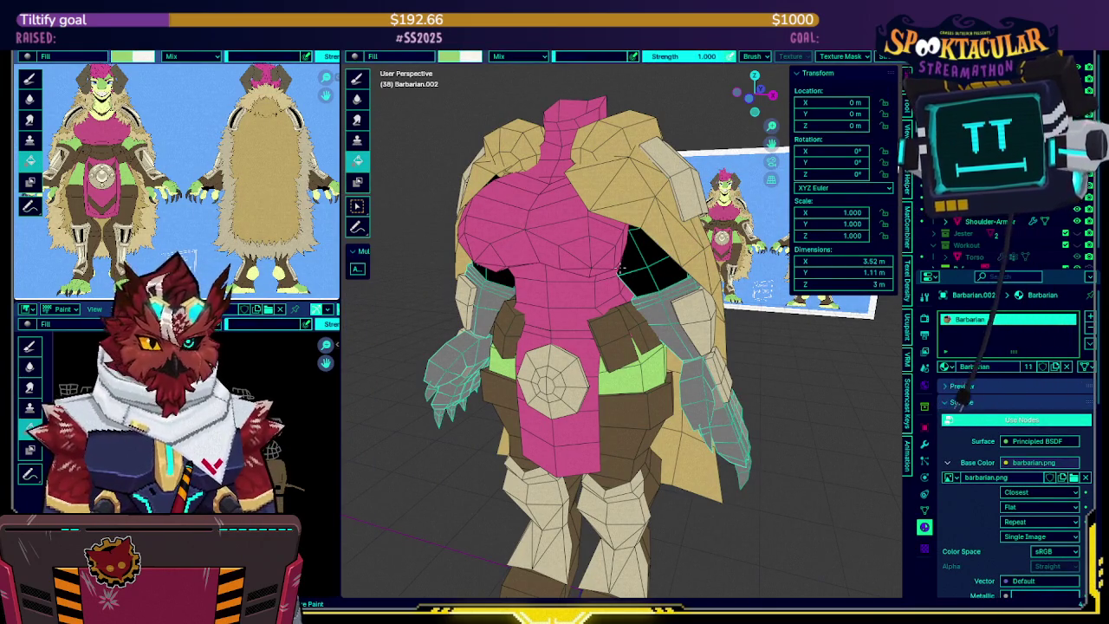
click(620, 269)
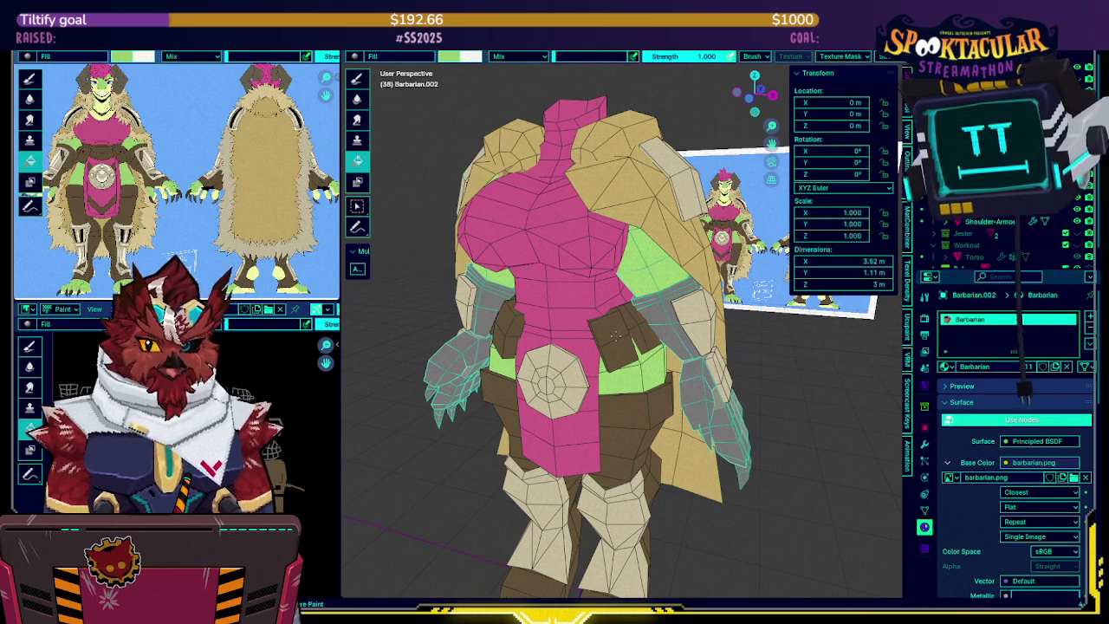
key(s)
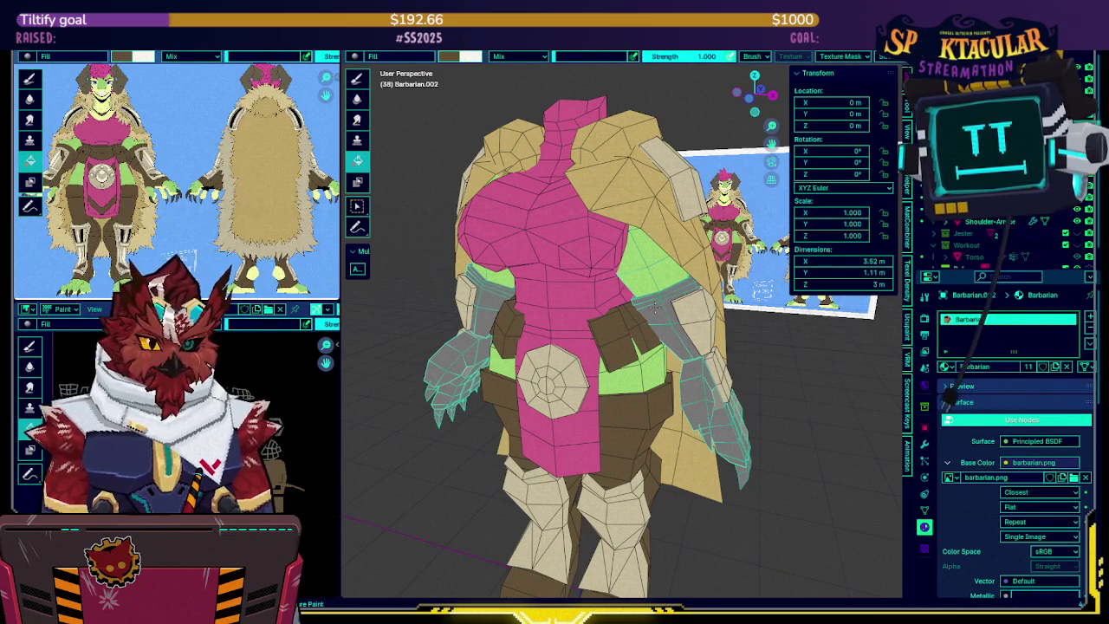
click(653, 308)
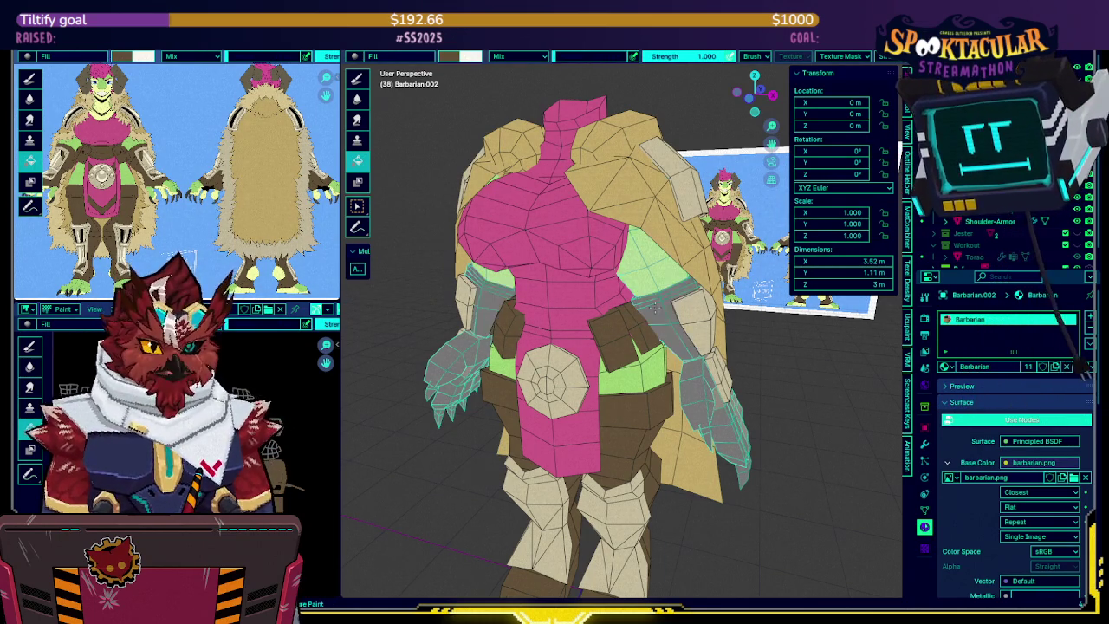
mouse_move(657, 308)
middle_down()
mouse_move(680, 319)
mouse_move(687, 346)
mouse_move(643, 322)
mouse_move(610, 345)
mouse_move(575, 418)
mouse_move(663, 364)
mouse_move(705, 308)
mouse_move(746, 282)
middle_up()
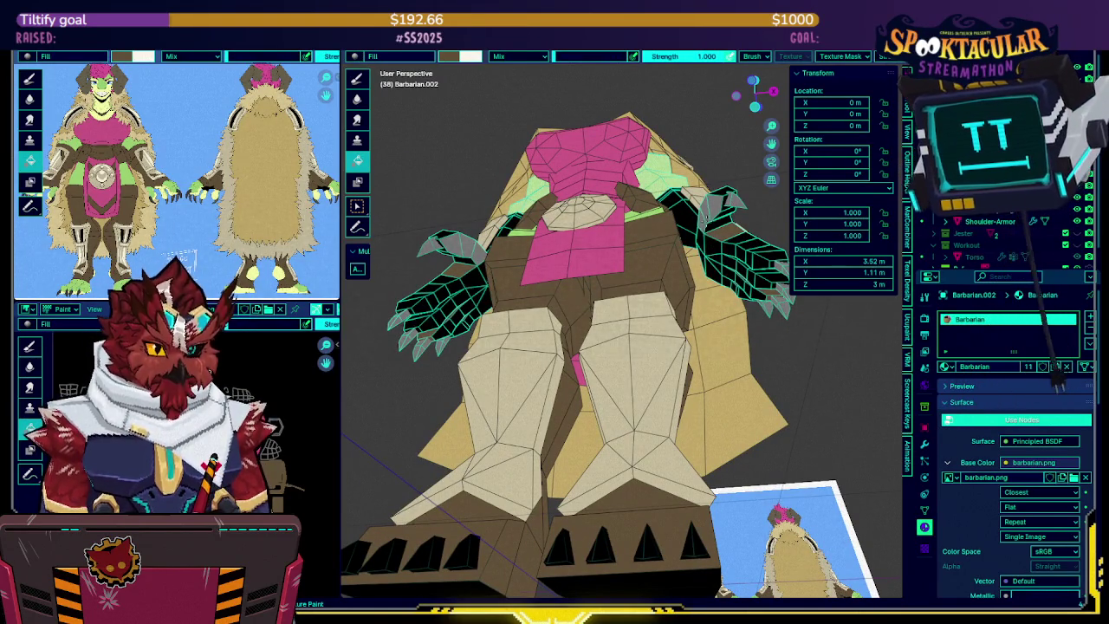
View the two arms in Local view, switch to Object Mode, then exit back to the full character
mouse_move(709, 234)
middle_down()
mouse_move(630, 304)
mouse_move(710, 316)
mouse_move(646, 312)
mouse_move(681, 338)
mouse_move(675, 371)
middle_up()
key(KP_Divide)
click(670, 317)
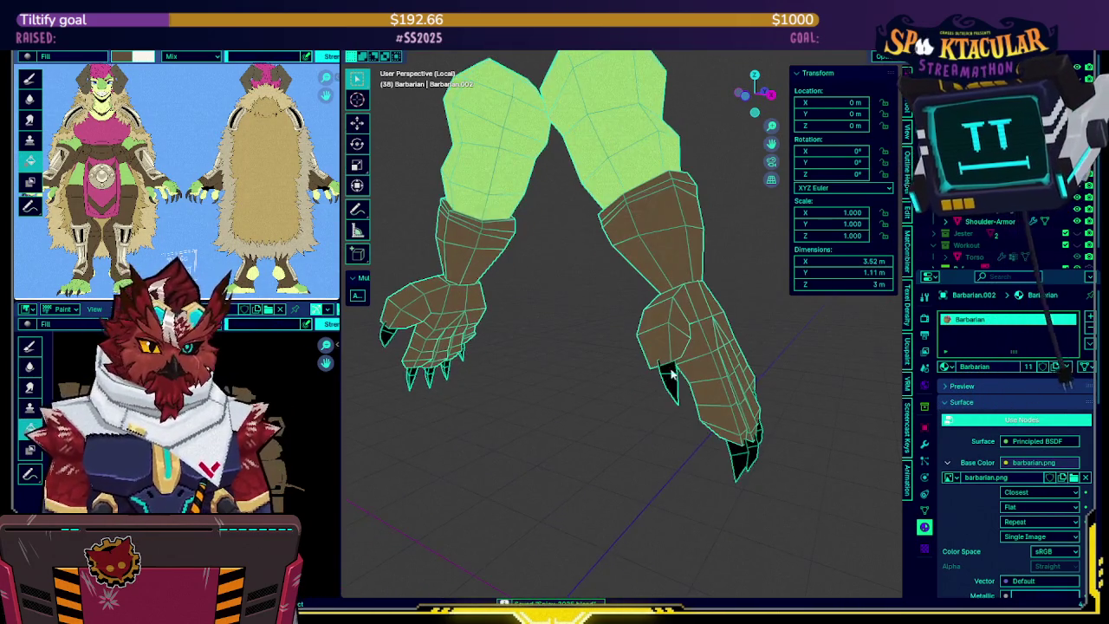
scroll(668, 381, down, 2)
scroll(676, 377, down, 2)
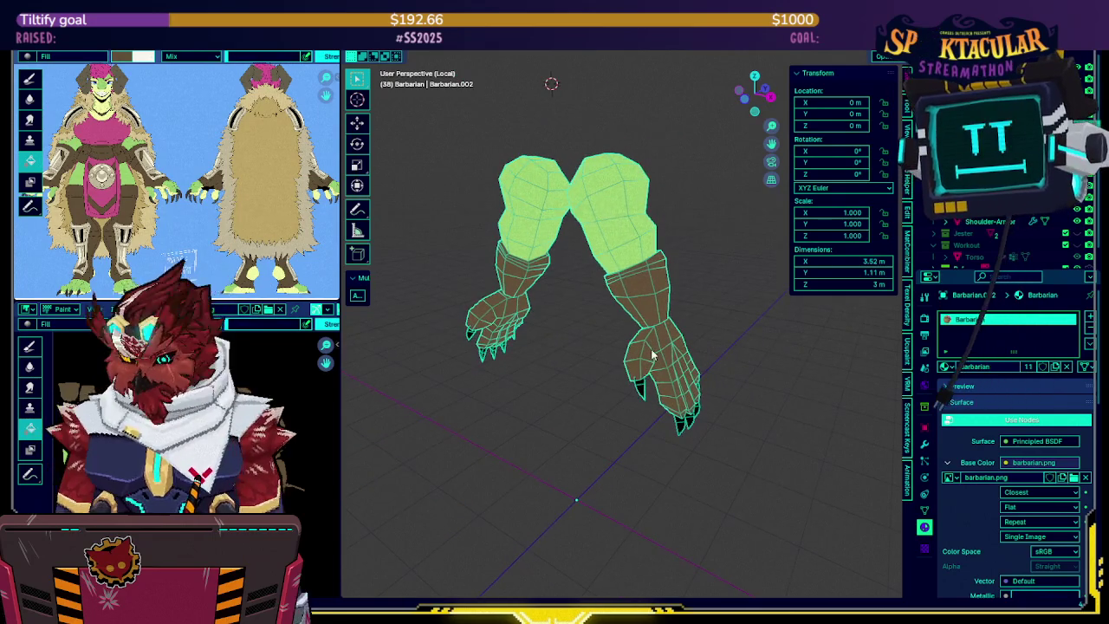
key(KP_Divide)
mouse_move(649, 325)
middle_down()
mouse_move(656, 283)
mouse_move(685, 273)
mouse_move(636, 278)
mouse_move(632, 317)
mouse_move(592, 247)
mouse_move(578, 312)
middle_up()
key(shift+alt+z)
key(shift+alt+z)
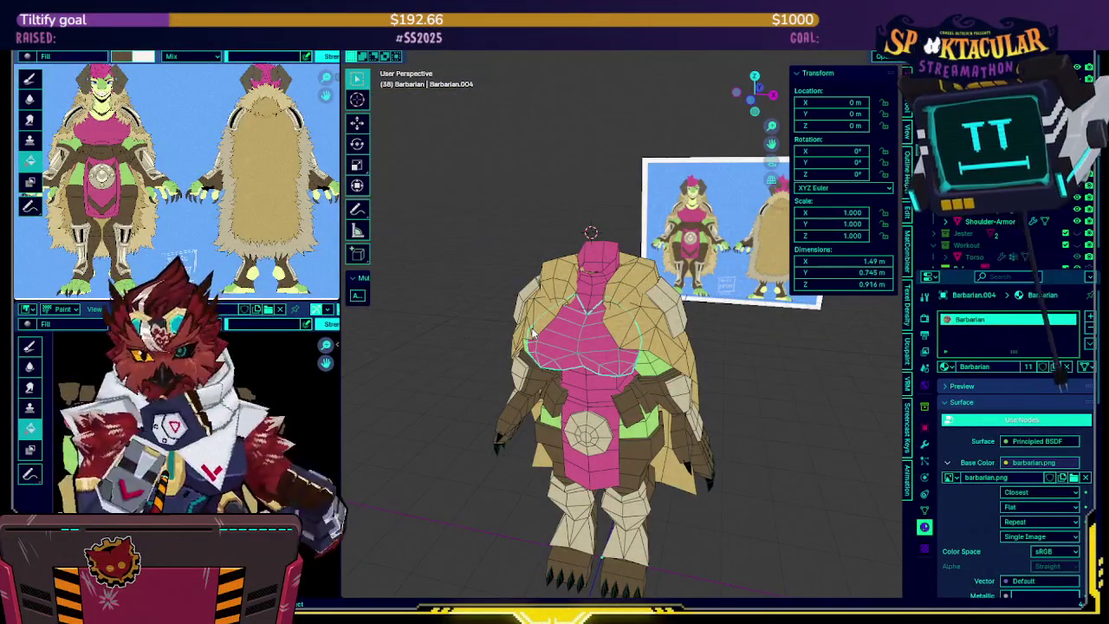
middle_drag(719, 326, 667, 322)
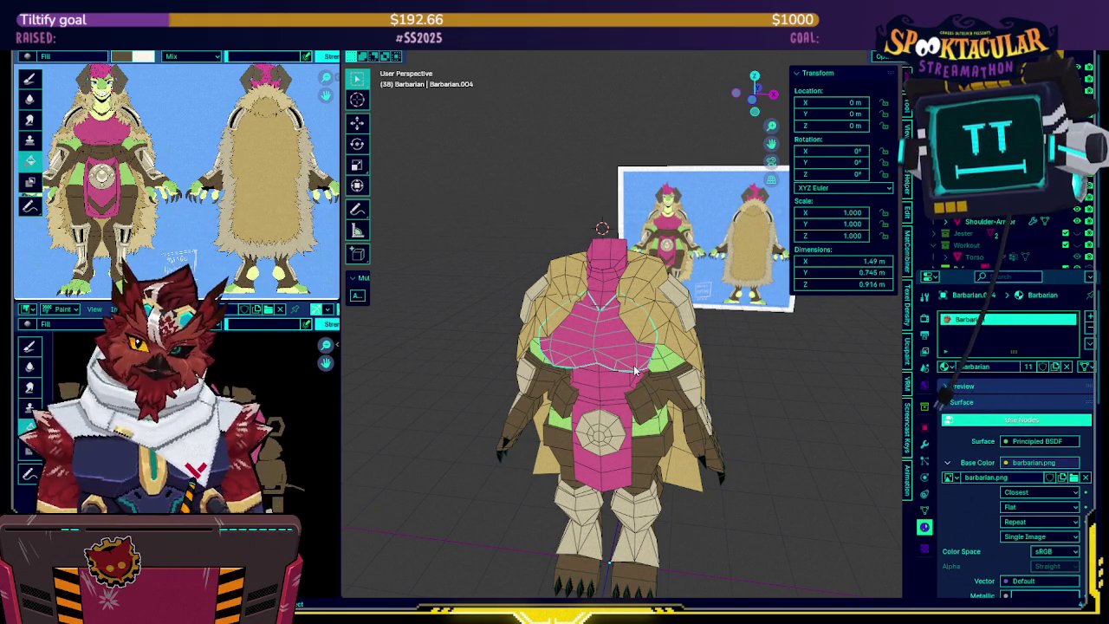
mouse_move(491, 344)
middle_down()
mouse_move(491, 287)
mouse_move(462, 238)
middle_up()
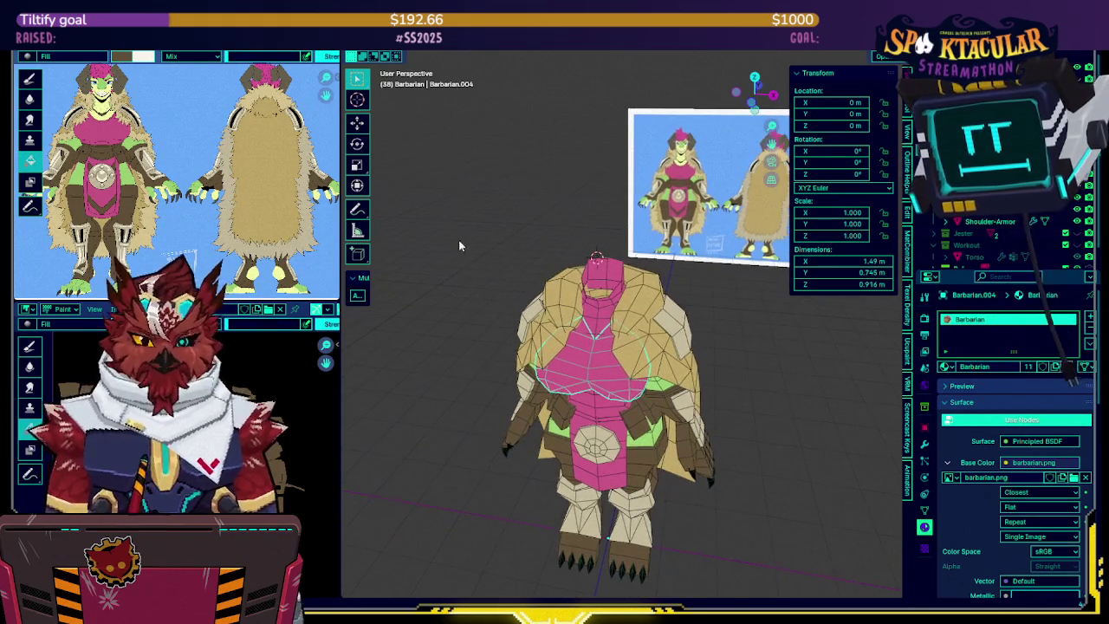
key(ctrl+Tab)
Switch the torso to Texture Paint and pan a Front Orthographic view onto the reference sheet
click(531, 236)
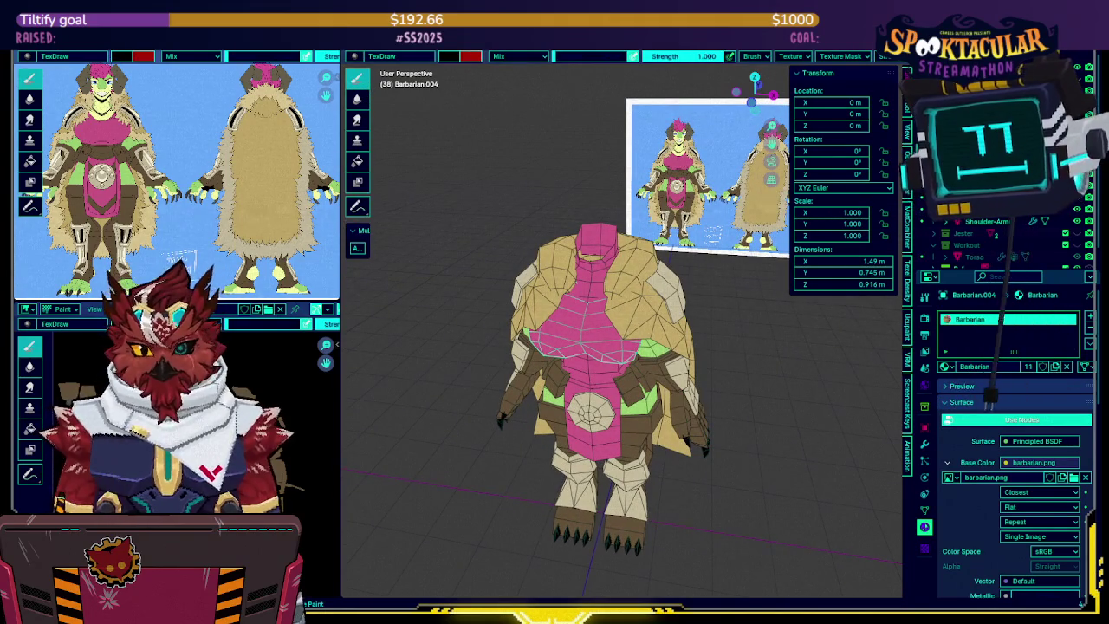
middle_drag(555, 247, 568, 253)
scroll(568, 253, up, 4)
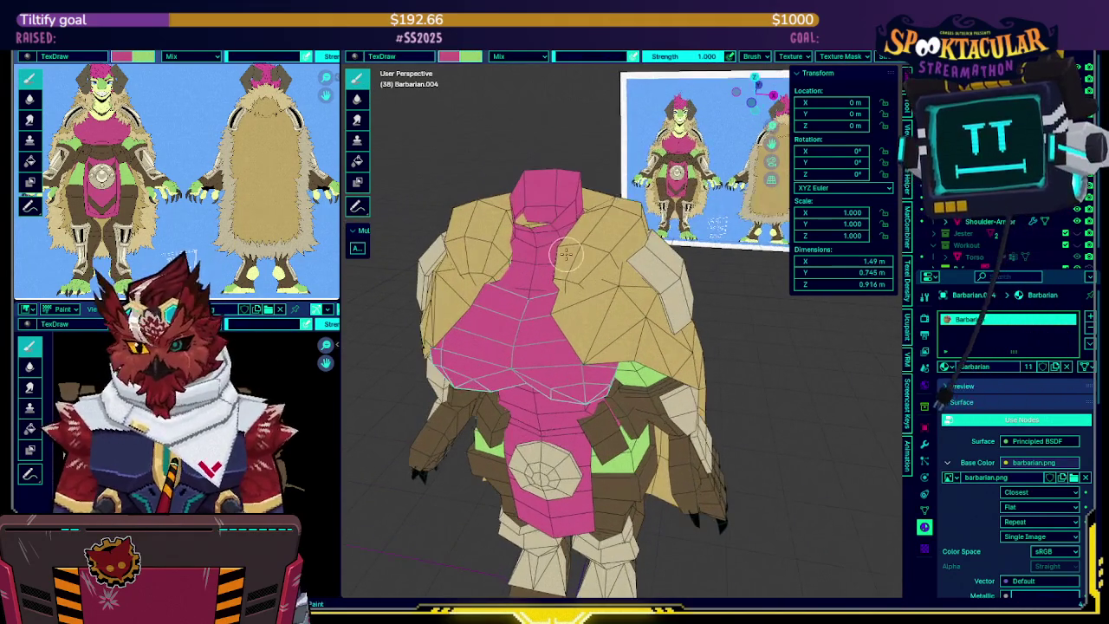
middle_drag(581, 271, 589, 264)
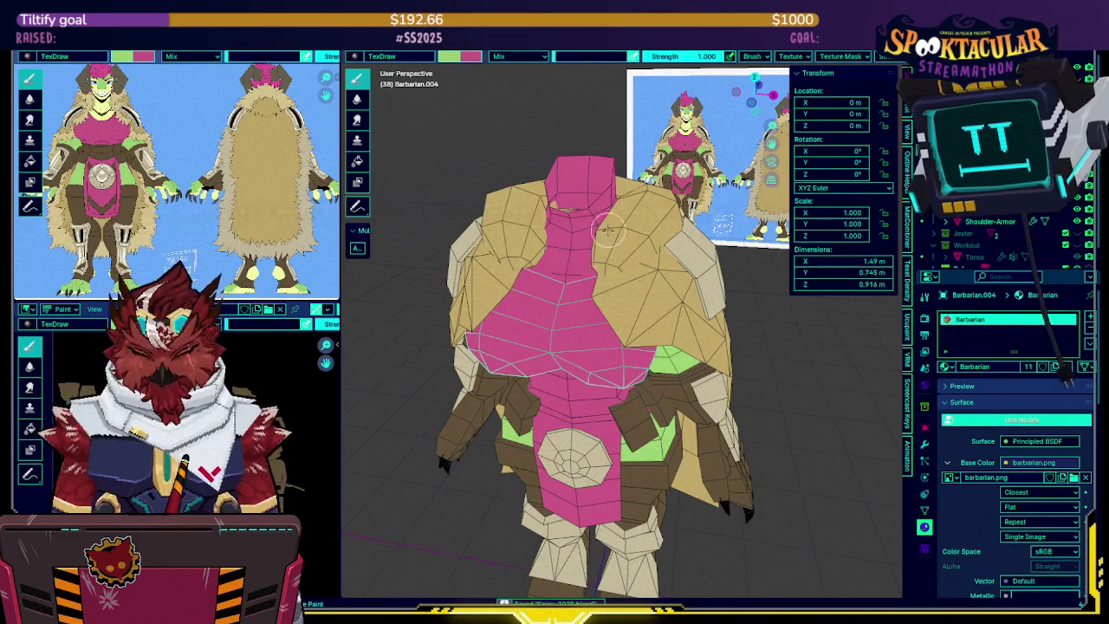
key(KP_1)
scroll(542, 228, up, 2)
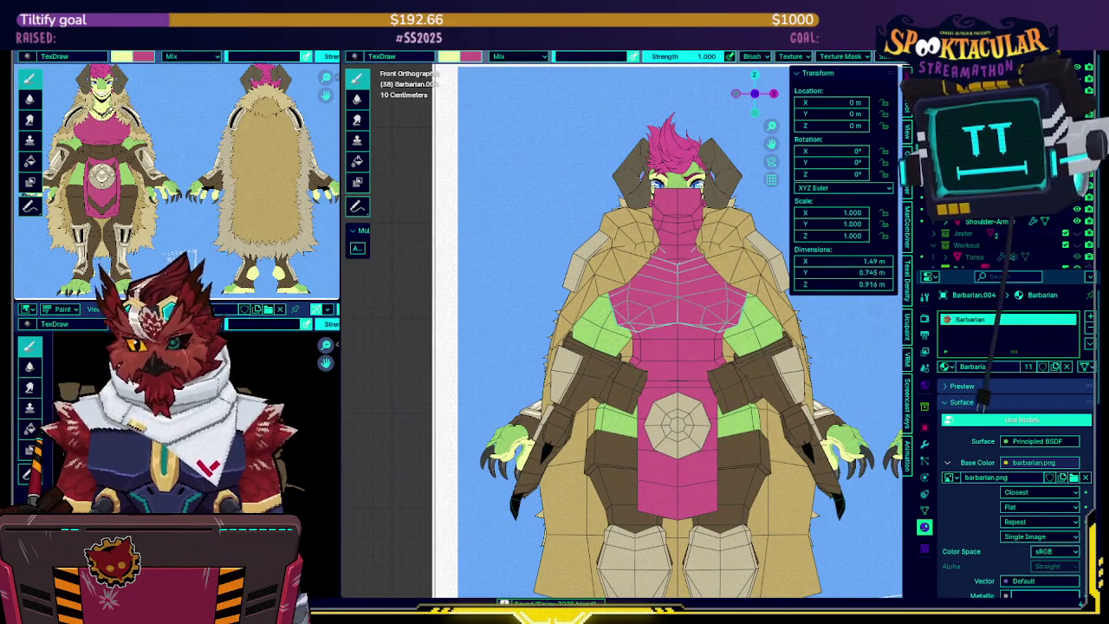
shift+middle_drag(601, 303, 541, 265)
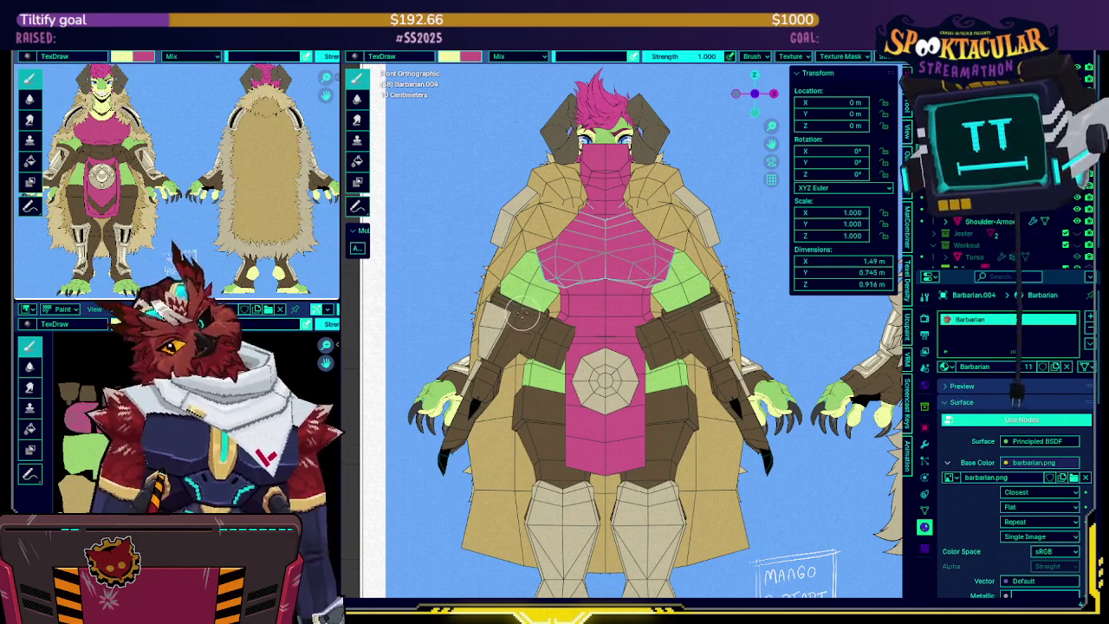
Zoom in and set the solid viewport shading to display texture colours
scroll(521, 313, up, 2)
scroll(521, 314, up, 2)
scroll(520, 314, up, 2)
scroll(589, 260, up, 1)
scroll(589, 260, up, 2)
scroll(589, 260, up, 1)
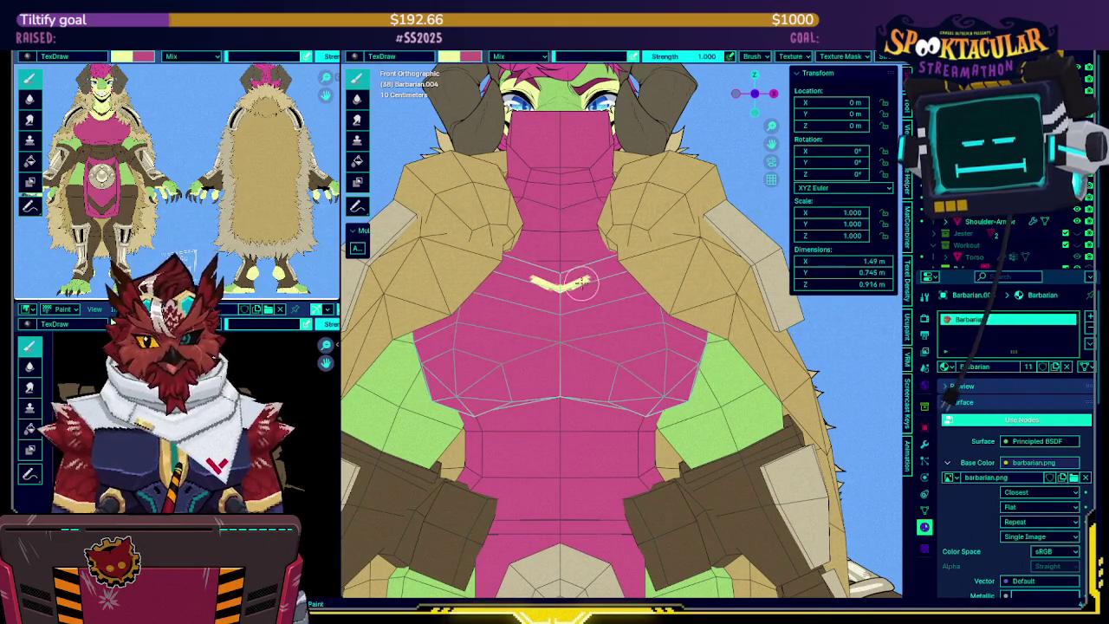
scroll(582, 284, up, 1)
scroll(579, 289, up, 1)
scroll(571, 296, up, 1)
scroll(567, 302, up, 1)
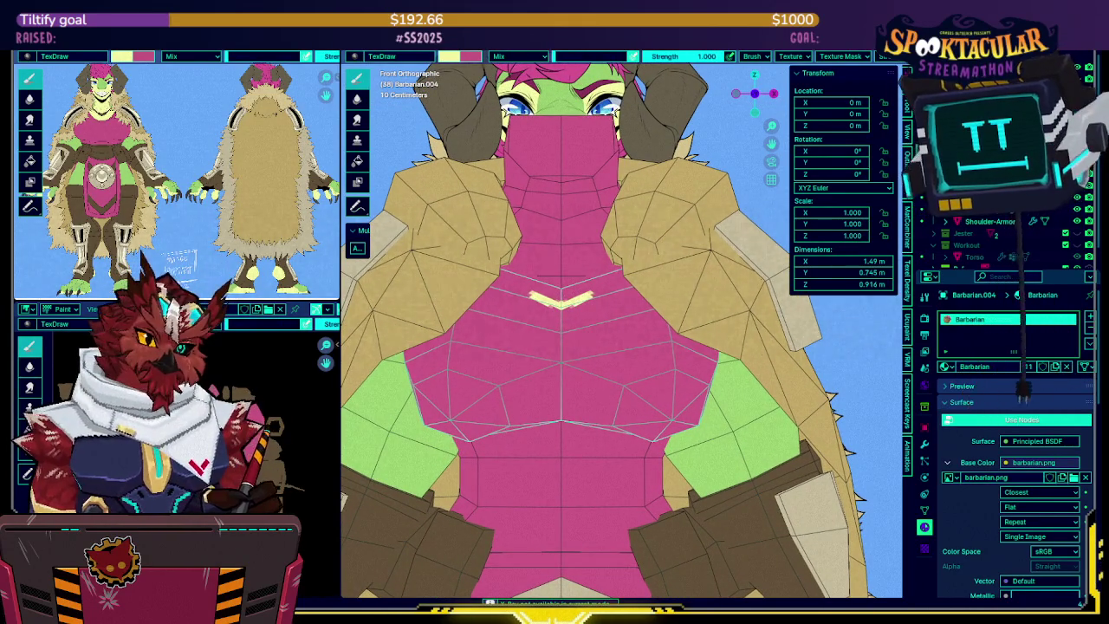
key(Tab)
click(901, 55)
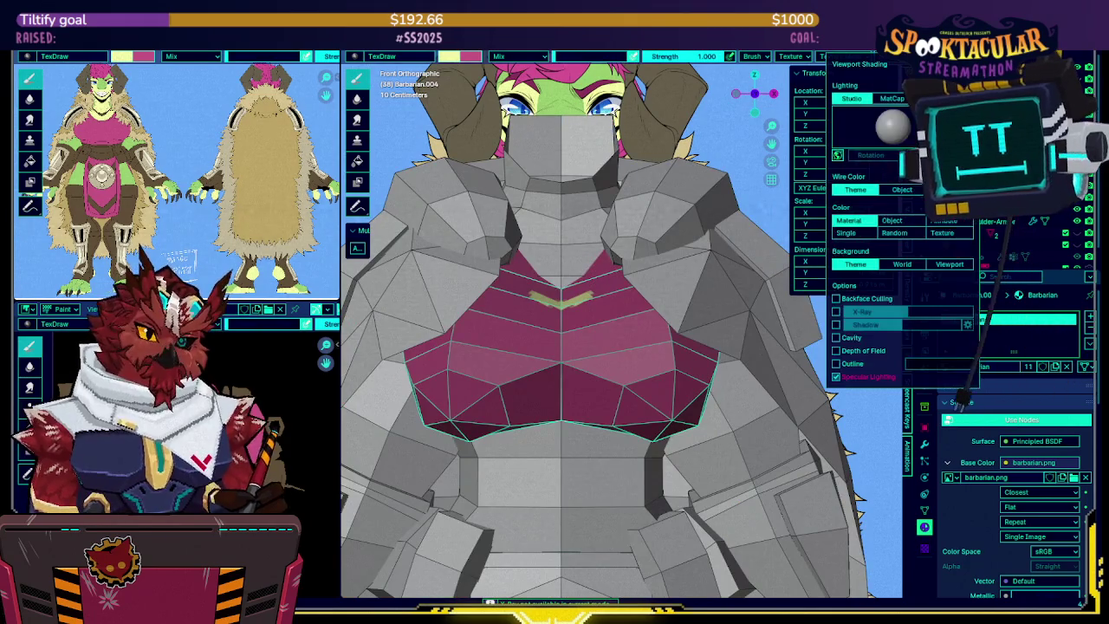
click(846, 177)
click(934, 176)
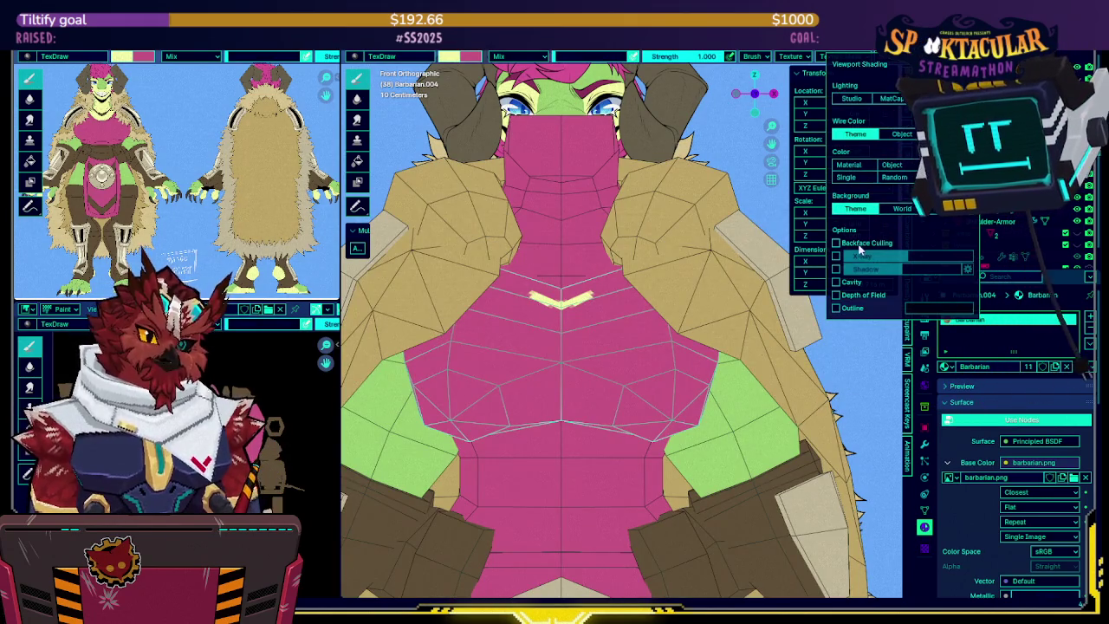
Toggle X-ray and briefly hide, then reshow, the shoulder armor pieces
key(alt+z)
key(alt+z)
key(alt+z)
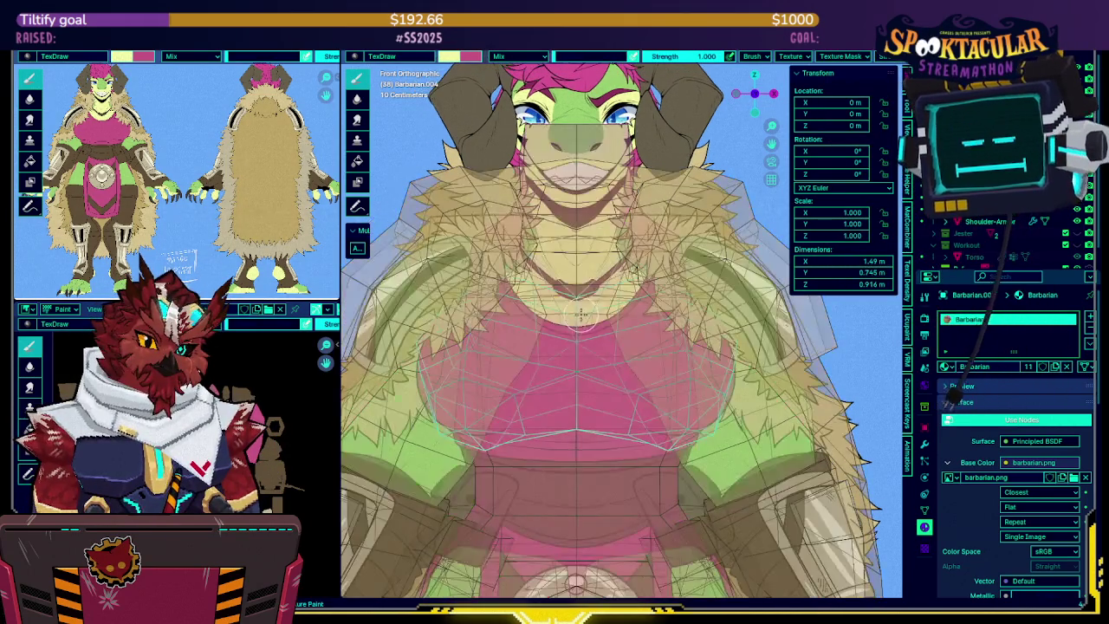
key(alt+z)
key(alt+z)
key(alt+z)
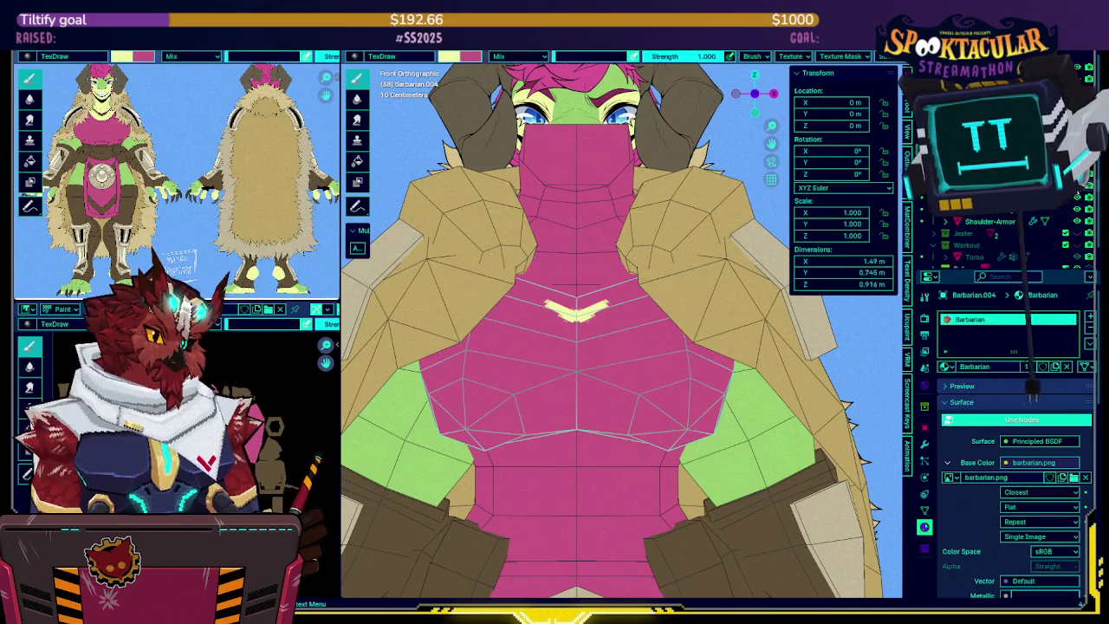
click(1079, 198)
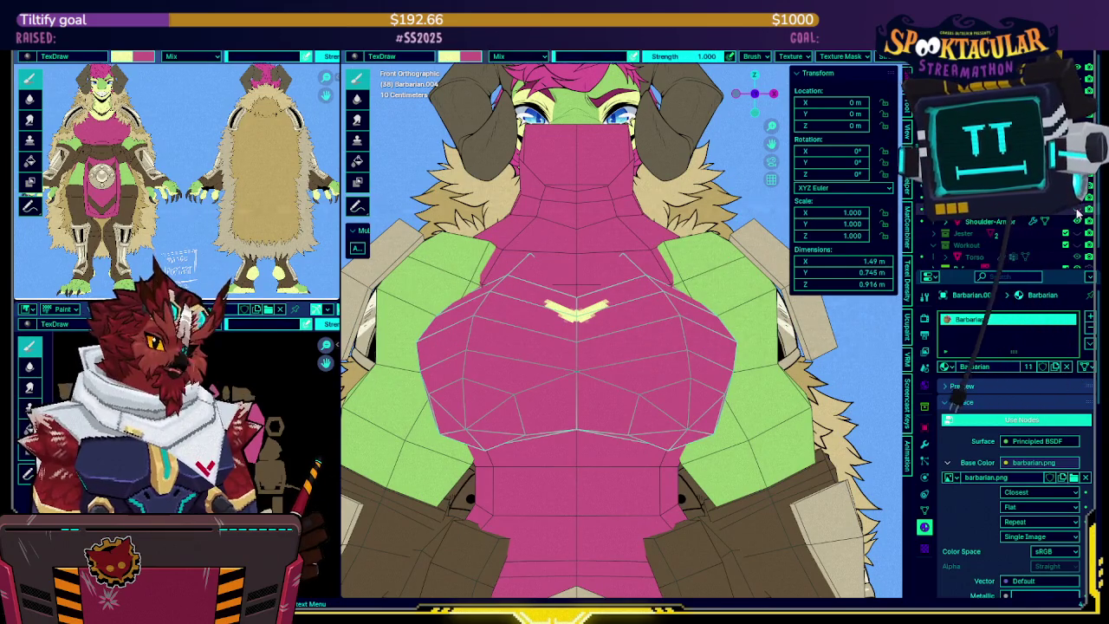
click(1078, 217)
key(alt+z)
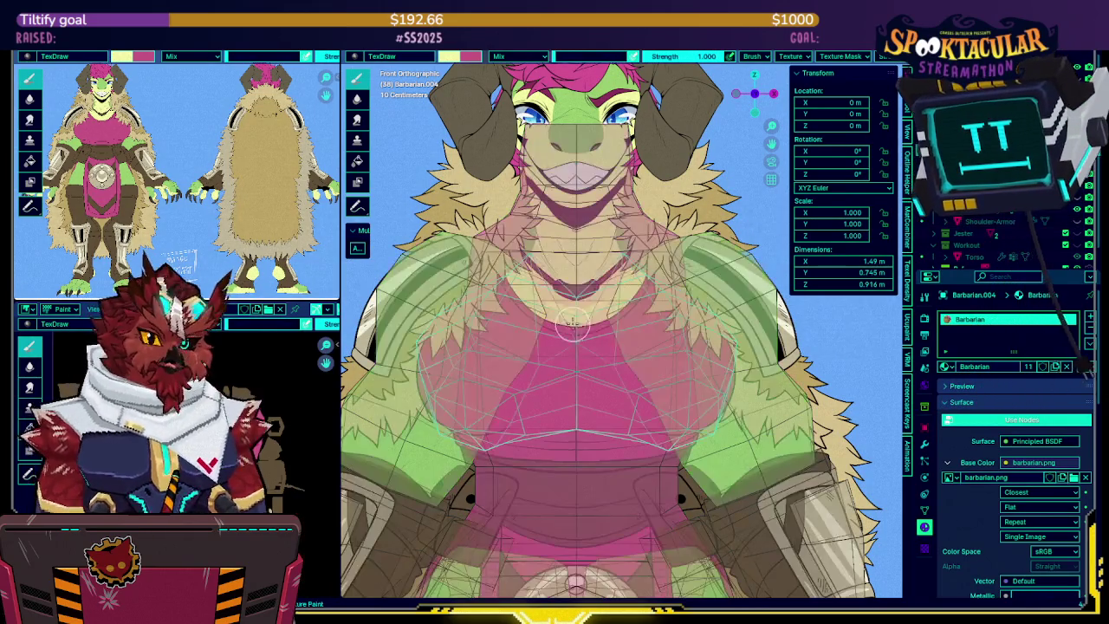
key(alt+z)
key(alt+z)
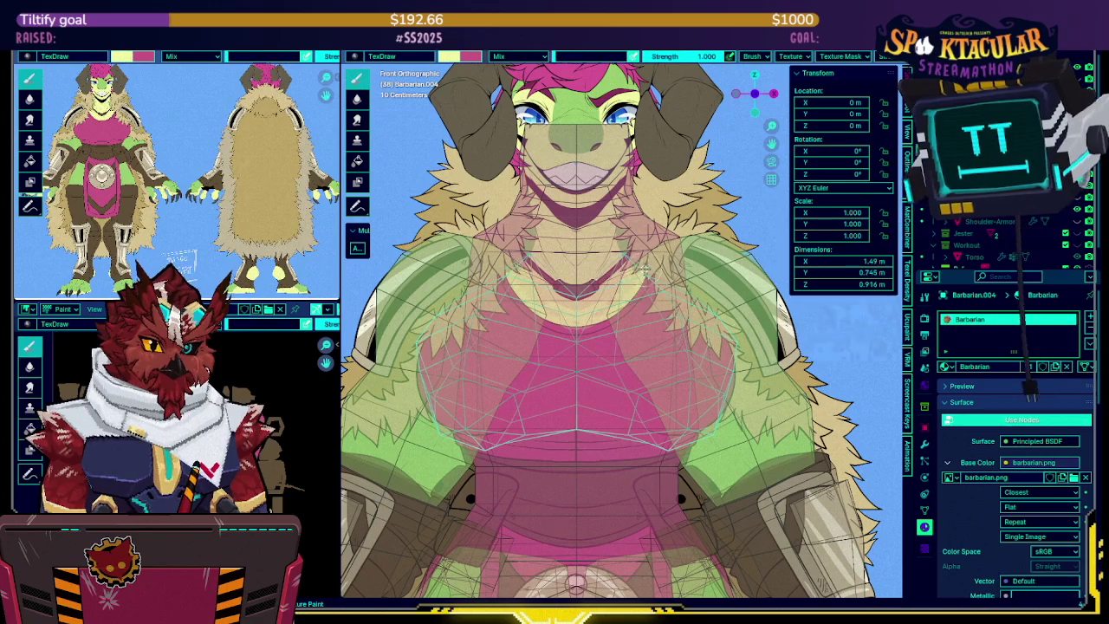
key(alt+z)
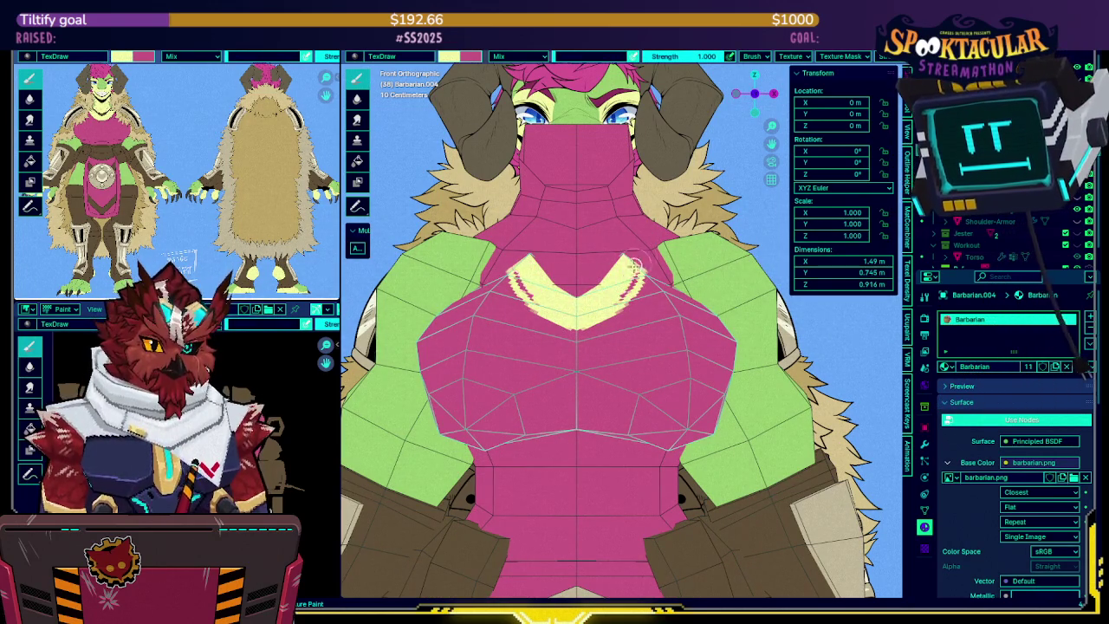
Orbit to the chest and make the full Barbarian mesh the active painting object
middle_drag(611, 297, 600, 274)
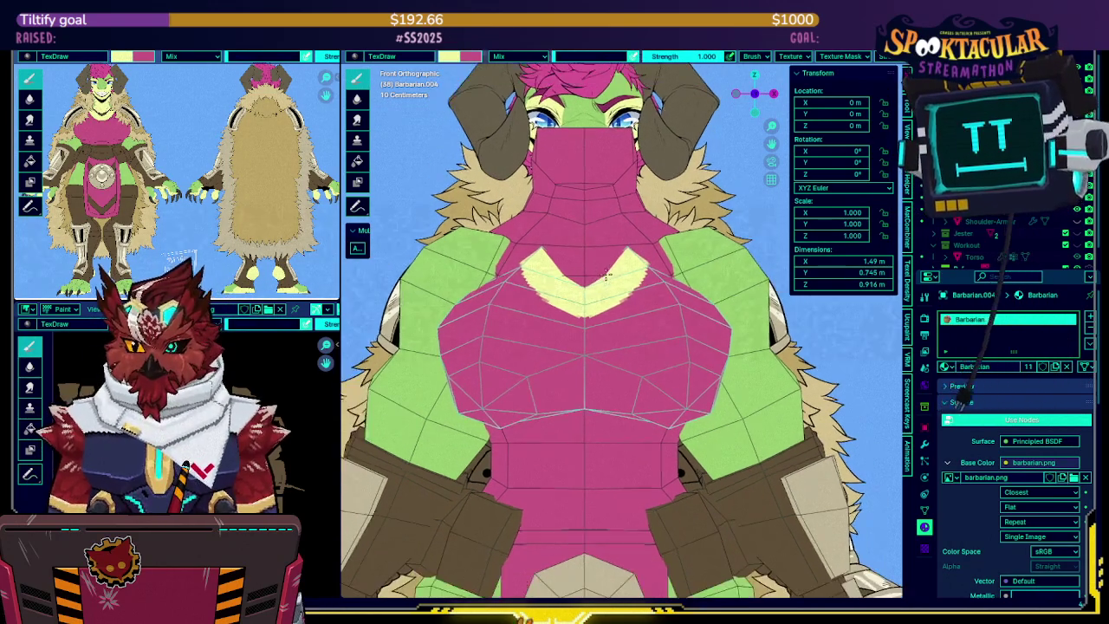
key(alt+z)
key(alt+z)
middle_drag(607, 270, 421, 278)
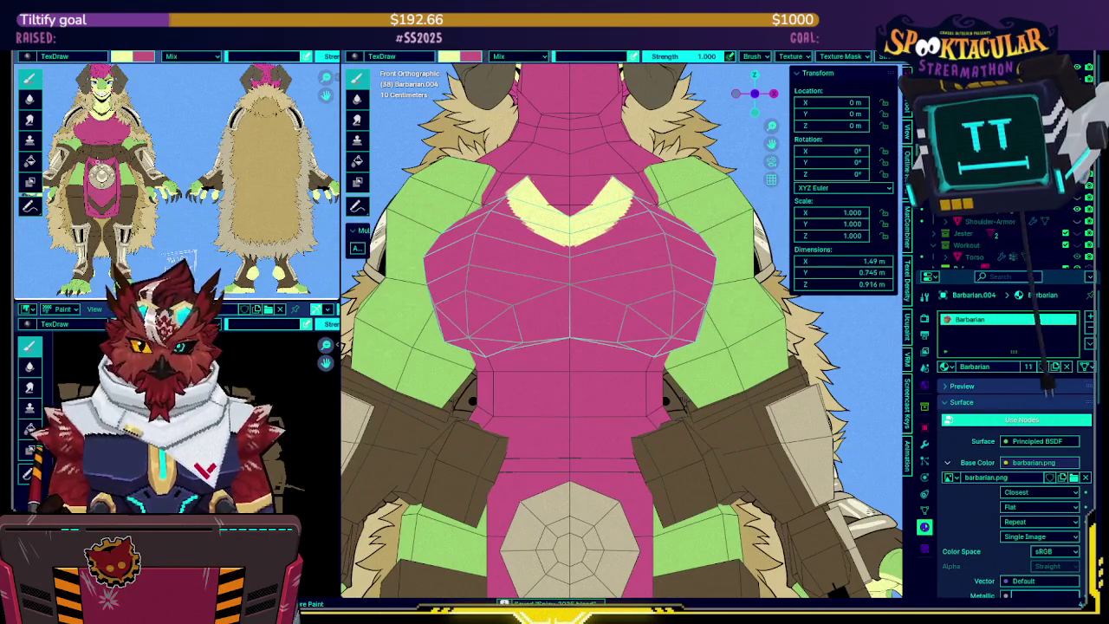
click(562, 375)
key(alt+z)
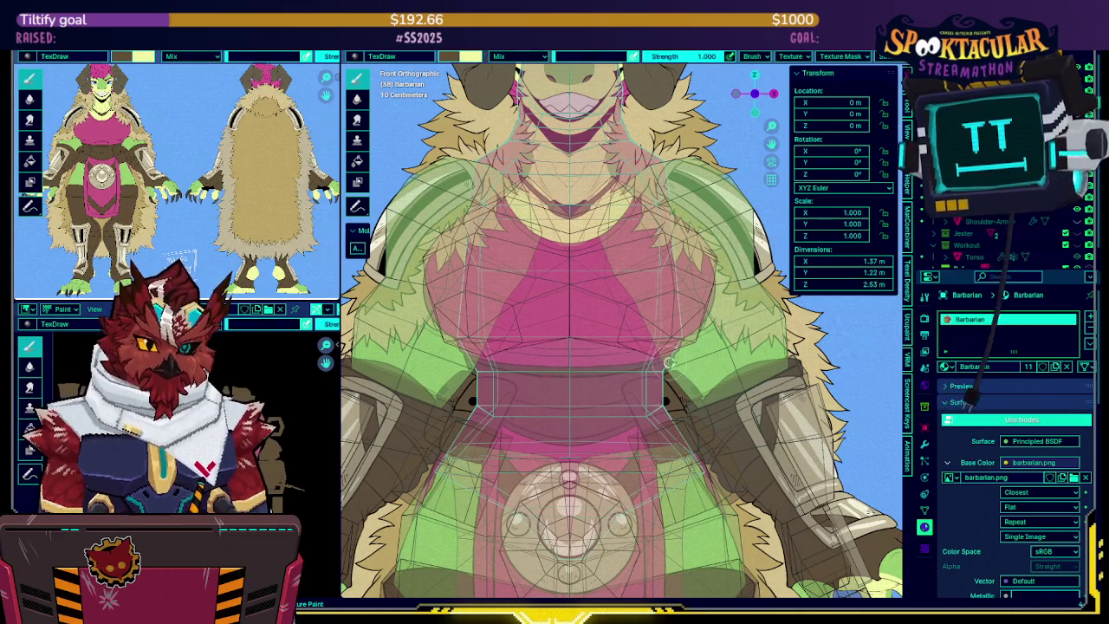
Check the waist against the reference in X-ray and start the brown band under the chest
key(alt+z)
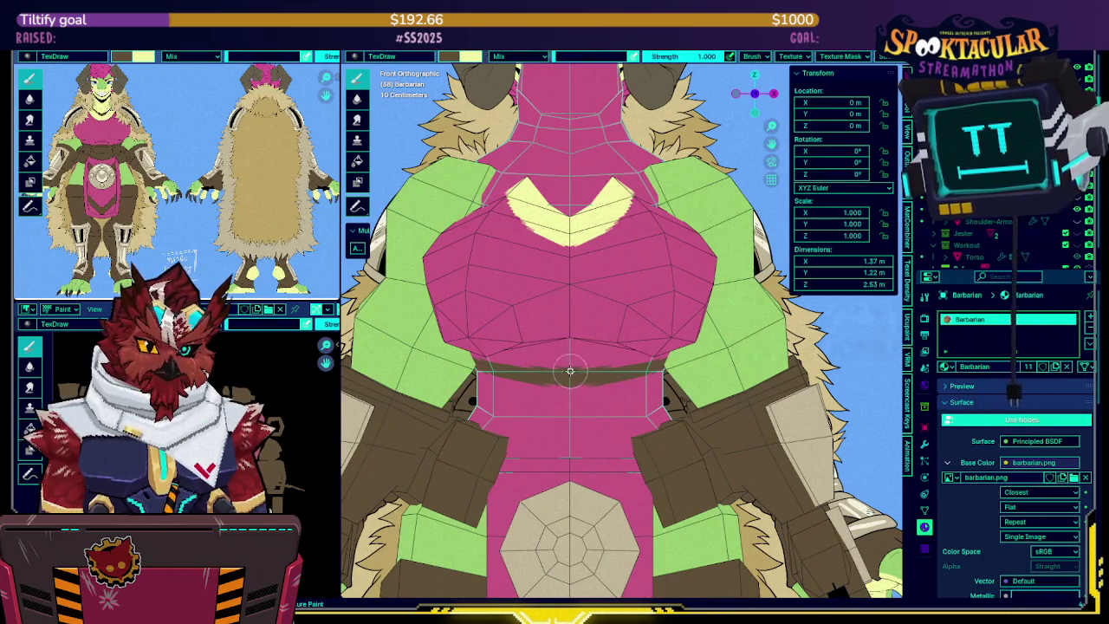
key(alt+z)
key(alt+z)
key(alt+z)
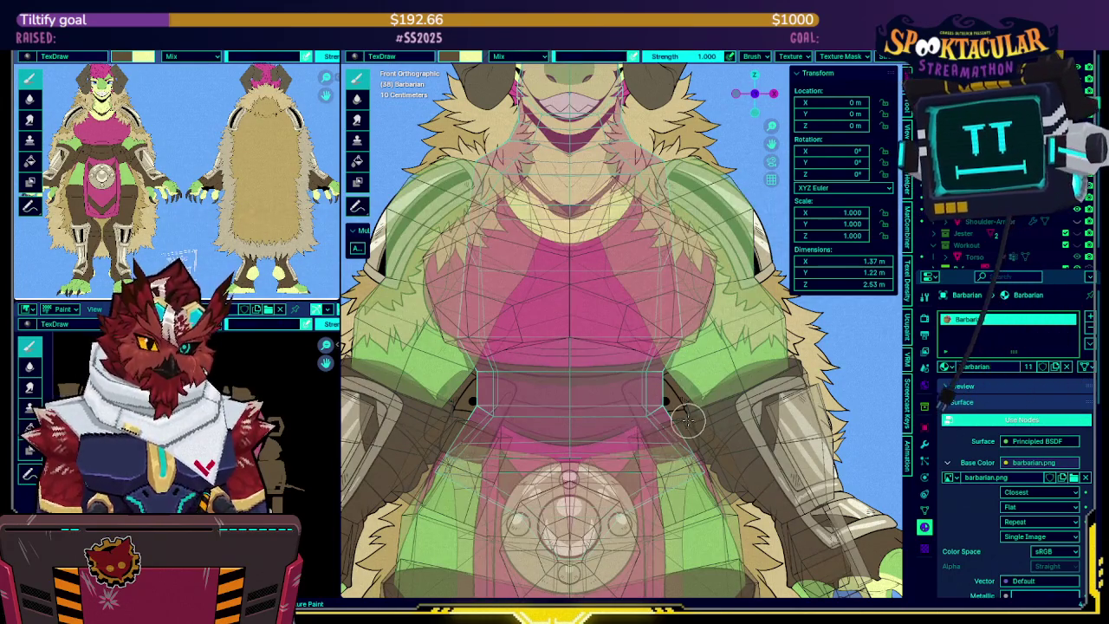
key(alt+z)
shift+scroll(606, 399, down, 4)
key(alt+z)
key(alt+z)
drag(588, 387, 634, 378)
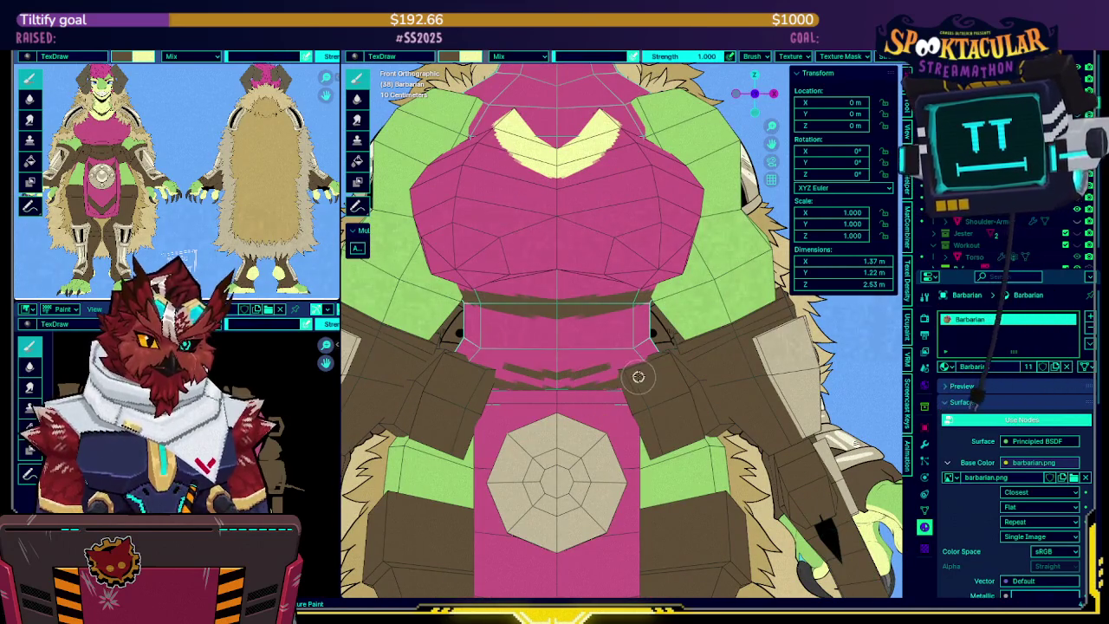
Brush brown over the pink band and zigzag stripe, then recheck against the reference
key(s)
key(alt+z)
key(alt+z)
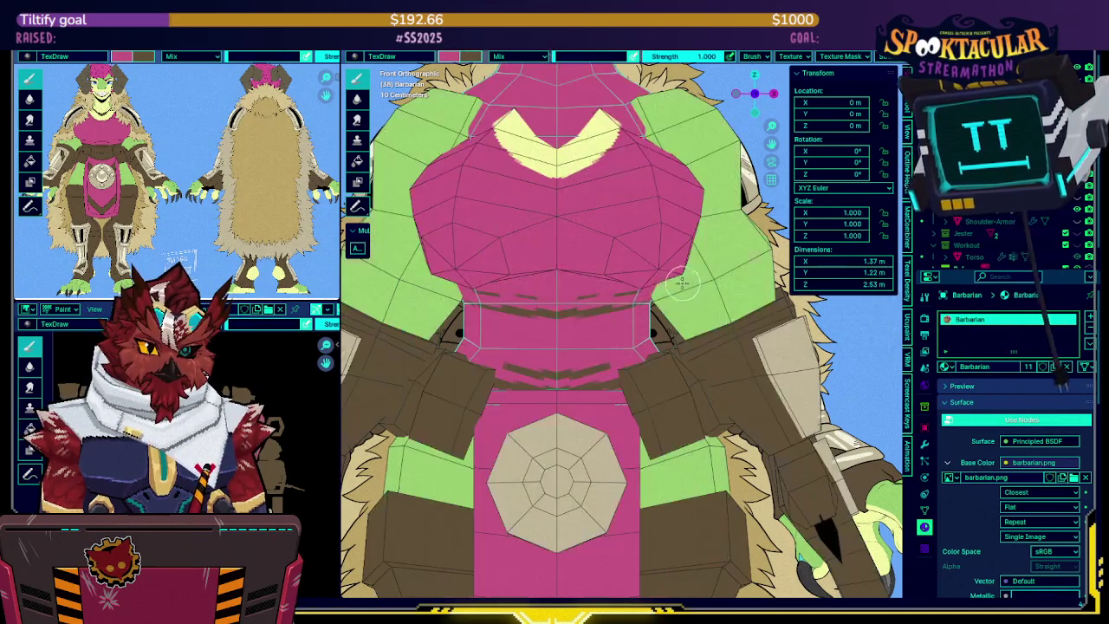
drag(545, 309, 673, 296)
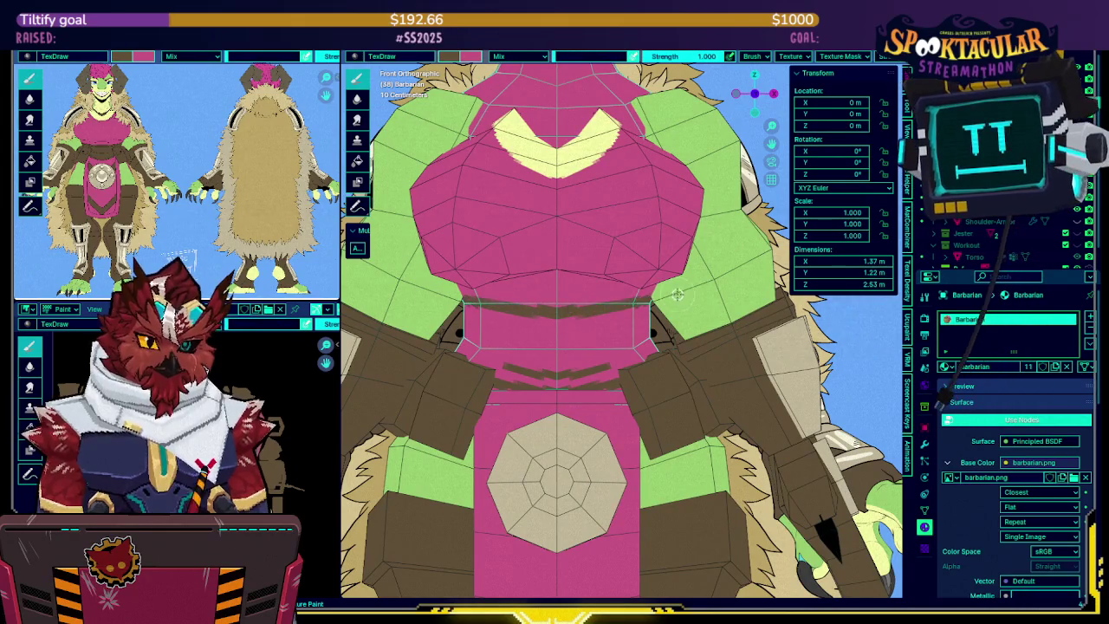
mouse_move(584, 313)
mouse_down()
mouse_move(555, 325)
mouse_move(549, 346)
mouse_move(657, 342)
mouse_up()
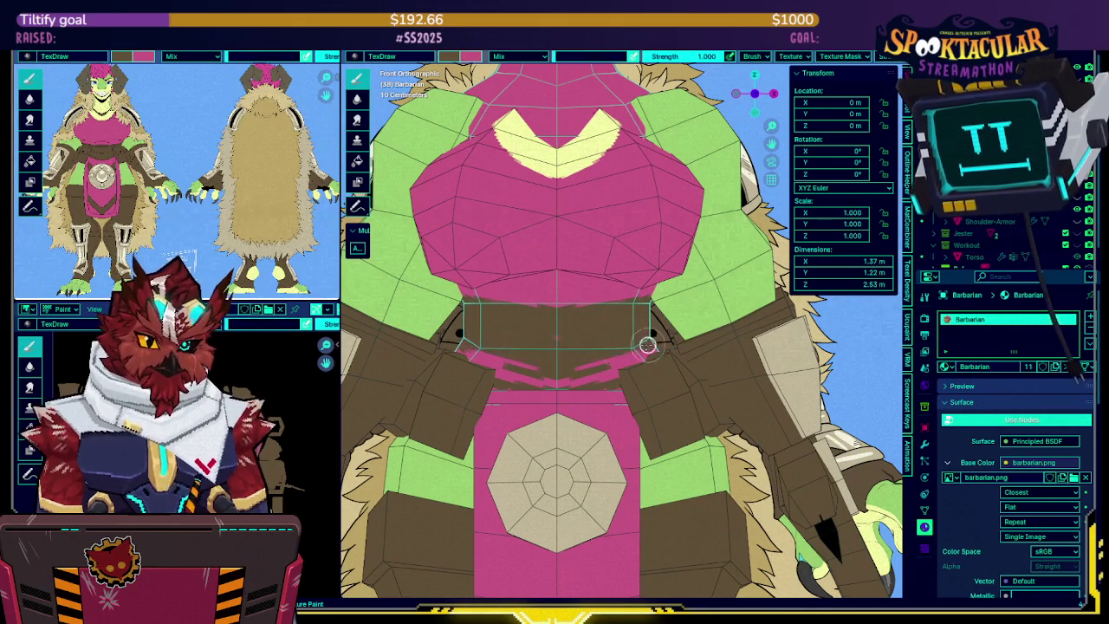
drag(563, 378, 582, 372)
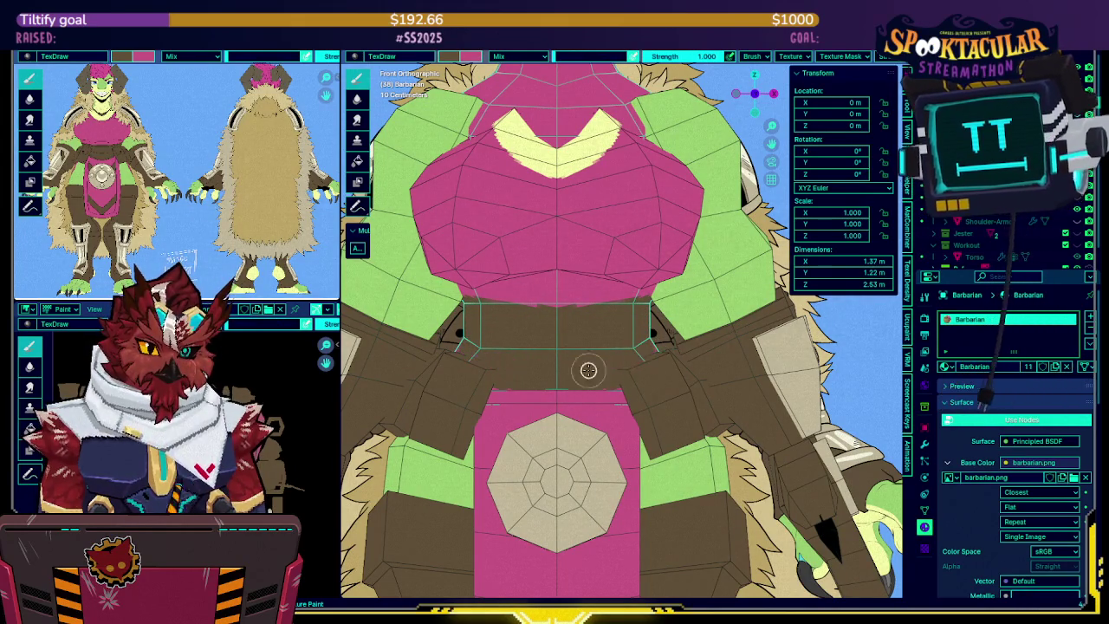
key(alt+z)
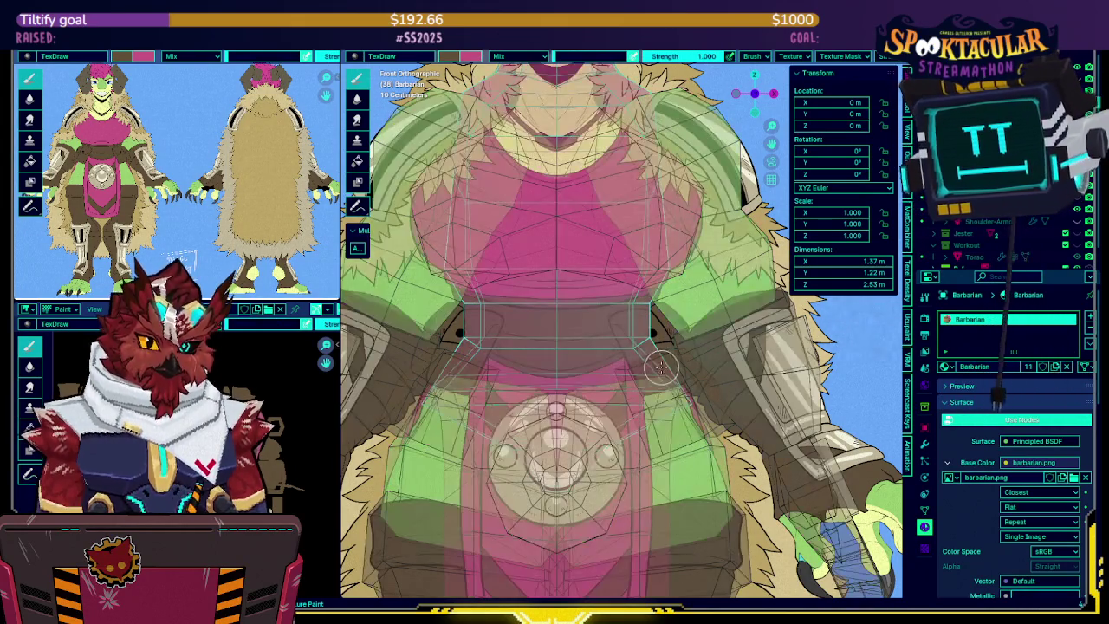
key(alt+z)
In Object Mode, unhide the two brown cube pieces and raise them along Z
key(ctrl+Tab)
click(620, 411)
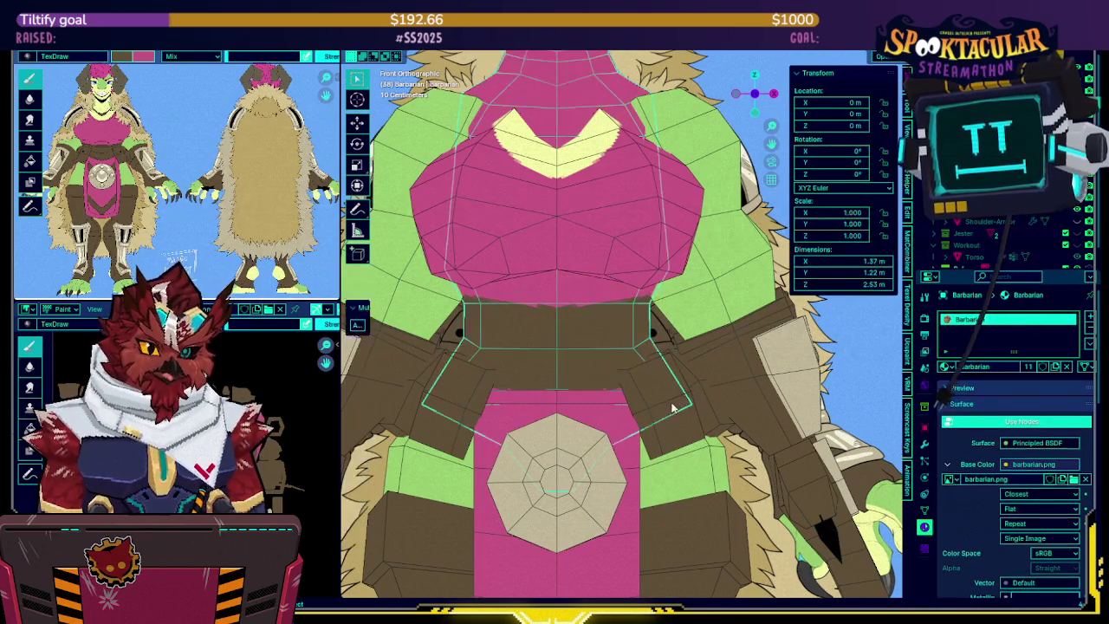
key(alt+h)
key(g)
key(z)
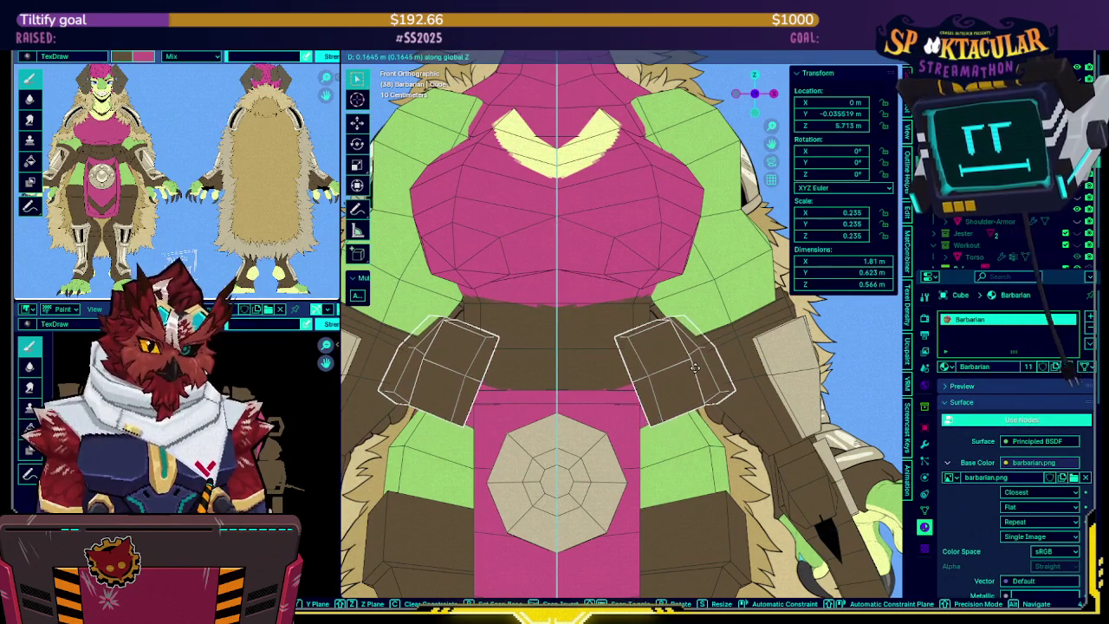
click(693, 387)
In Edit Mode, move the cube geometry inward along the X axis
key(Tab)
key(alt+z)
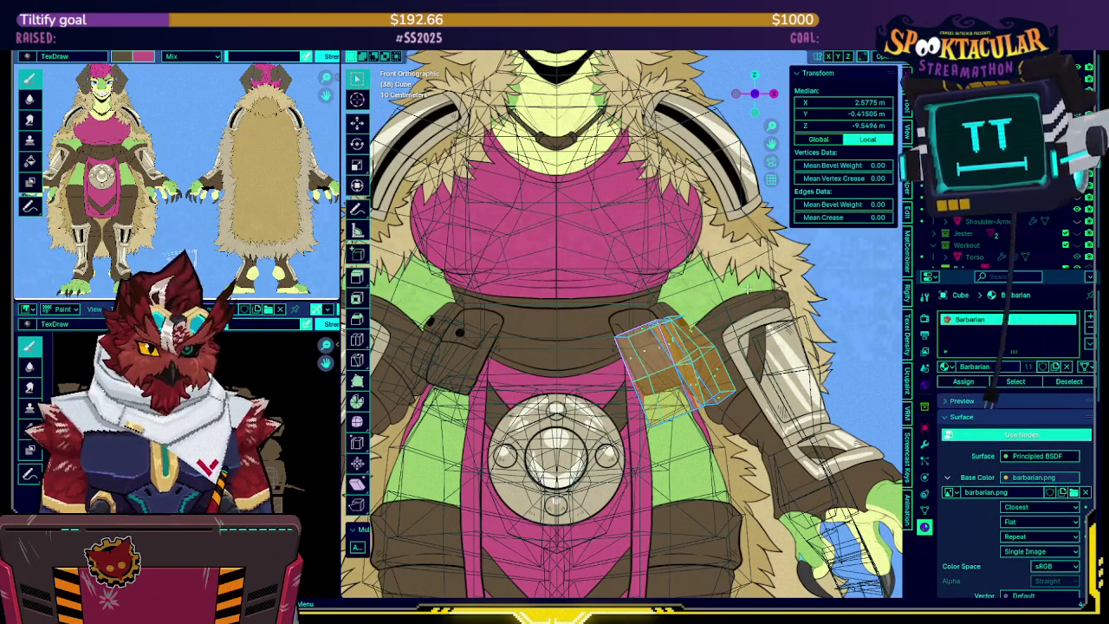
key(alt+z)
key(g)
key(x)
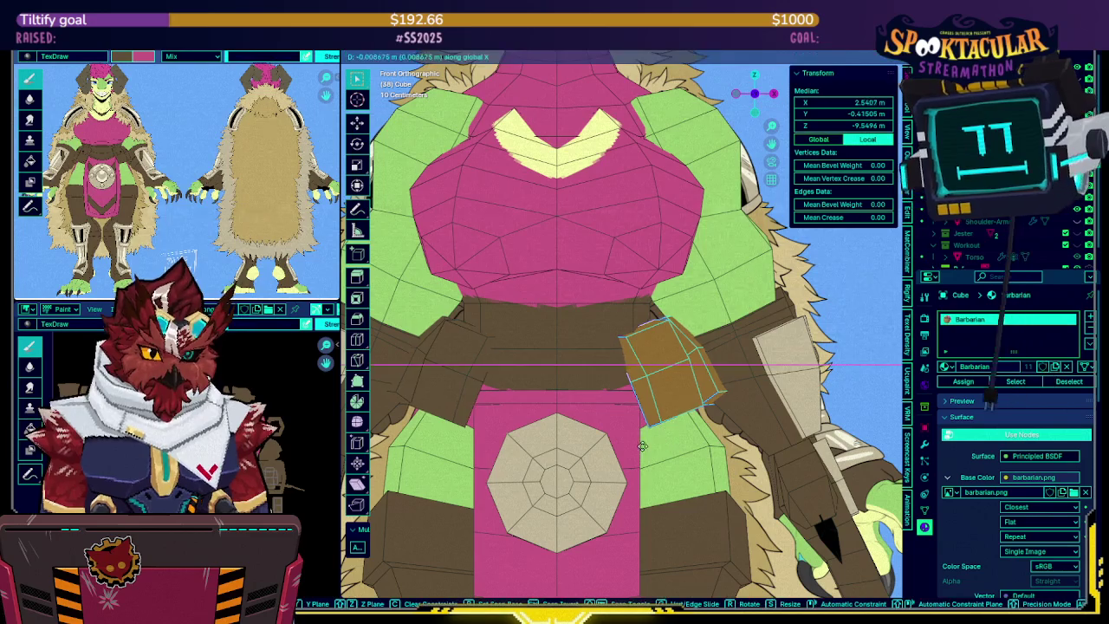
click(589, 399)
key(alt+z)
key(alt+z)
Frame the brown pieces and push them against the body along Y
middle_drag(588, 399, 580, 421)
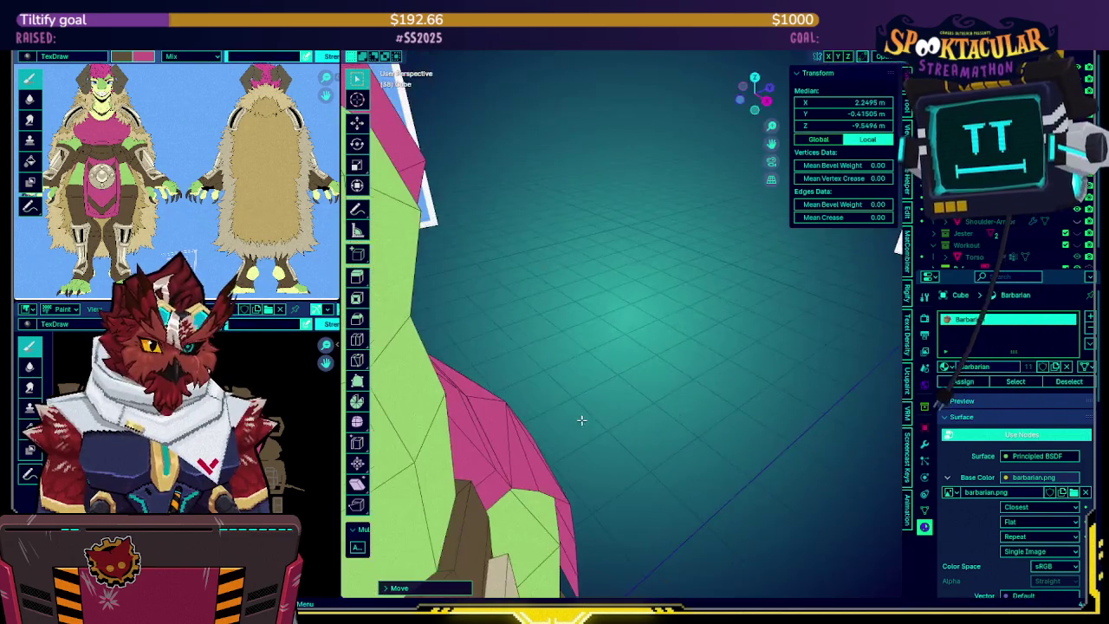
key(KP_Decimal)
scroll(607, 364, down, 3)
mouse_move(606, 364)
middle_down()
mouse_move(704, 338)
mouse_move(690, 359)
mouse_move(755, 355)
mouse_move(465, 359)
mouse_move(719, 359)
middle_up()
key(g)
key(y)
click(698, 346)
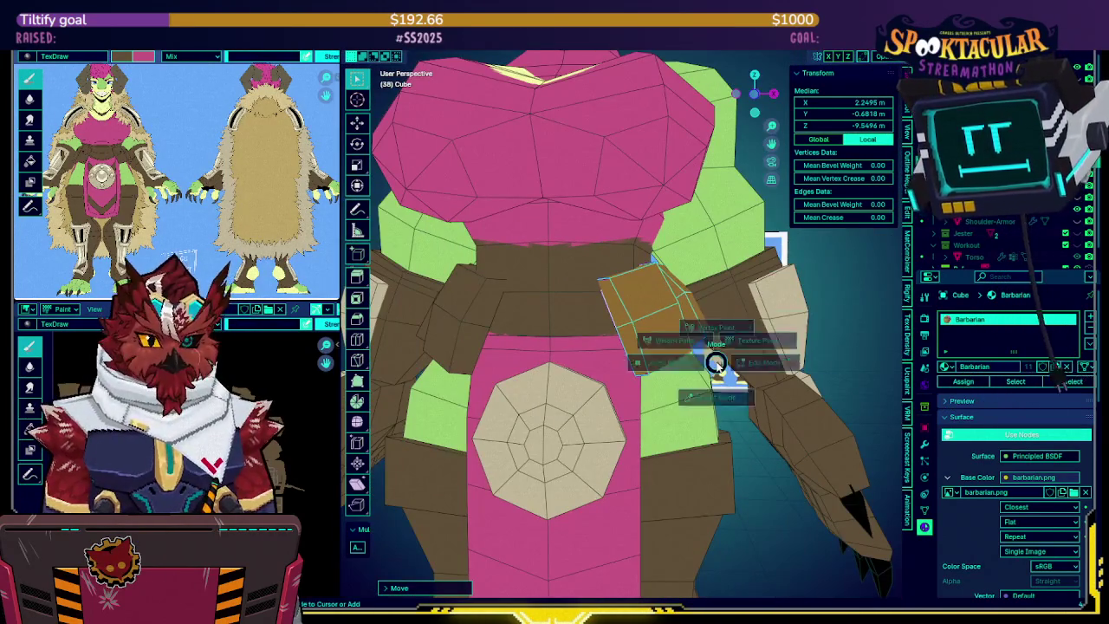
Select the Barbarian mesh and resume Texture Paint in front view
key(Tab)
click(590, 317)
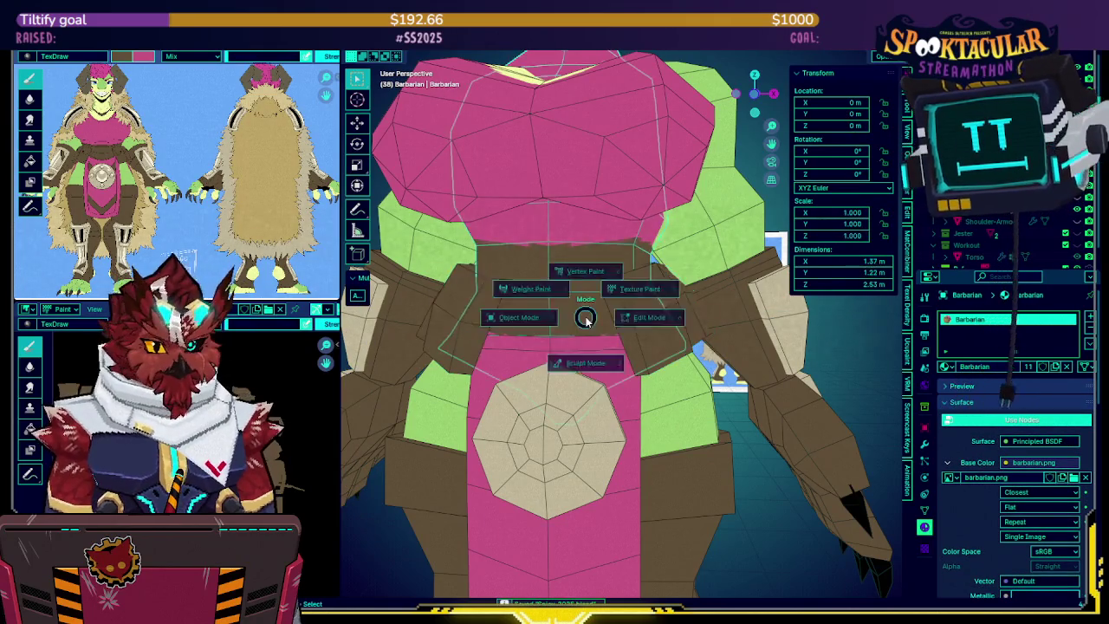
key(ctrl+Tab)
key(KP_1)
scroll(508, 329, down, 2)
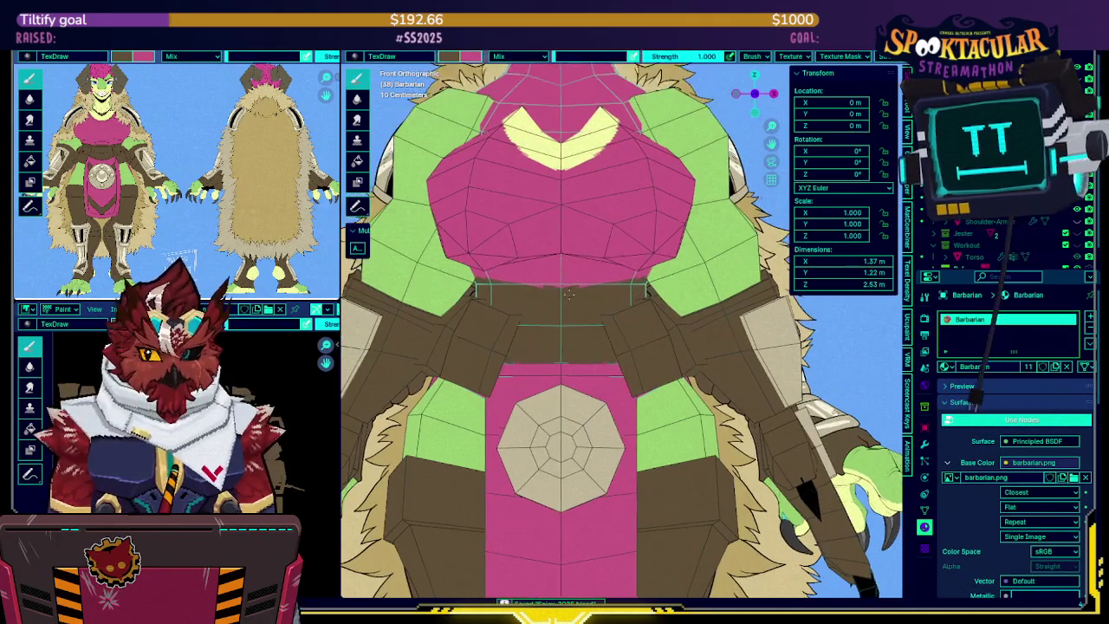
scroll(574, 285, up, 1)
scroll(579, 281, up, 1)
scroll(585, 275, up, 1)
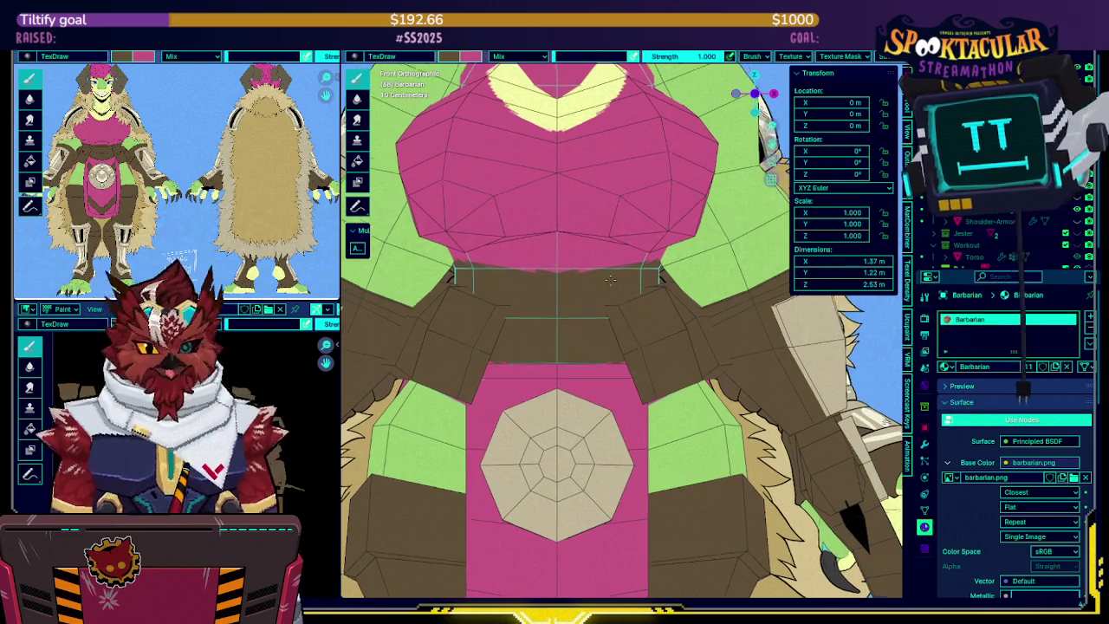
scroll(589, 277, up, 2)
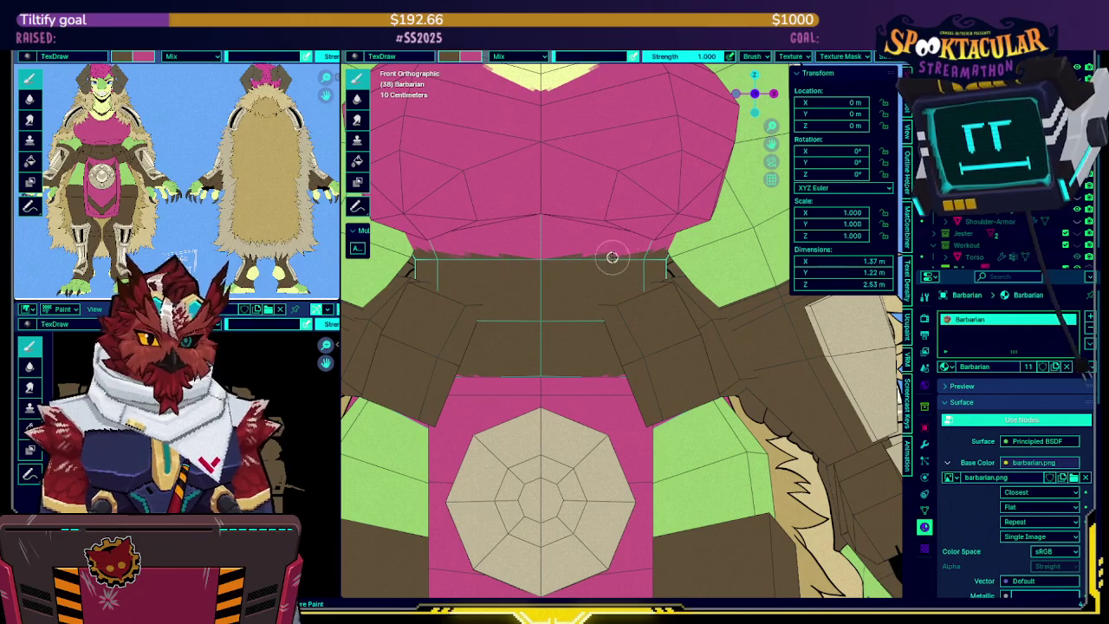
key(alt+z)
key(alt+z)
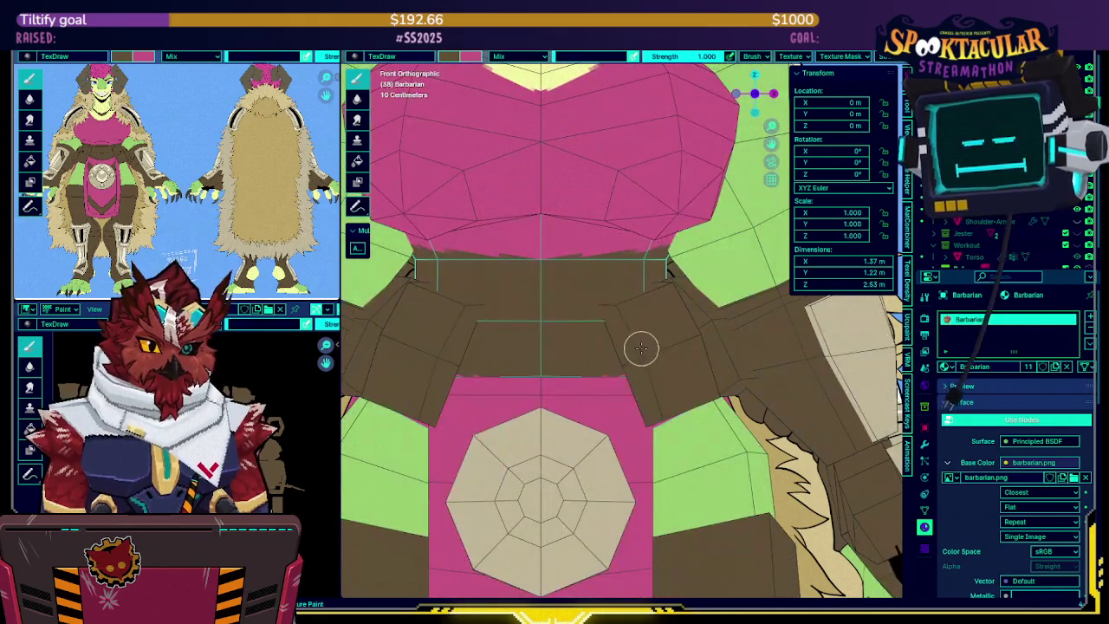
key(alt+z)
key(alt+z)
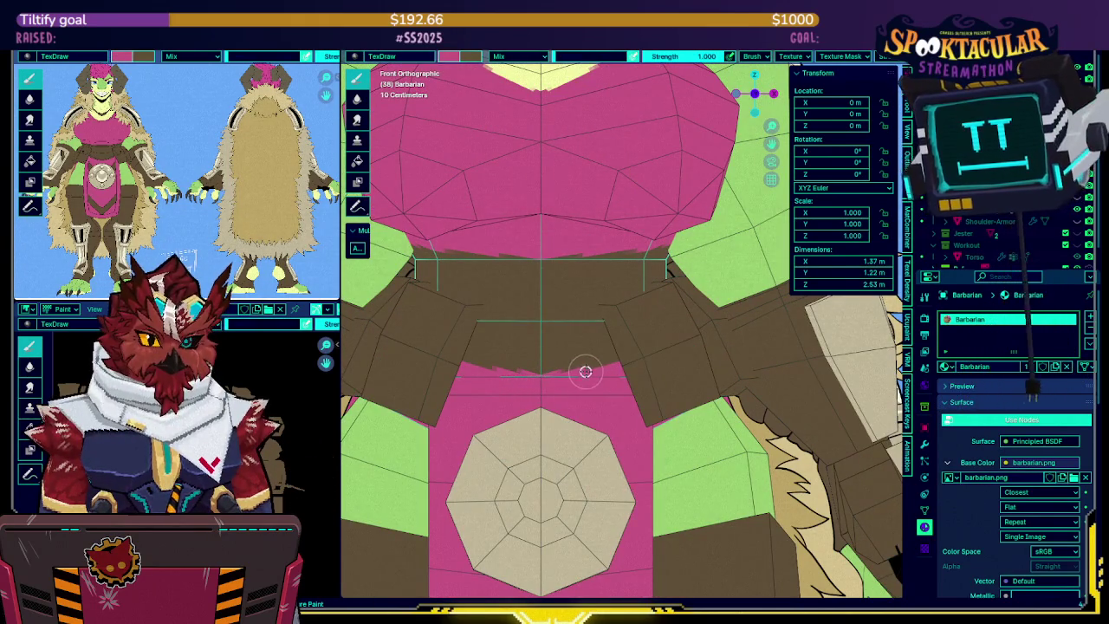
key(alt+z)
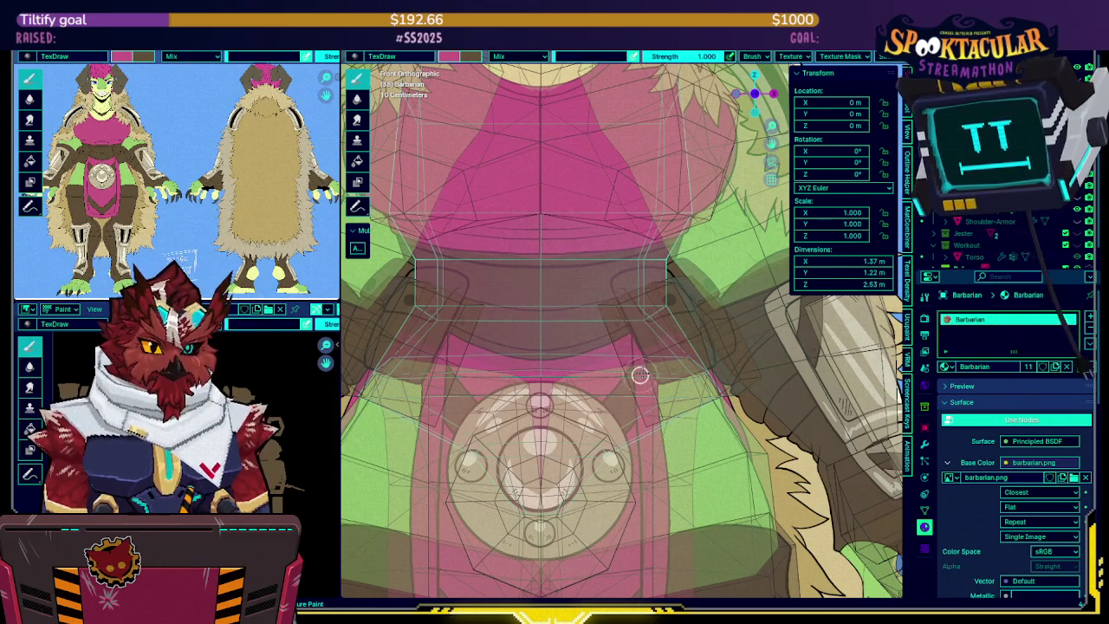
key(alt+z)
Isolate the torso in Local view and start painting brown over the pink waist streaks
mouse_move(676, 316)
middle_down()
mouse_move(589, 339)
mouse_move(564, 307)
middle_up()
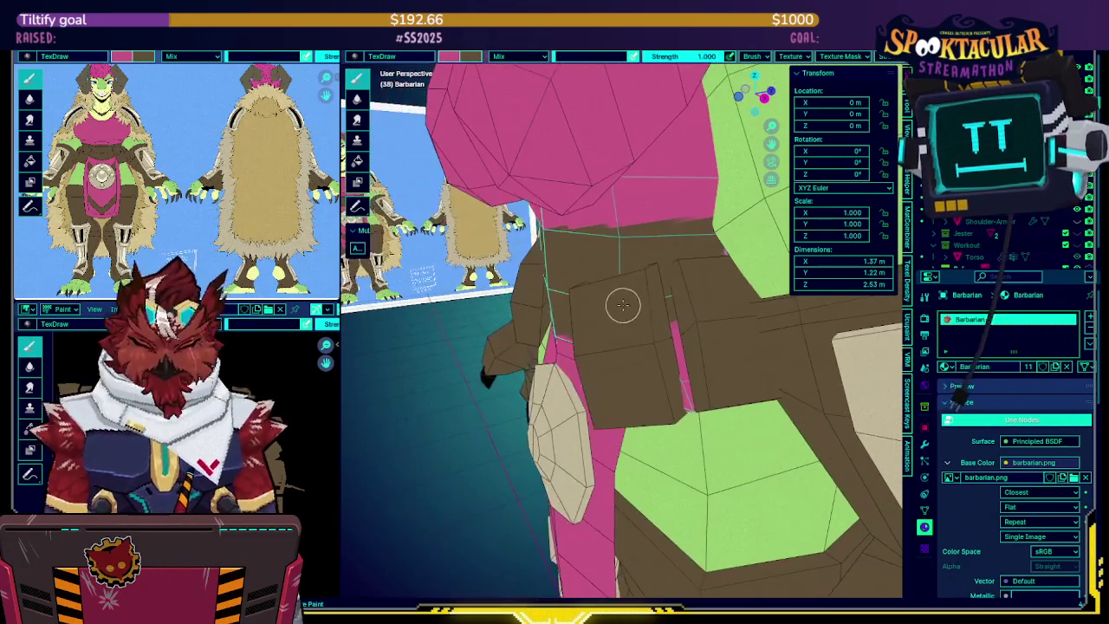
key(KP_Divide)
drag(717, 334, 700, 335)
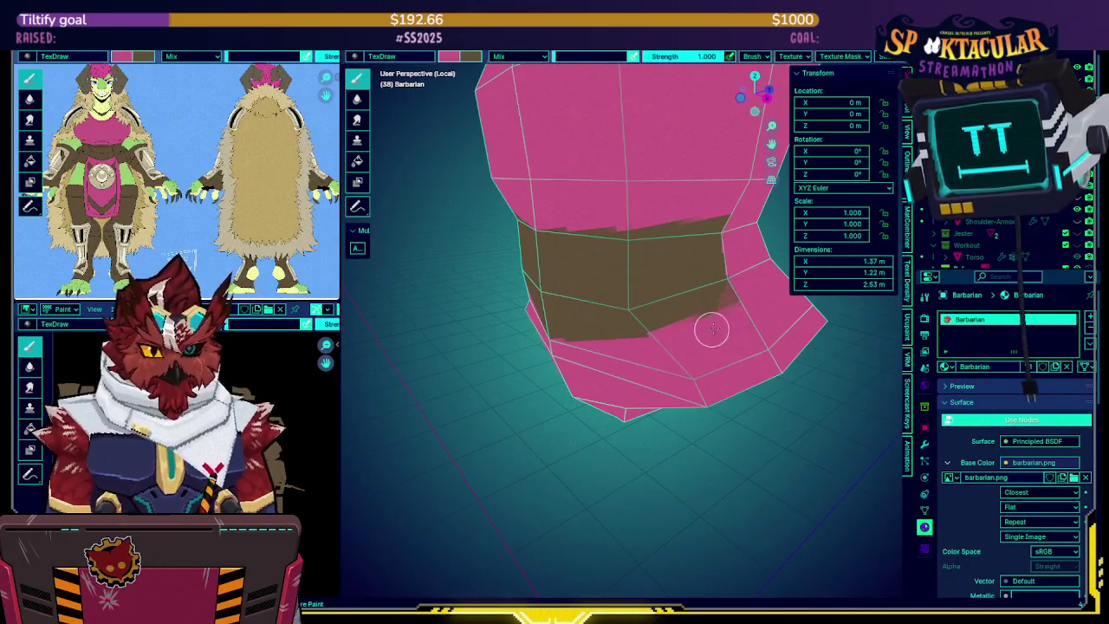
mouse_move(700, 335)
middle_down()
mouse_move(618, 305)
mouse_move(653, 294)
middle_up()
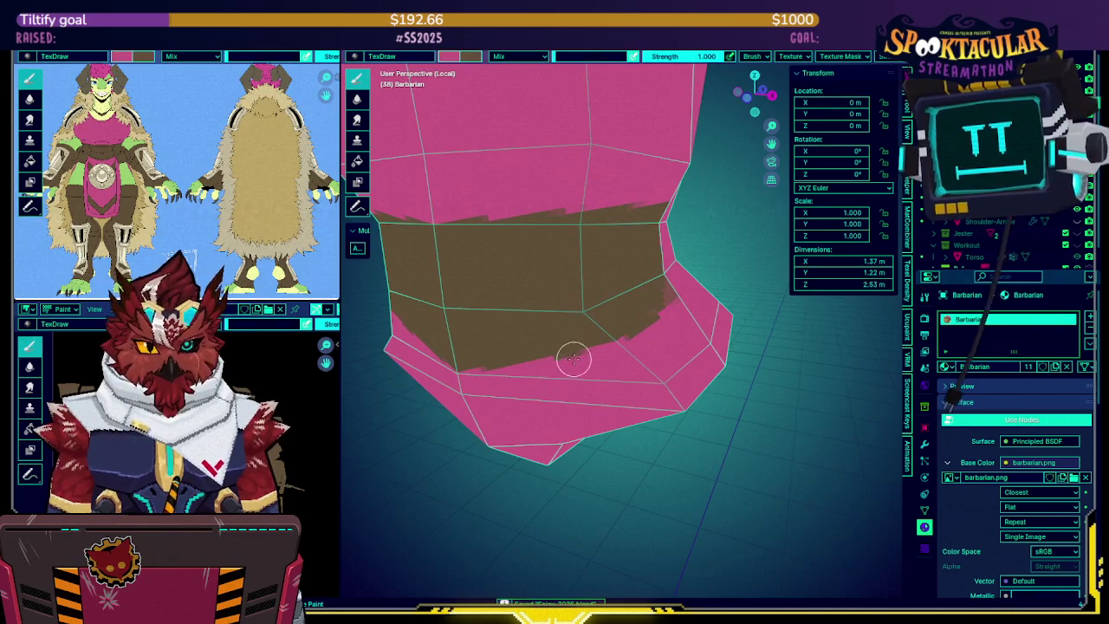
key(x)
middle_drag(574, 359, 593, 350)
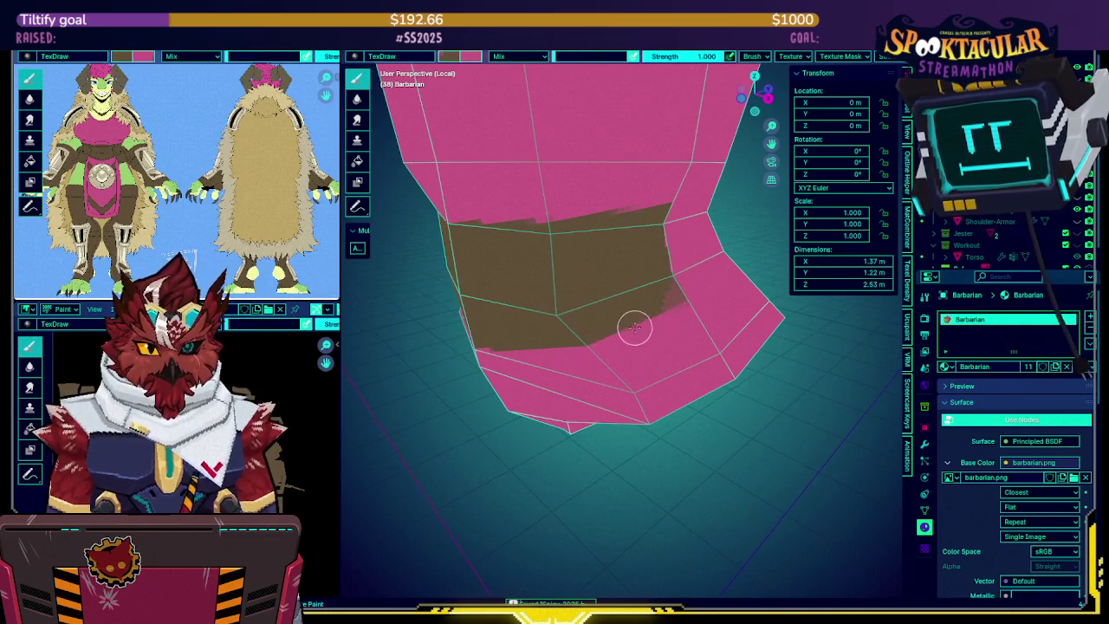
mouse_move(661, 304)
middle_down()
mouse_move(579, 245)
mouse_move(602, 253)
middle_up()
key(x)
Darken and extend the upper and lower brown waist bands around the torso
drag(580, 253, 660, 250)
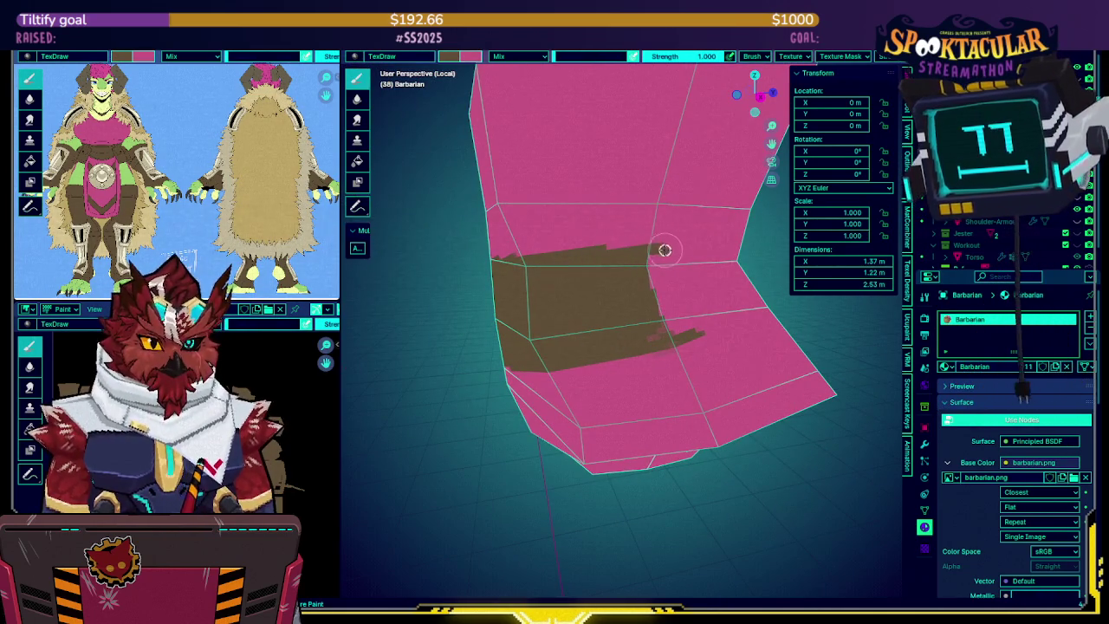
middle_drag(708, 246, 636, 259)
mouse_move(637, 259)
mouse_down()
mouse_move(564, 269)
mouse_move(732, 262)
mouse_up()
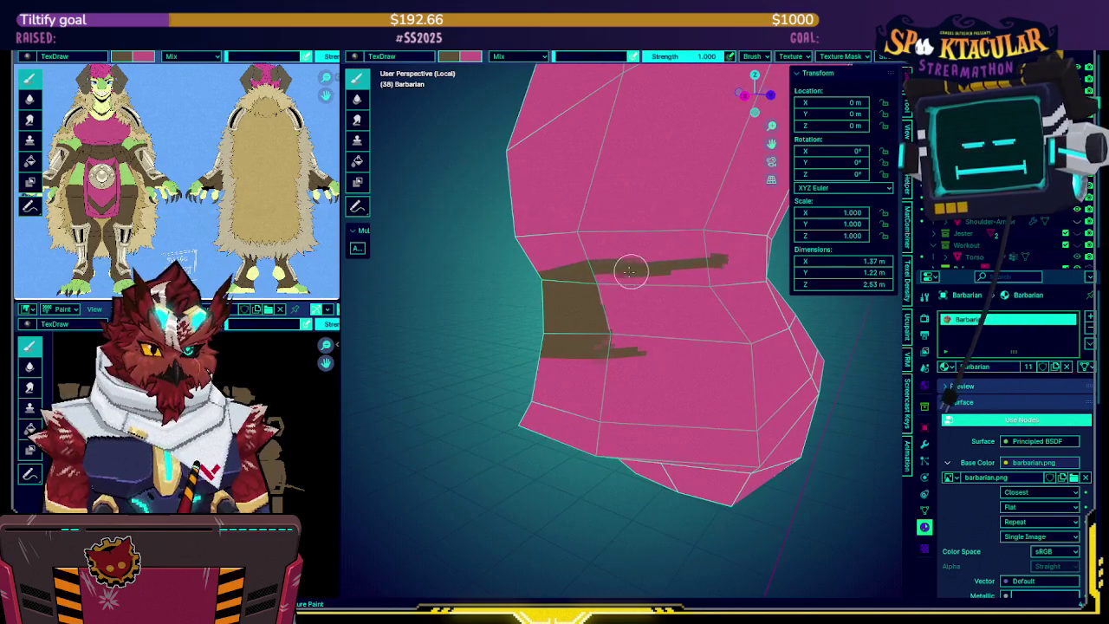
middle_drag(649, 265, 610, 350)
drag(598, 349, 587, 366)
key(x)
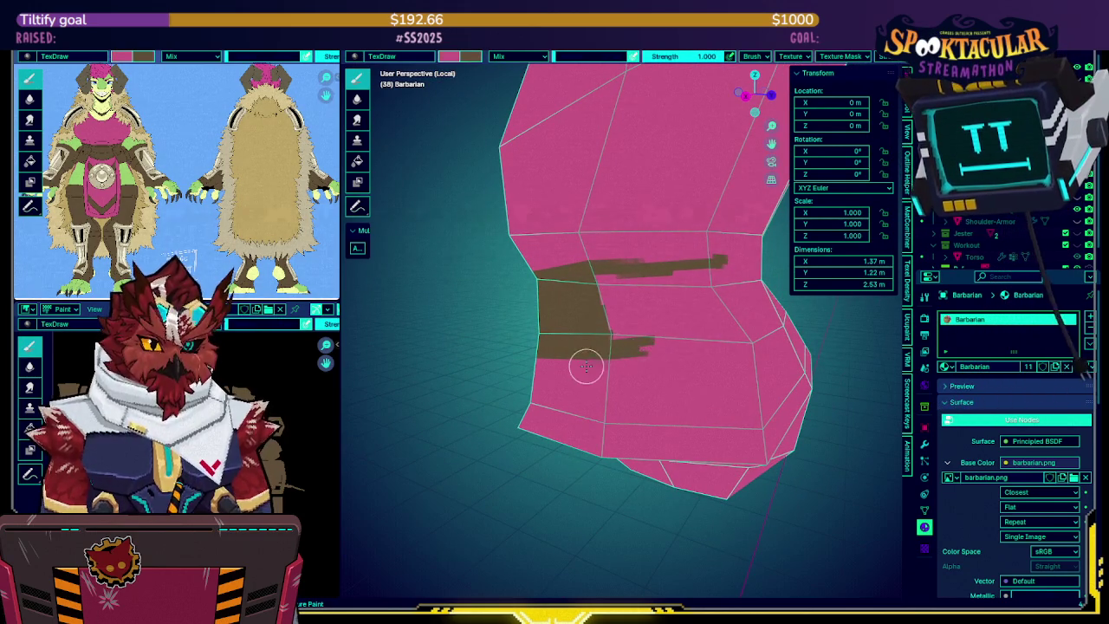
middle_drag(674, 348, 534, 334)
key(x)
mouse_move(594, 330)
mouse_down()
mouse_move(688, 305)
mouse_move(540, 322)
mouse_move(685, 288)
mouse_up()
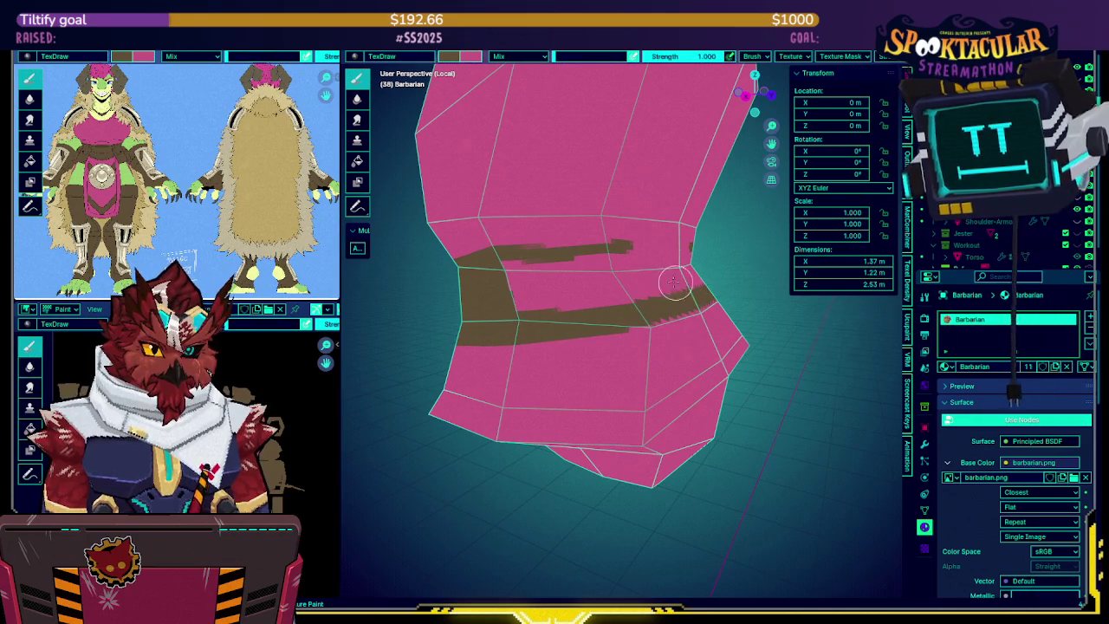
drag(547, 250, 634, 241)
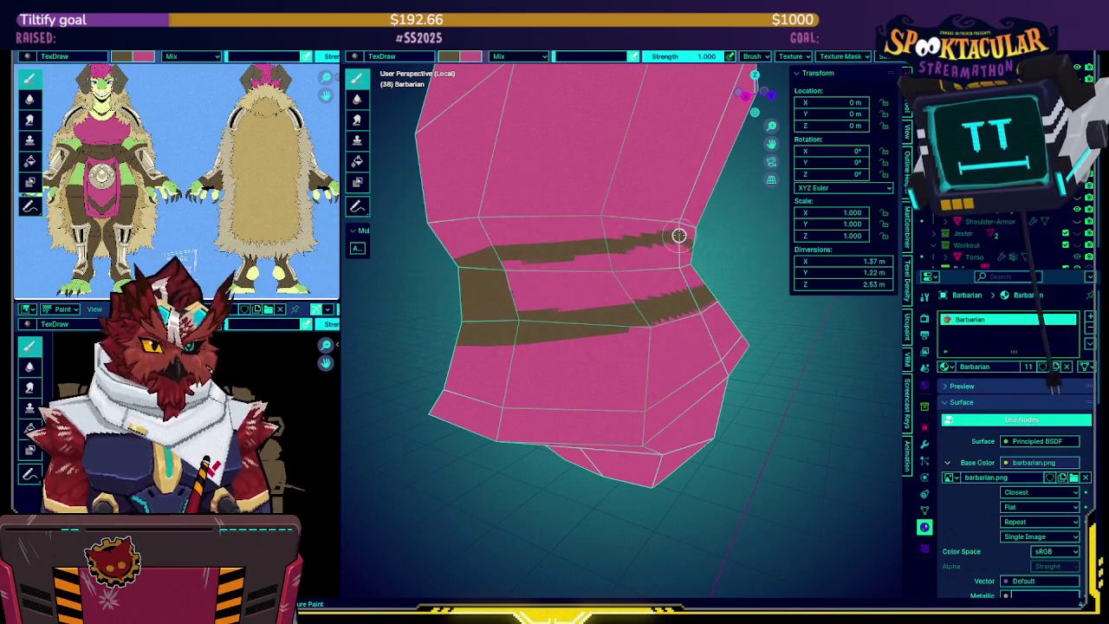
Paint the pink stripe between the bands brown, then return to a full-character front view
mouse_move(523, 248)
middle_down()
mouse_move(582, 239)
mouse_move(531, 263)
mouse_move(657, 232)
middle_up()
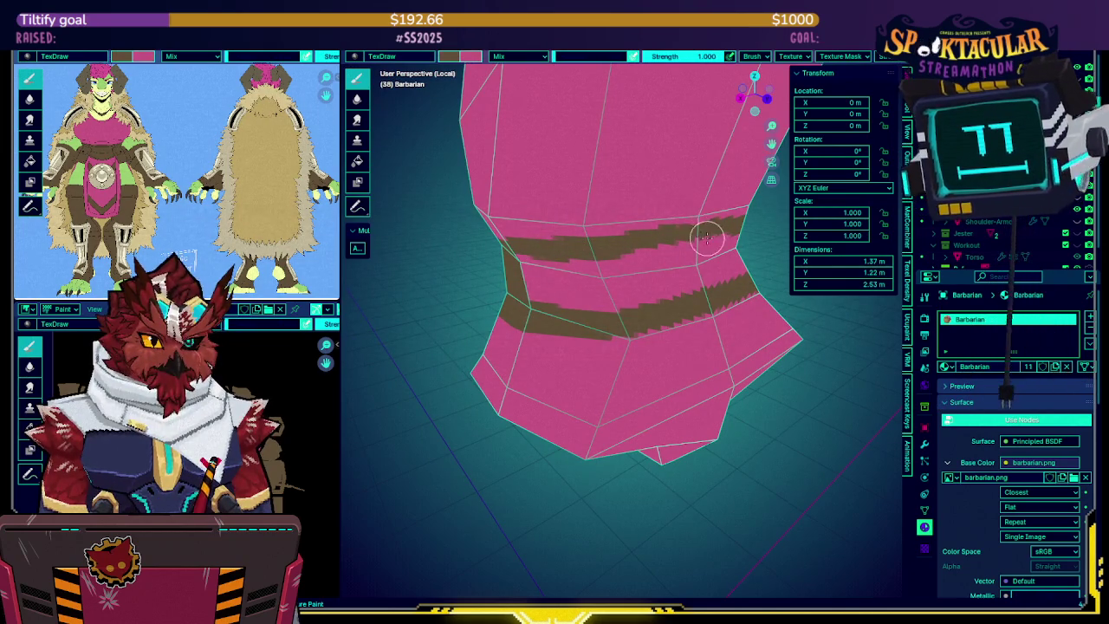
mouse_move(686, 230)
mouse_down()
mouse_move(649, 248)
mouse_move(664, 275)
mouse_move(716, 280)
mouse_move(561, 307)
mouse_move(685, 287)
mouse_move(594, 266)
mouse_up()
middle_drag(595, 265, 597, 269)
mouse_move(597, 269)
mouse_down()
mouse_move(564, 257)
mouse_move(594, 289)
mouse_up()
mouse_move(595, 290)
middle_down()
mouse_move(657, 227)
mouse_move(720, 252)
mouse_move(661, 297)
middle_up()
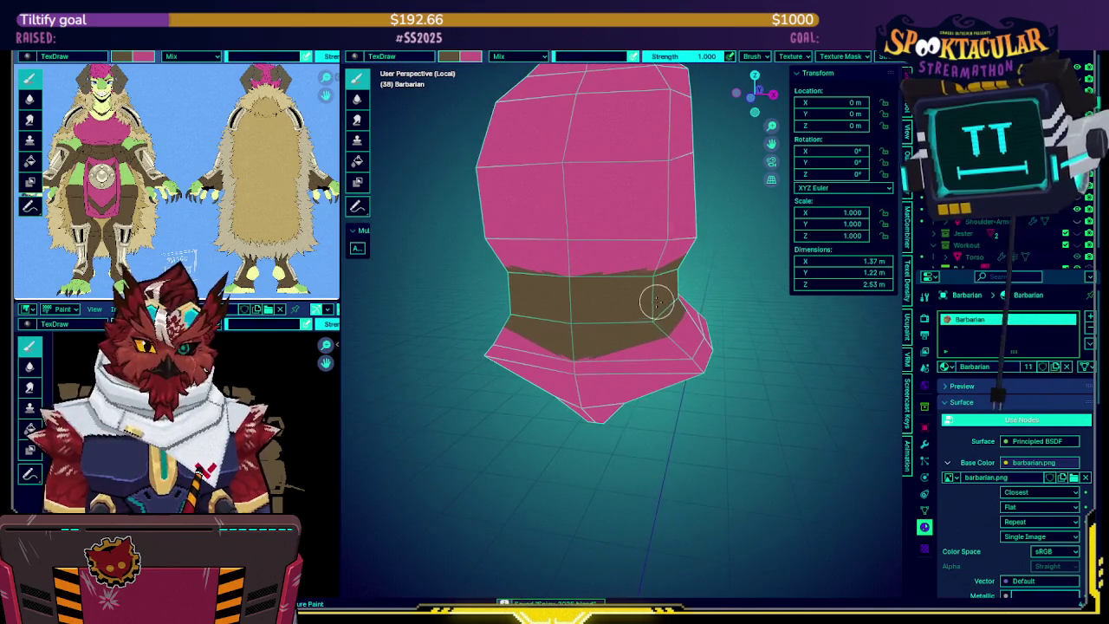
key(KP_1)
key(KP_Divide)
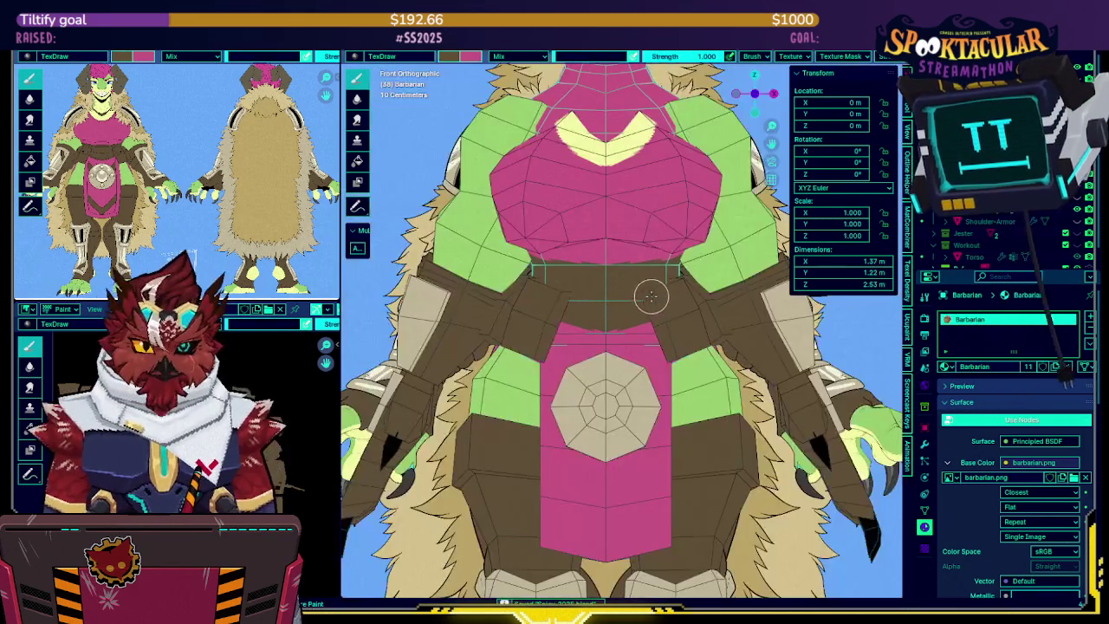
Save the painted barbarian texture image
scroll(662, 256, down, 2)
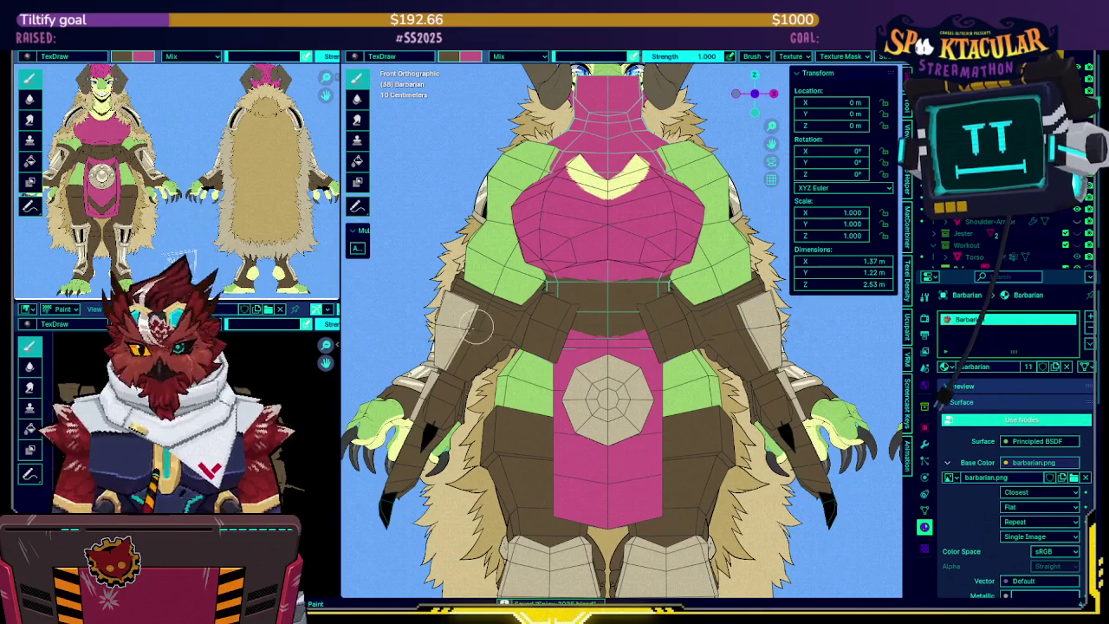
key(alt+s)
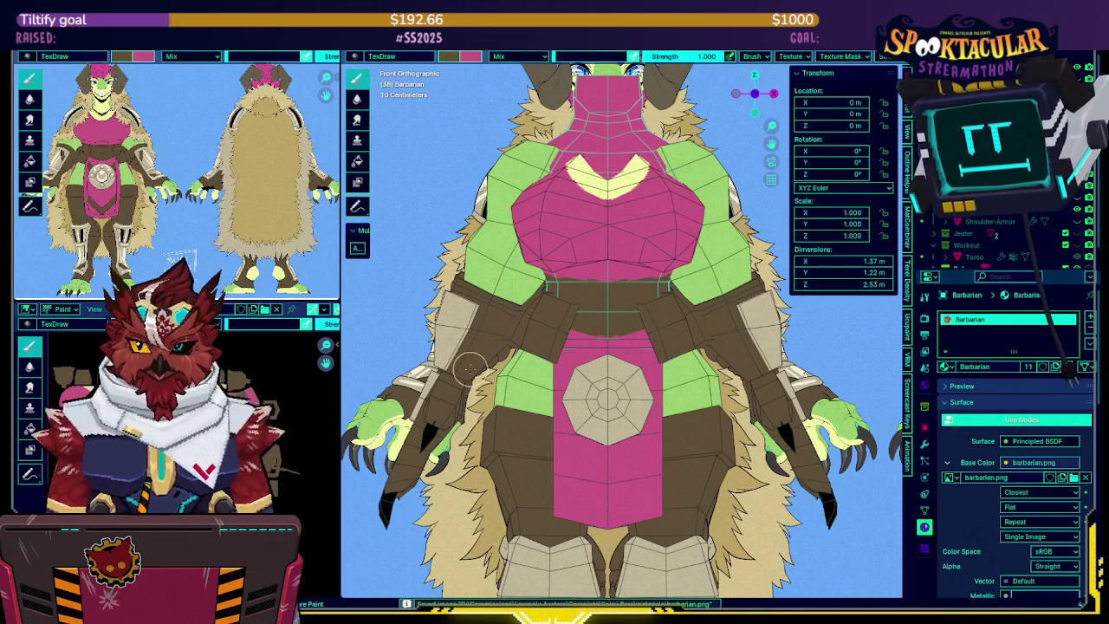
scroll(580, 286, up, 1)
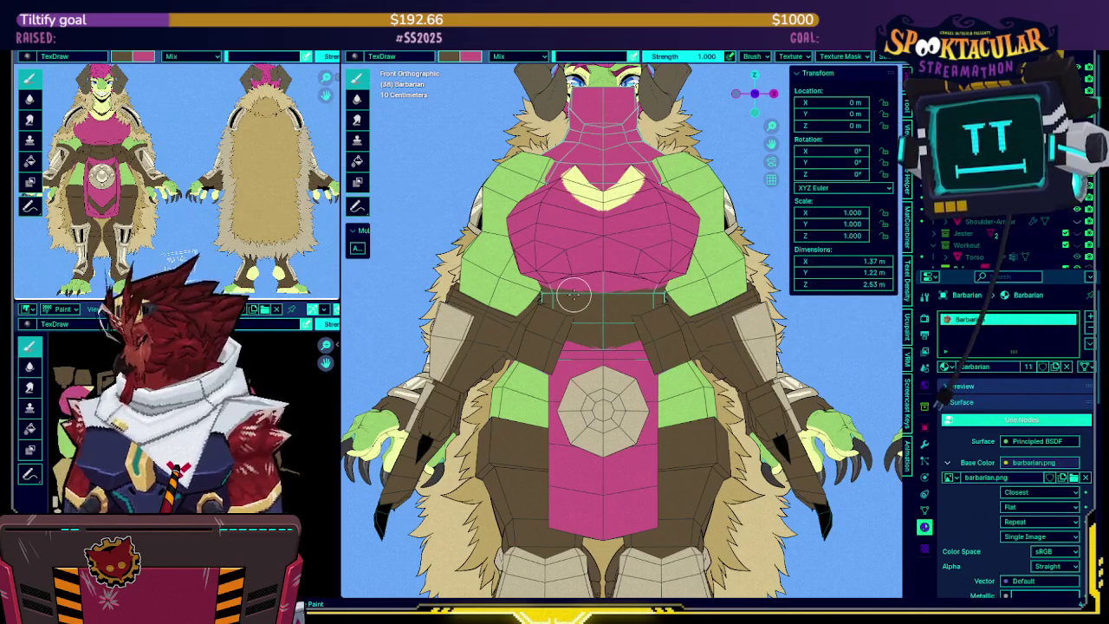
Make yellow the paint colour and isolate the Barbarian.004 chest piece in Local view
mouse_move(571, 299)
shift+middle_down()
mouse_move(603, 334)
mouse_move(614, 394)
shift+middle_up()
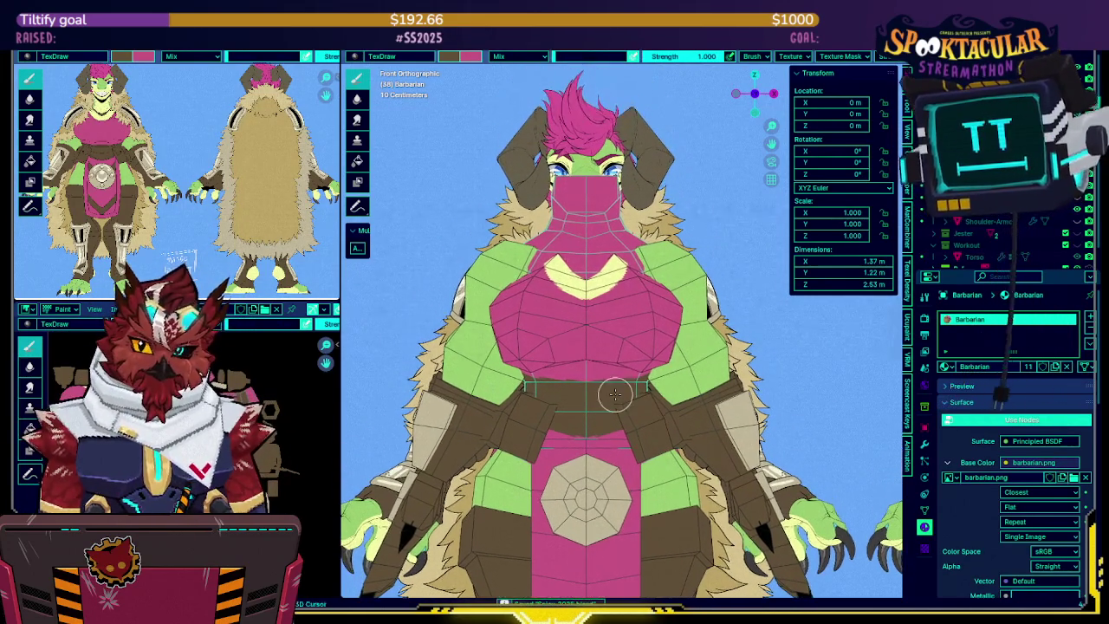
scroll(612, 275, up, 5)
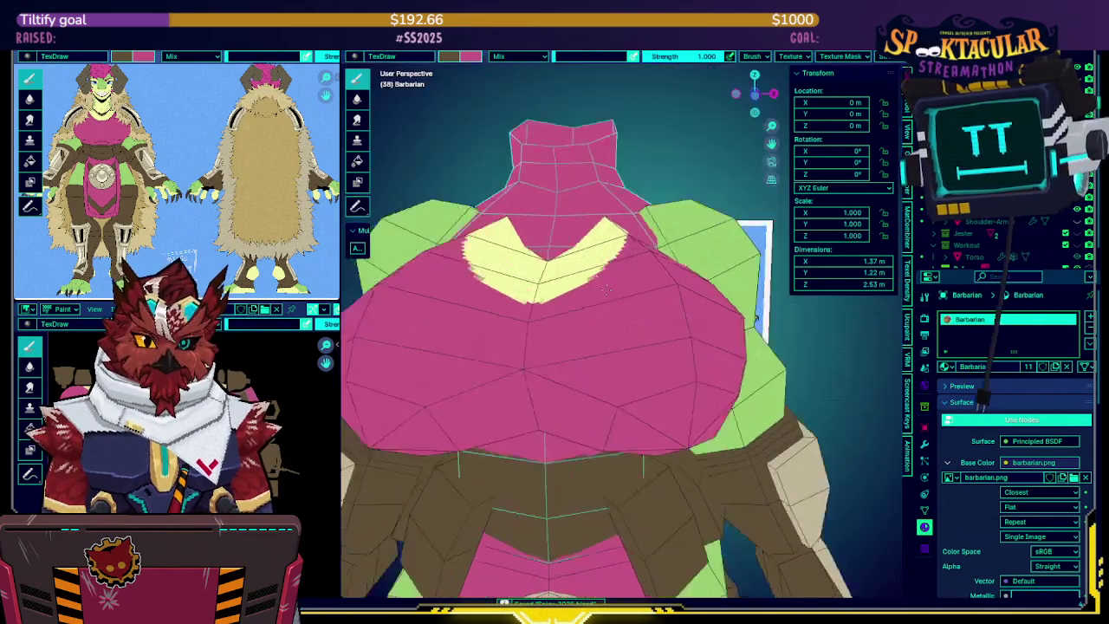
middle_drag(612, 276, 606, 334)
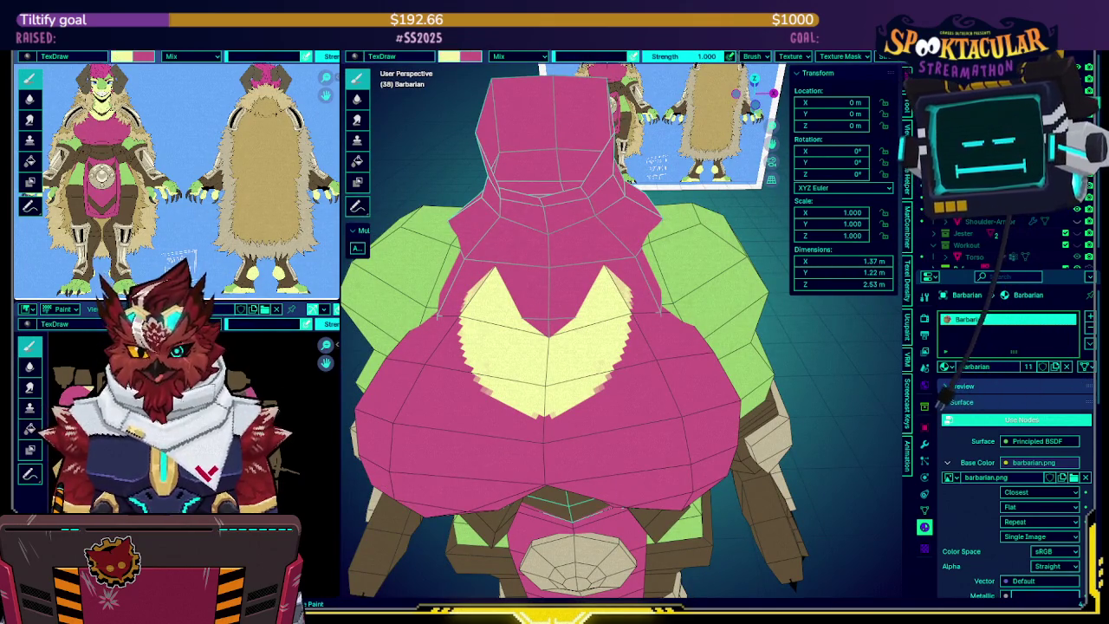
key(x)
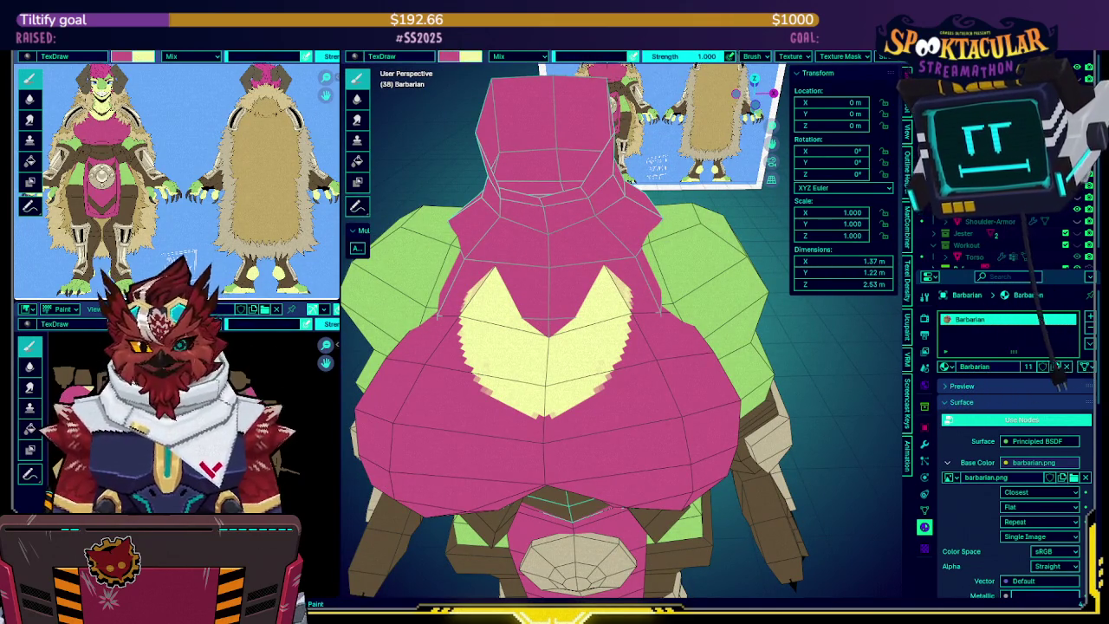
middle_drag(488, 332, 592, 271)
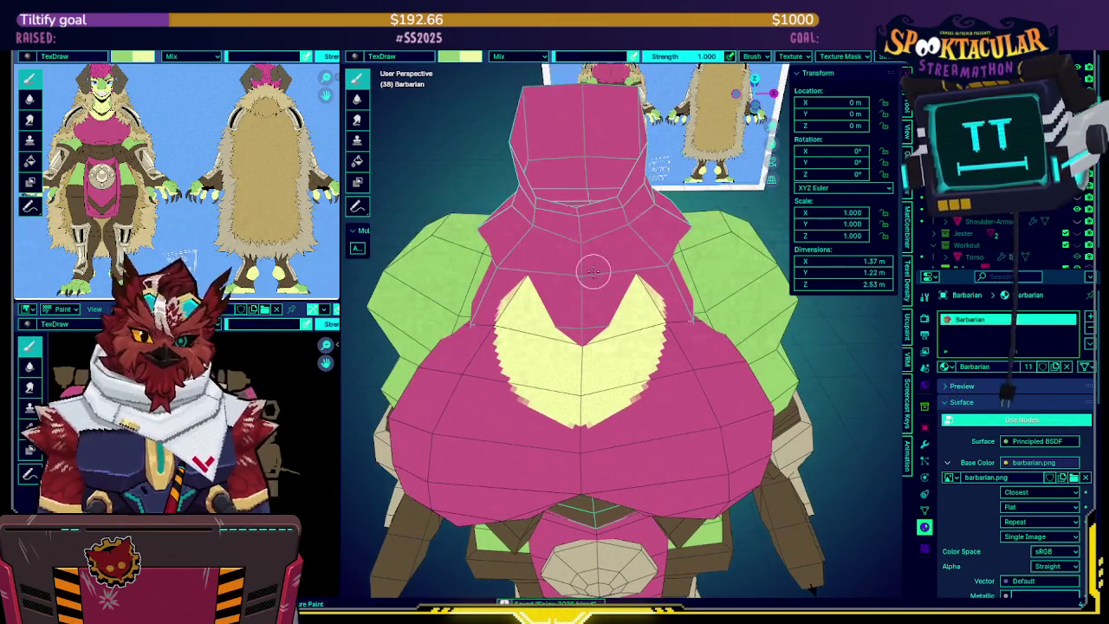
middle_drag(596, 222, 606, 220)
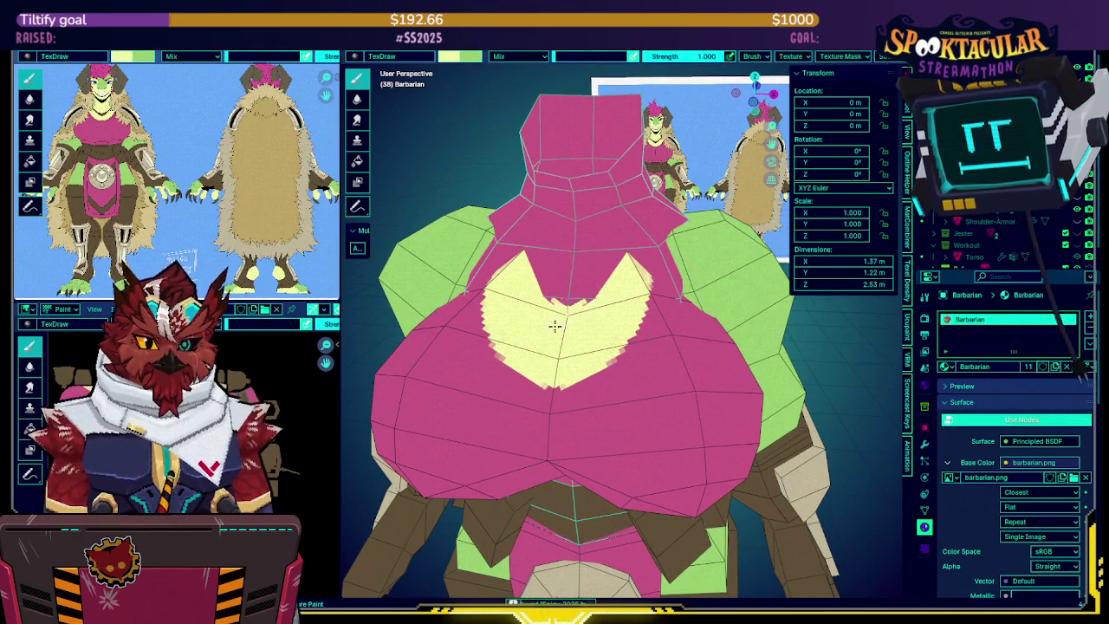
middle_drag(605, 283, 623, 294)
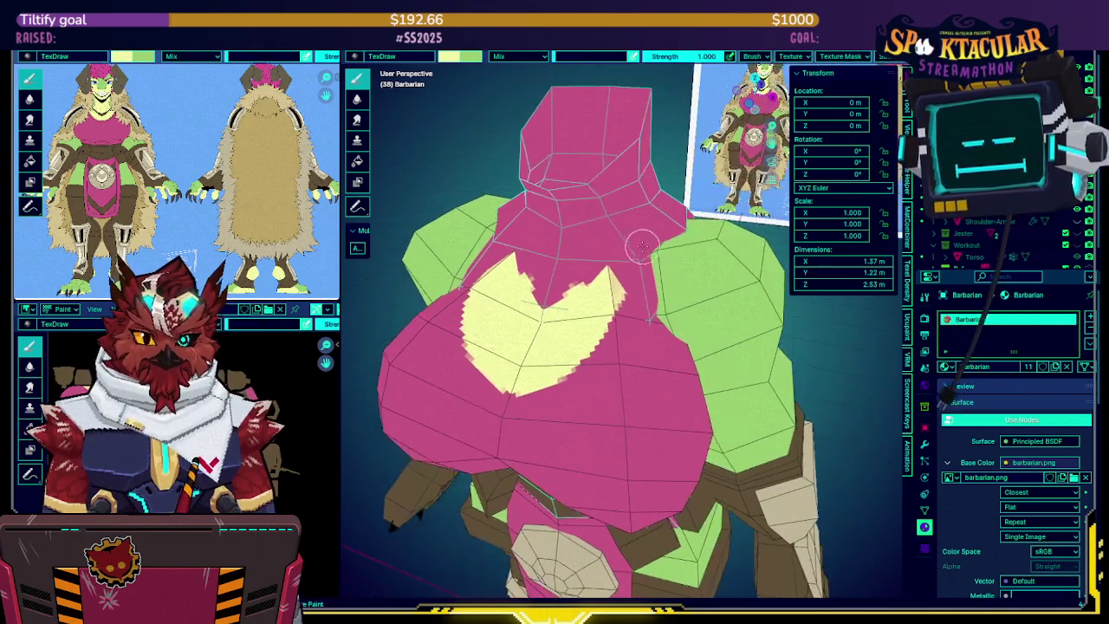
key(alt+q)
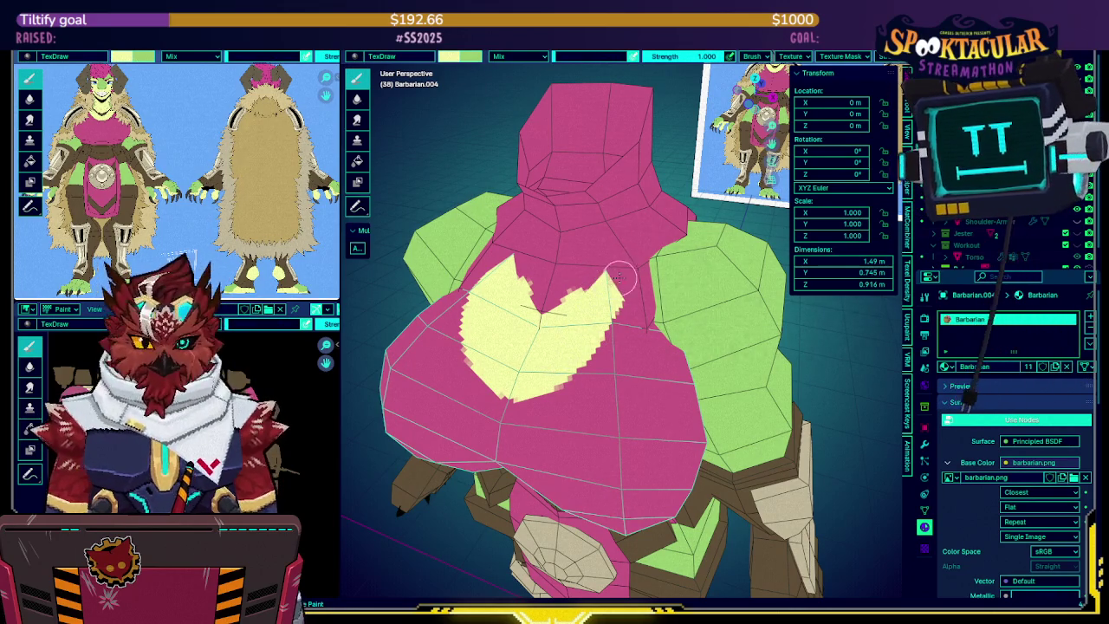
key(KP_Divide)
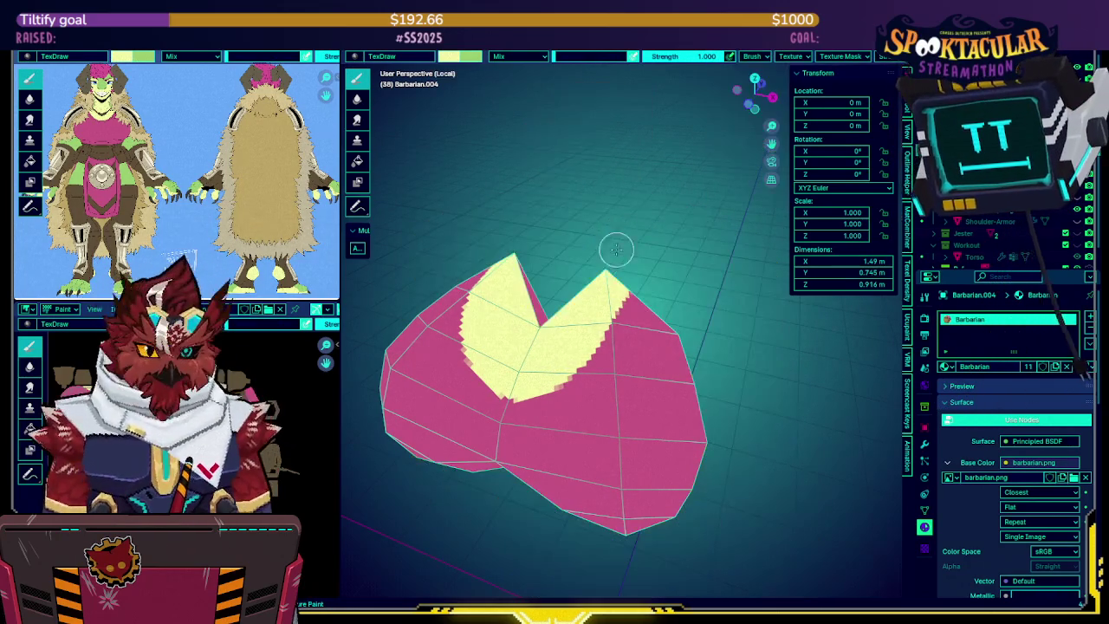
Paint yellow over the pink V on the chest, then show the full character again
mouse_move(607, 245)
middle_down()
mouse_move(625, 323)
mouse_move(604, 394)
middle_up()
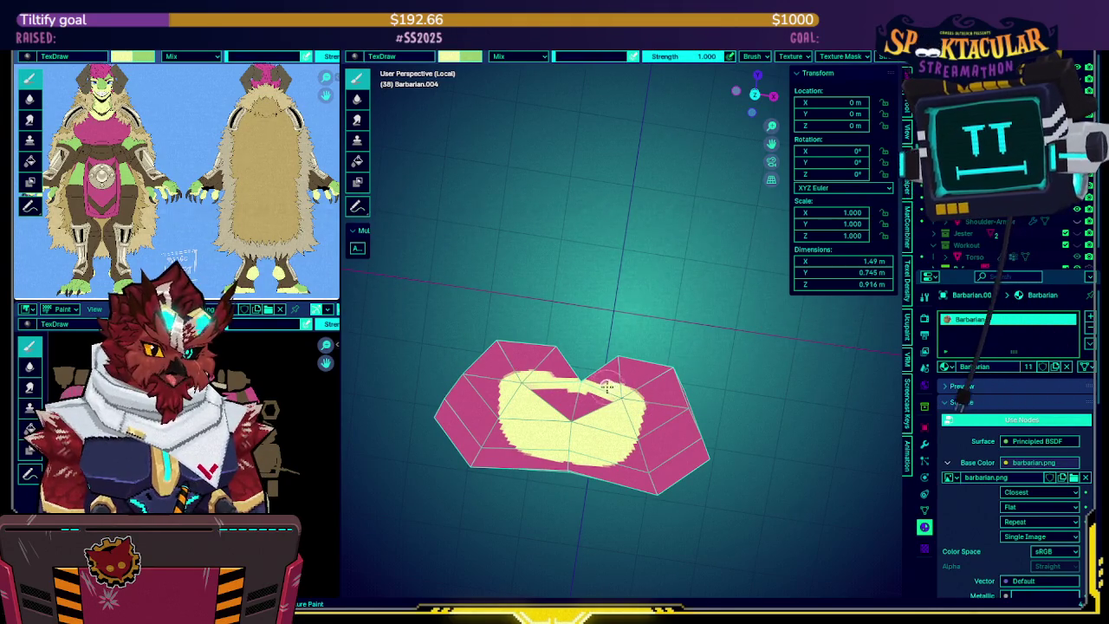
drag(546, 400, 585, 396)
key(KP_Divide)
mouse_move(565, 422)
middle_down()
mouse_move(609, 254)
mouse_move(584, 262)
mouse_move(590, 274)
middle_up()
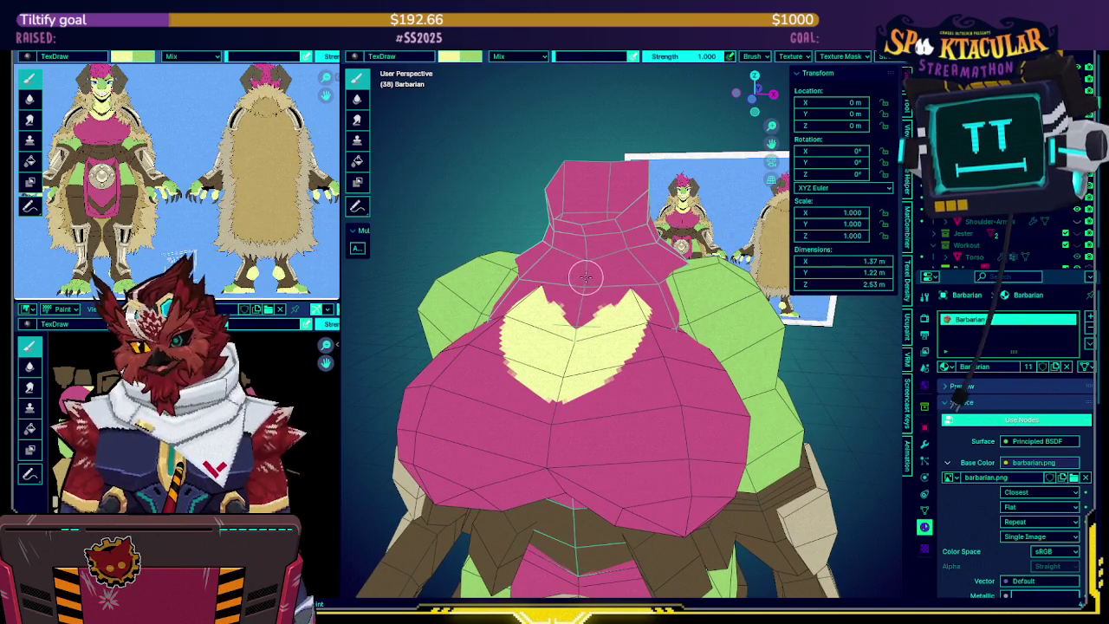
Paint a yellow stroke down the neck into the chest heart
scroll(593, 272, up, 1)
scroll(592, 266, up, 1)
middle_drag(589, 271, 610, 240)
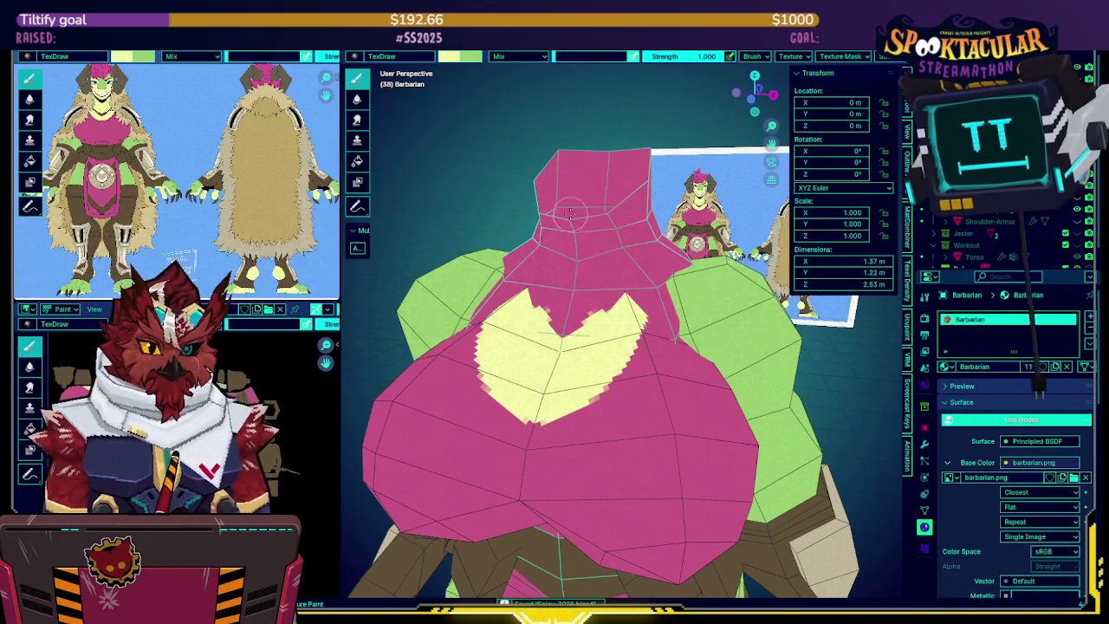
drag(570, 214, 570, 307)
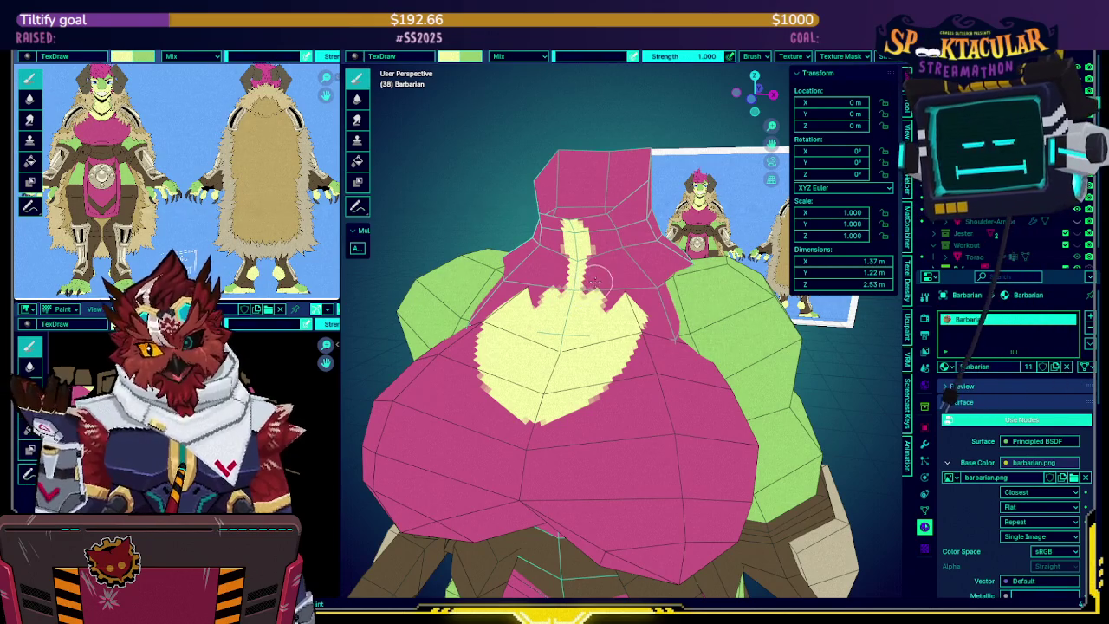
middle_drag(595, 279, 618, 282)
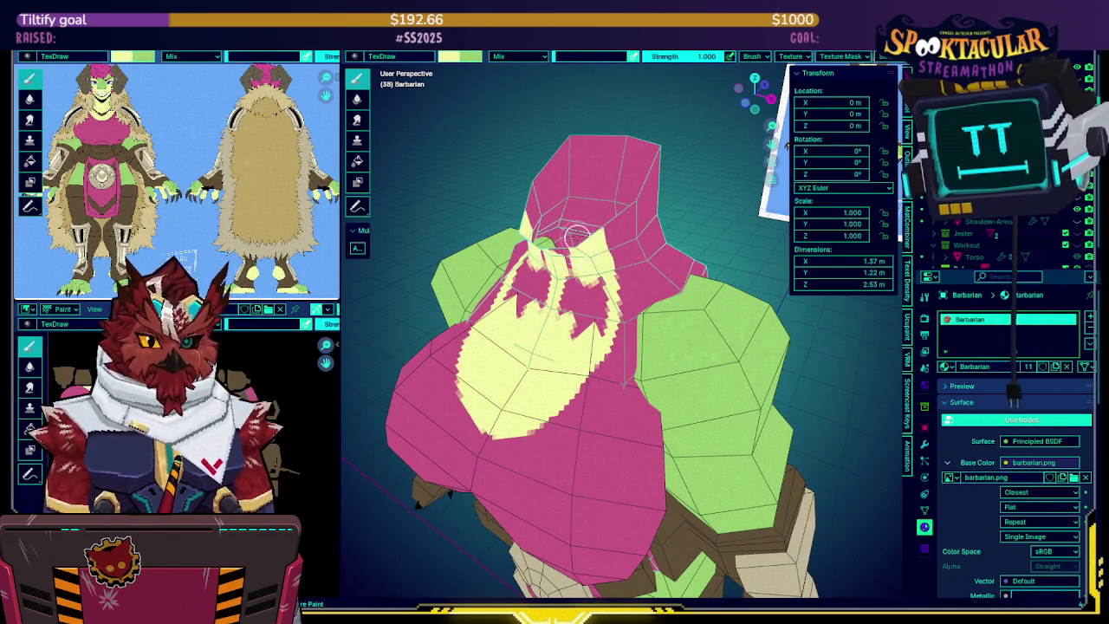
middle_drag(563, 254, 588, 212)
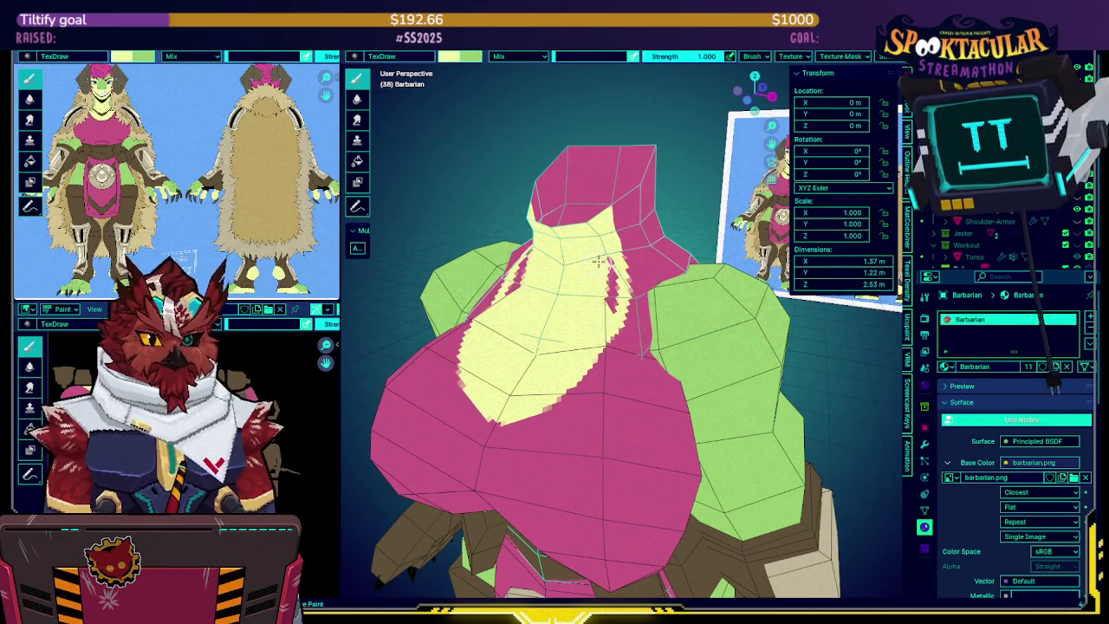
In Local view, spread the yellow down the torso, then restore the full model
key(KP_Divide)
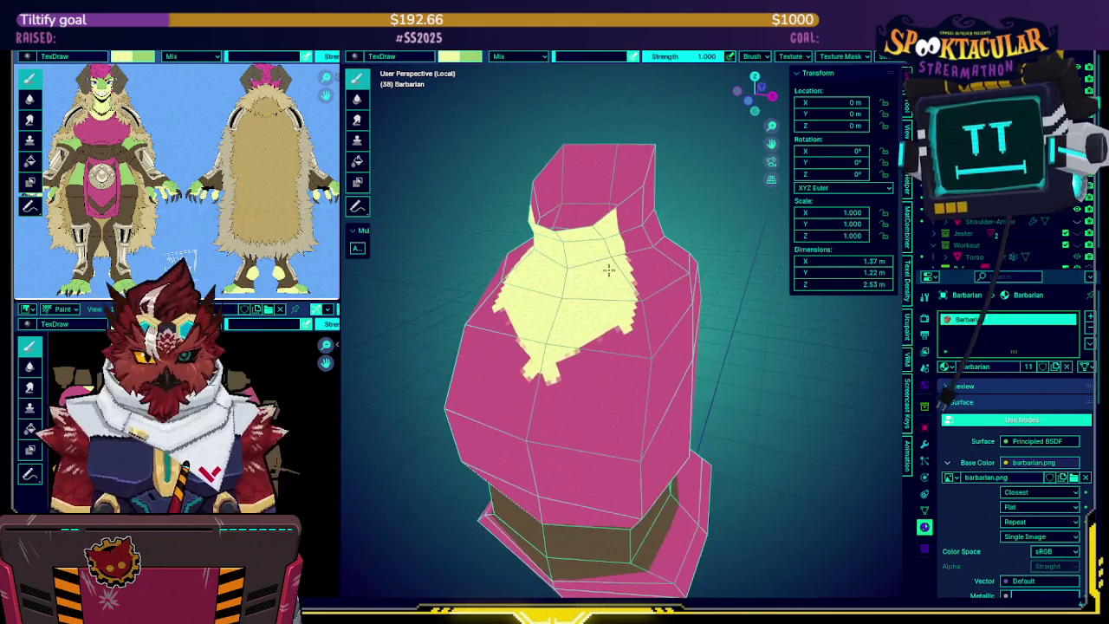
drag(618, 336, 546, 381)
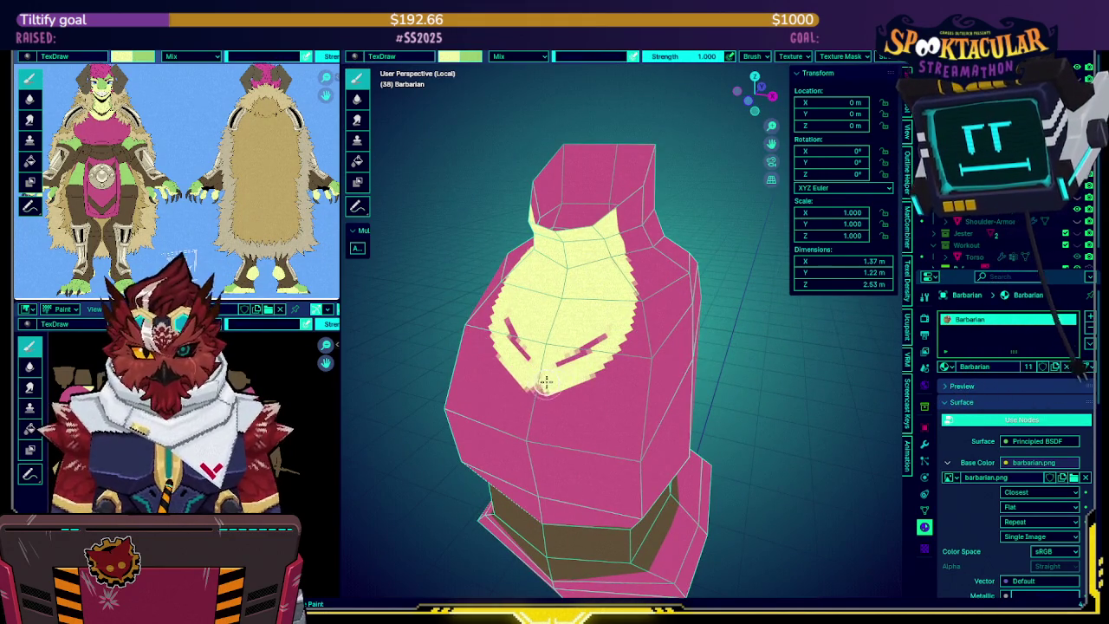
key(KP_Divide)
middle_drag(537, 388, 572, 261)
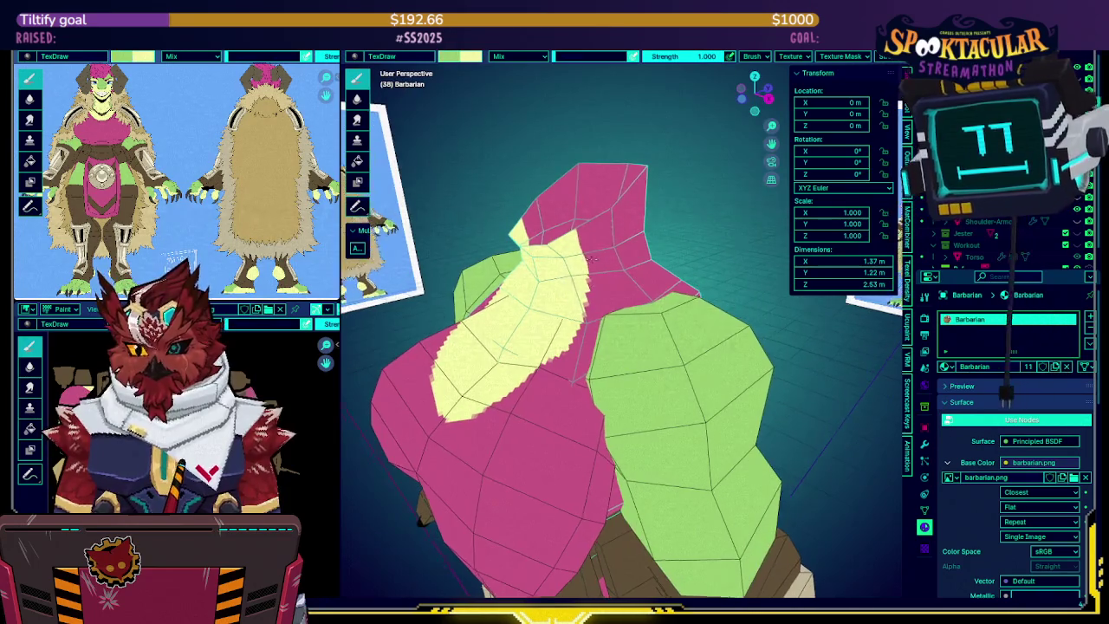
middle_drag(573, 262, 576, 215)
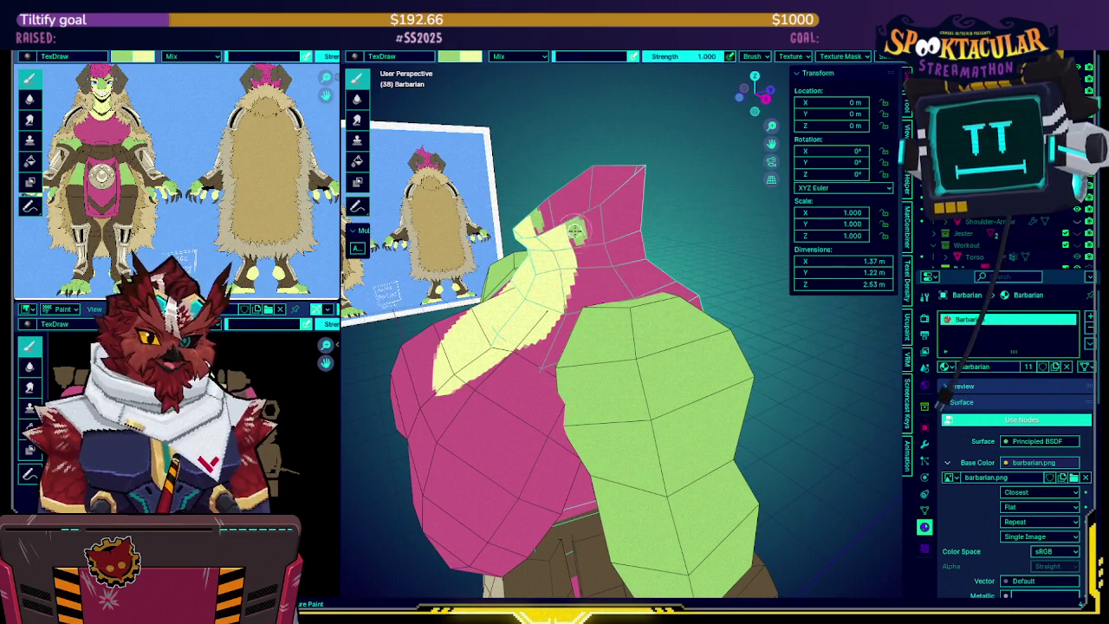
mouse_move(577, 234)
middle_down()
mouse_move(598, 267)
mouse_move(670, 222)
mouse_move(738, 232)
mouse_move(680, 234)
middle_up()
Cycle through the Ctrl+Tab mode pie and return to Texture Paint
key(ctrl+Tab)
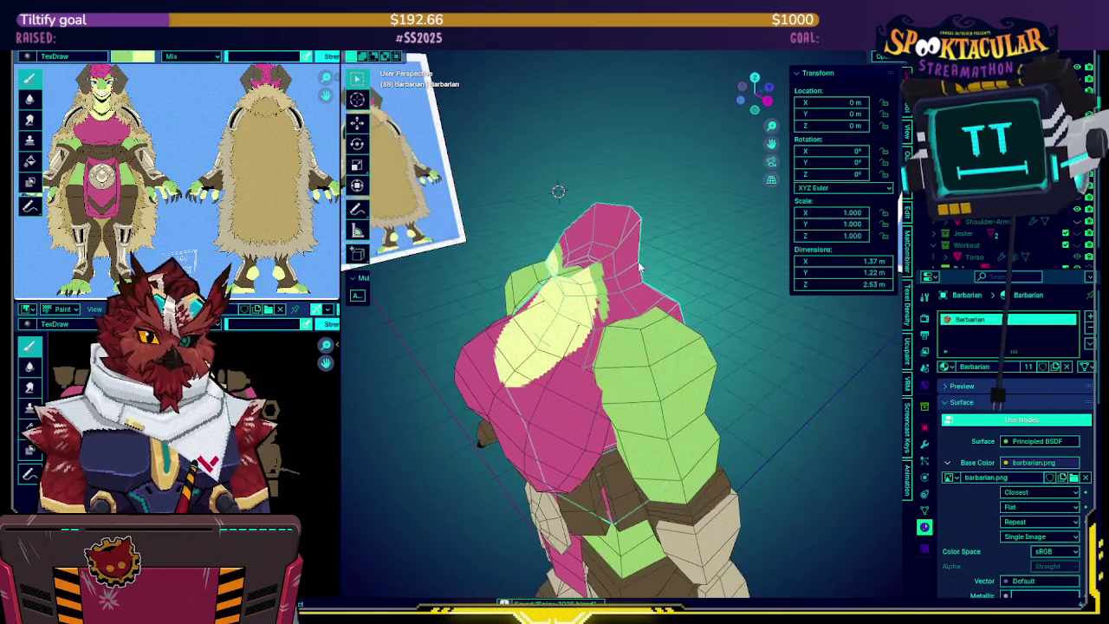
key(ctrl+Tab)
click(681, 234)
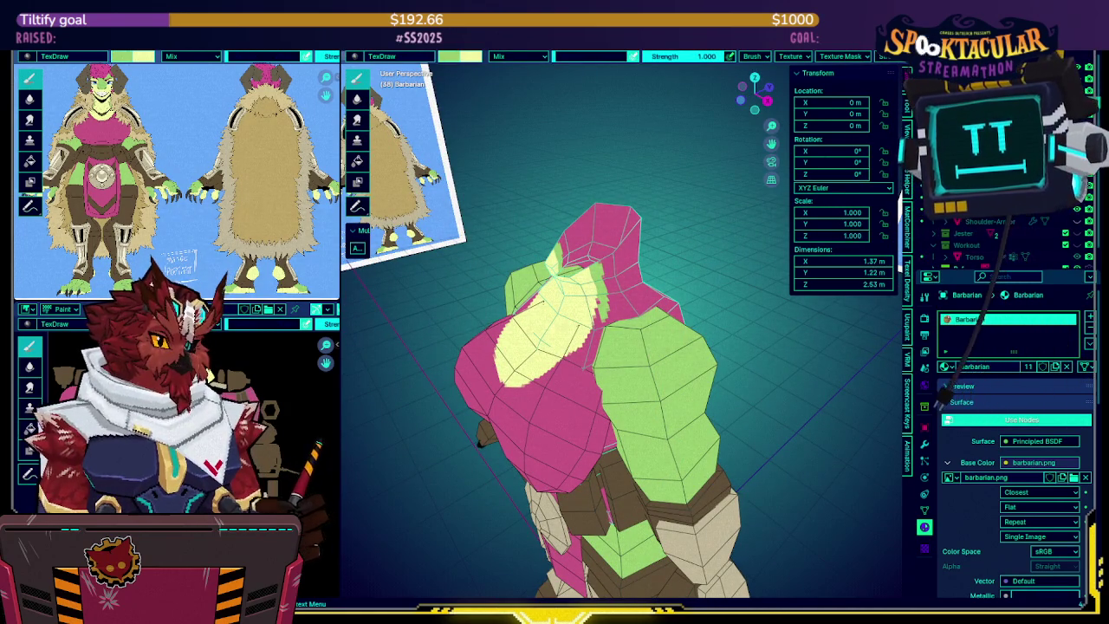
mouse_move(681, 236)
middle_down()
mouse_move(686, 243)
mouse_move(637, 239)
mouse_move(663, 250)
mouse_move(611, 303)
middle_up()
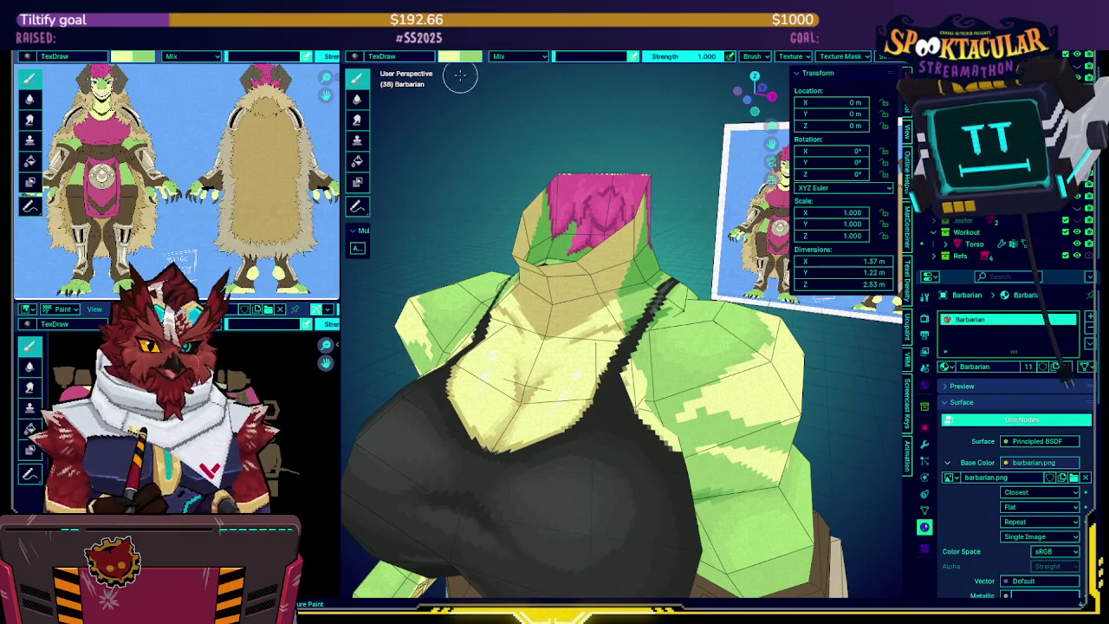
Set the brush to pale yellow and confirm its hex value F9FFA9
key(s)
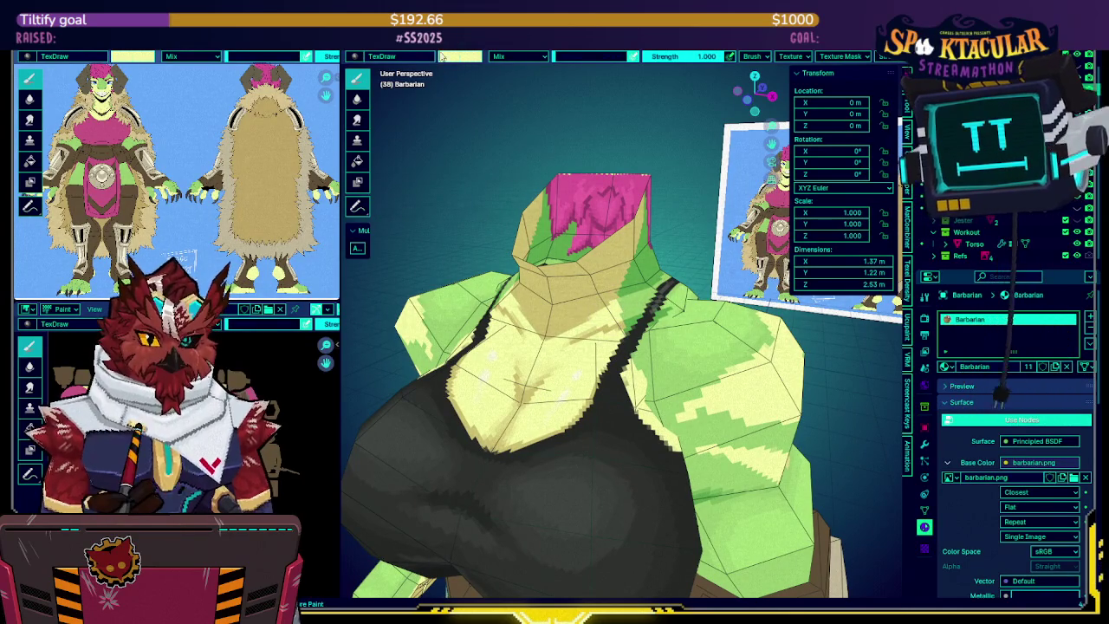
click(454, 58)
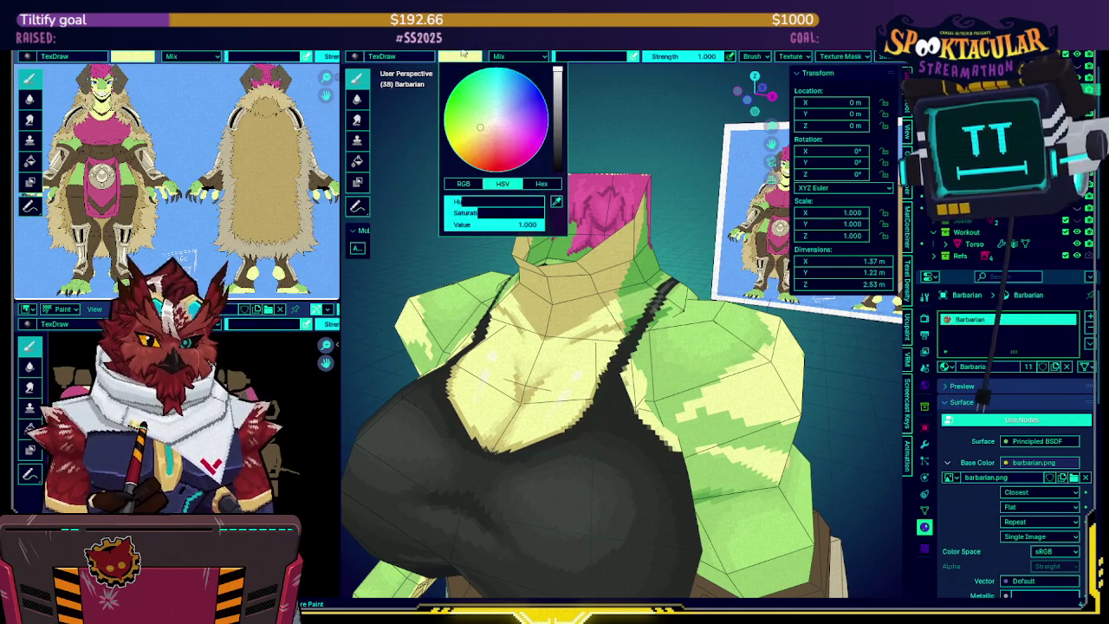
click(454, 58)
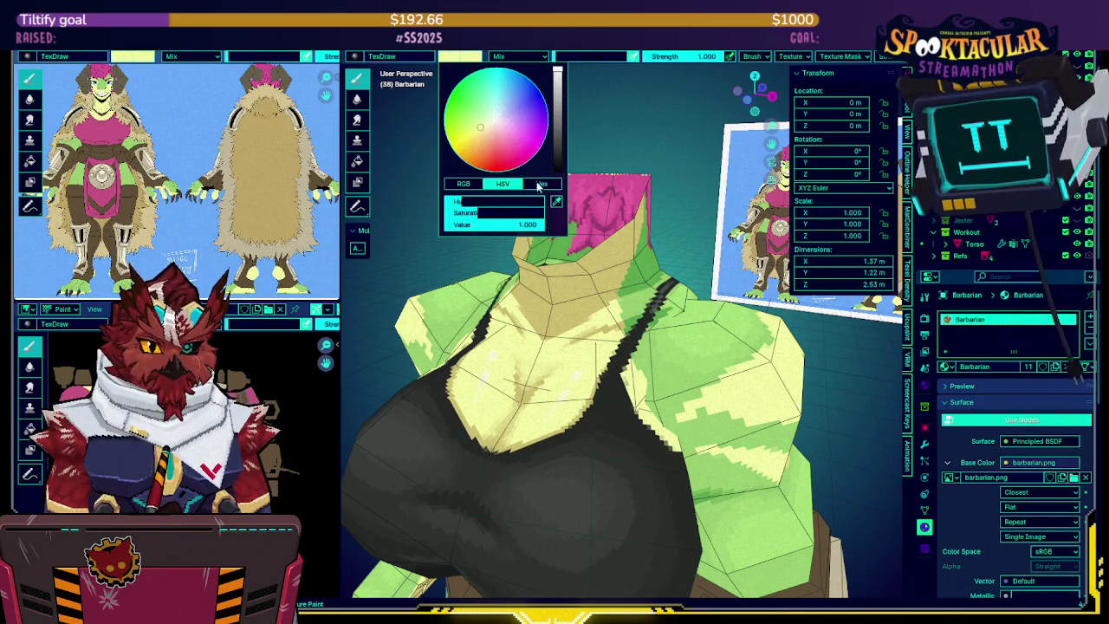
click(540, 184)
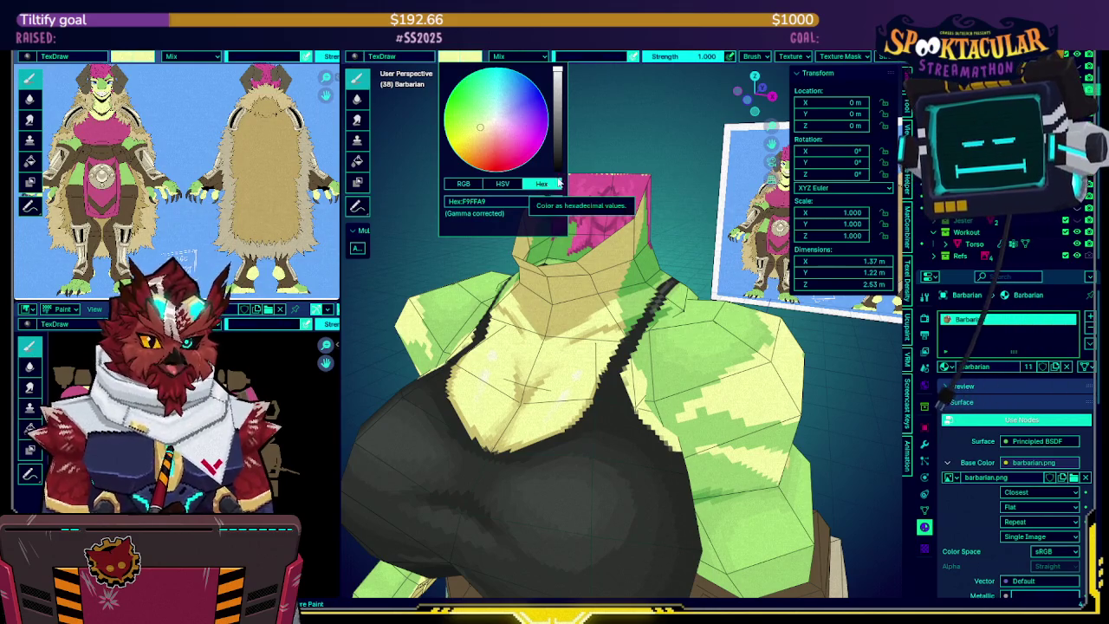
click(455, 59)
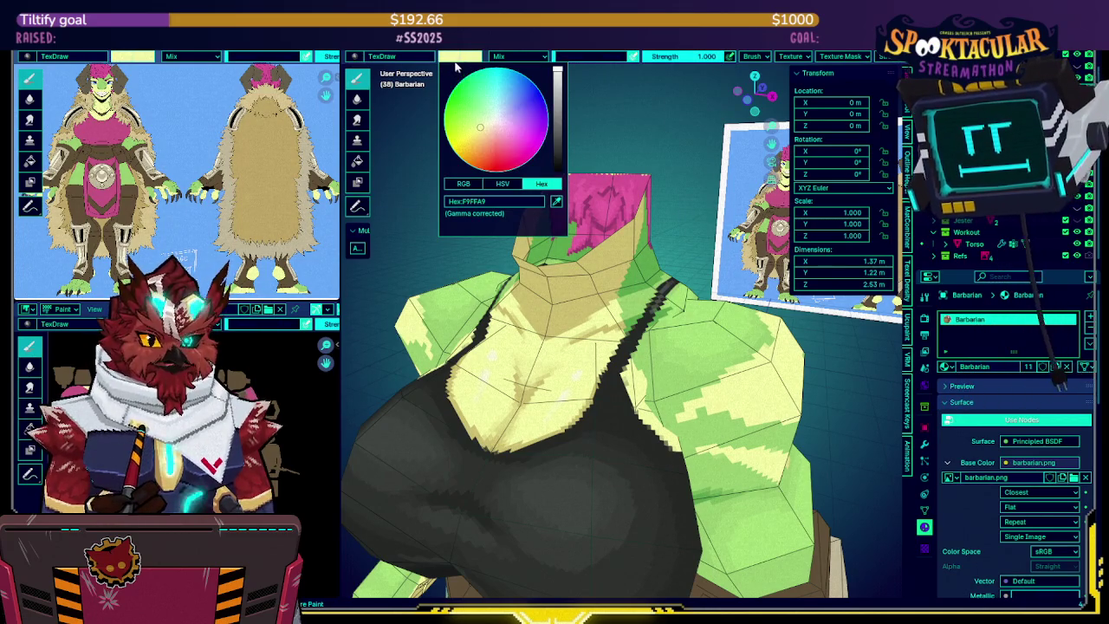
middle_drag(555, 260, 629, 252)
Switch to the Torso object and inspect it in Edit Mode wireframe
key(ctrl+Tab)
click(656, 243)
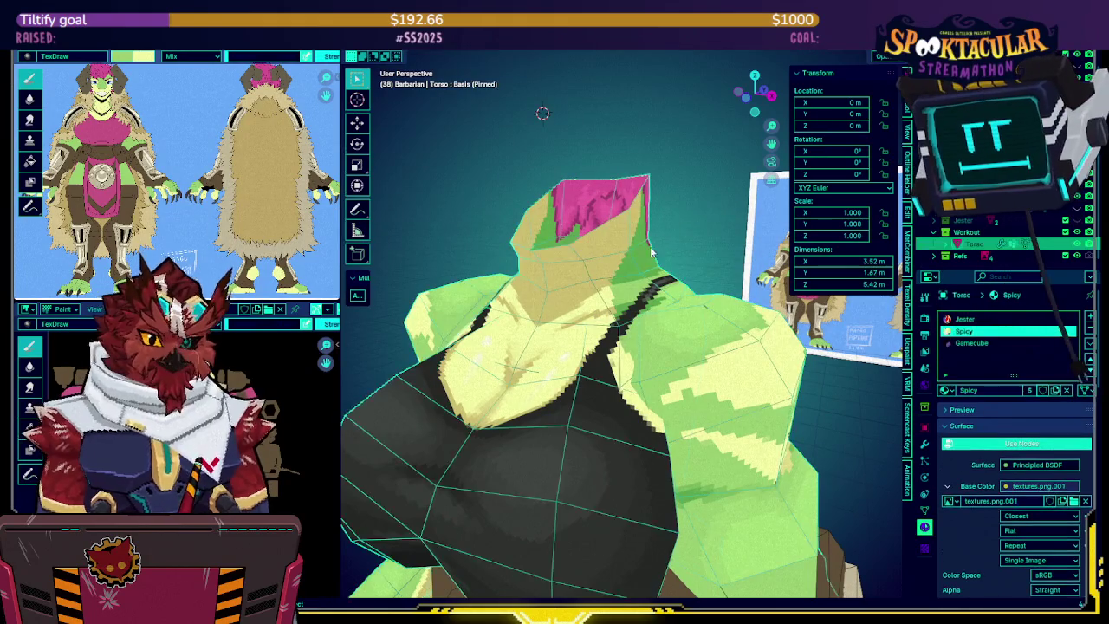
key(ctrl+Tab)
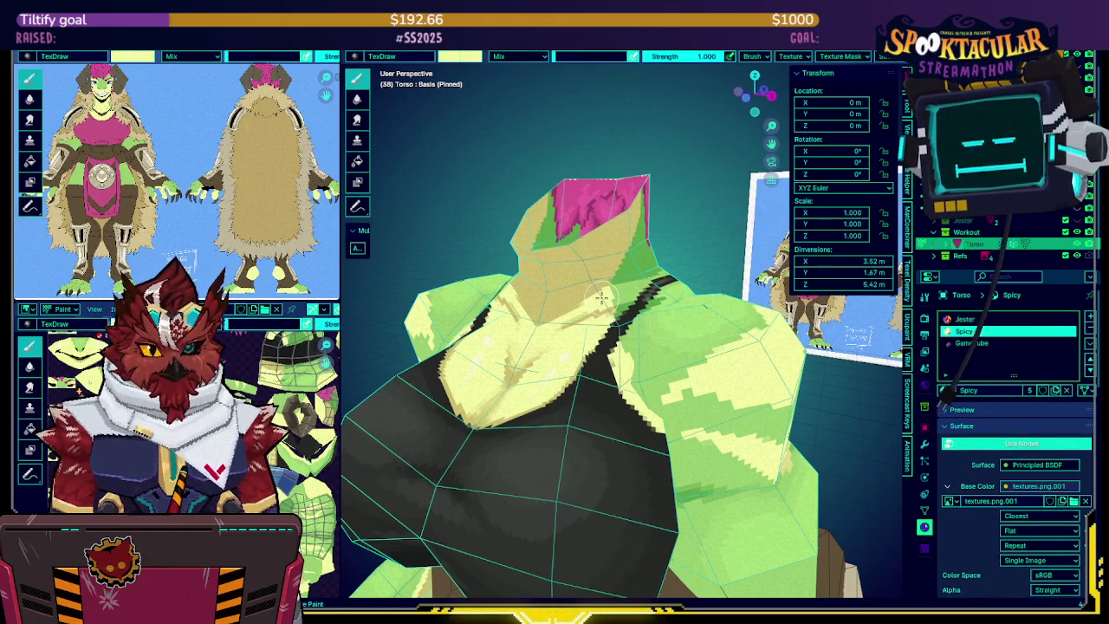
mouse_move(624, 240)
middle_down()
mouse_move(627, 266)
mouse_move(659, 237)
mouse_move(642, 252)
mouse_move(615, 238)
middle_up()
key(Tab)
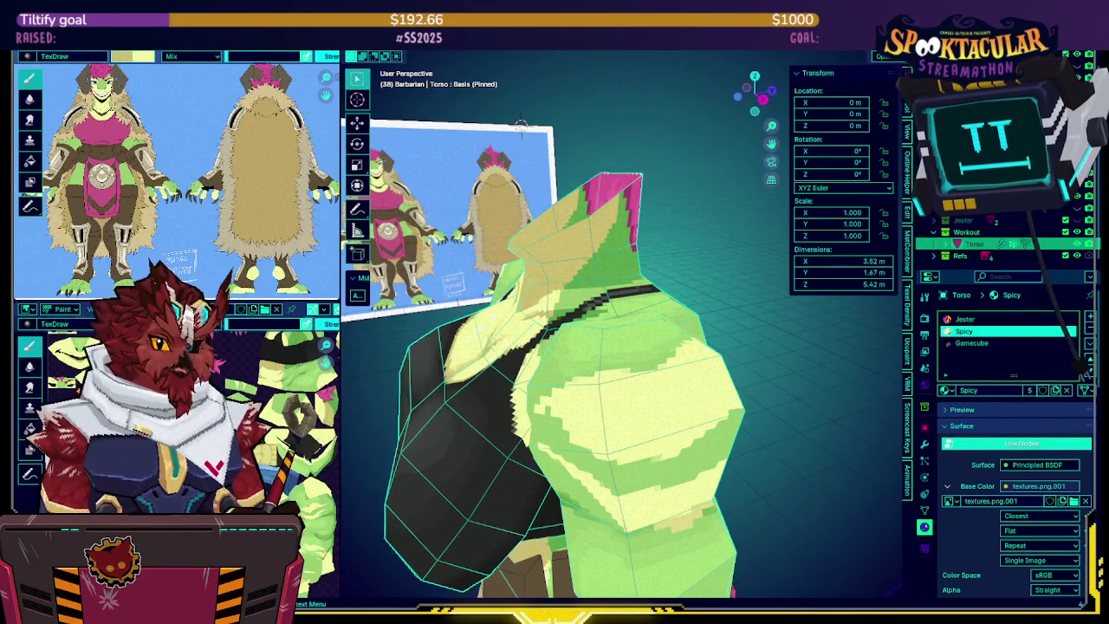
mouse_move(668, 263)
middle_down()
mouse_move(682, 261)
mouse_move(678, 242)
mouse_move(669, 264)
middle_up()
key(shift+z)
key(shift+z)
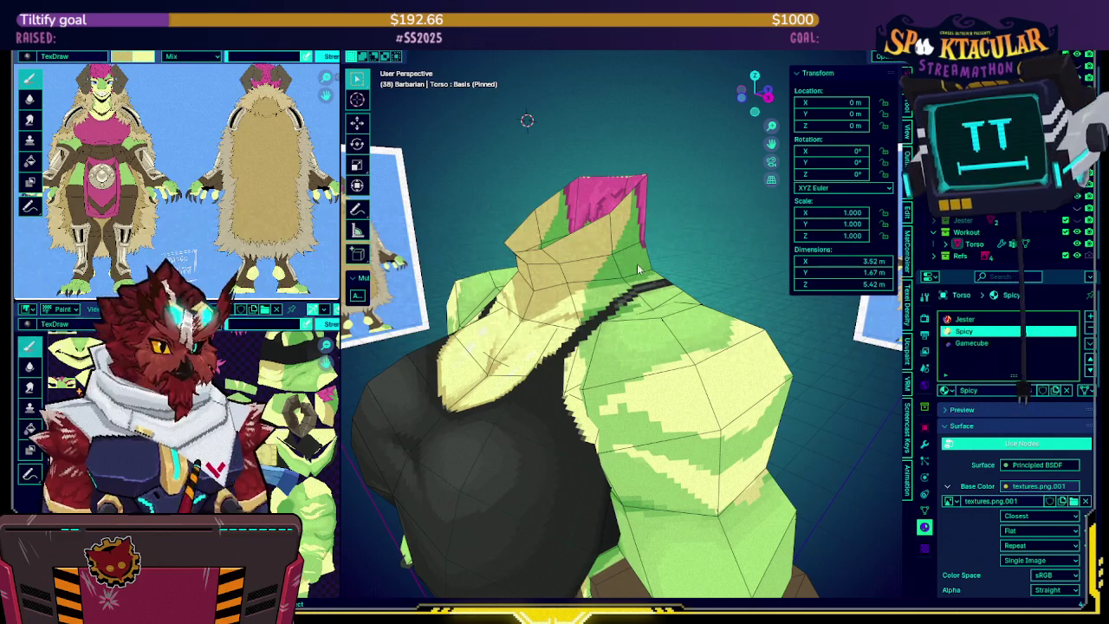
Return to texture painting the Barbarian mesh with its barbarian.png base colour
key(ctrl+Tab)
click(650, 222)
middle_drag(650, 223, 604, 179)
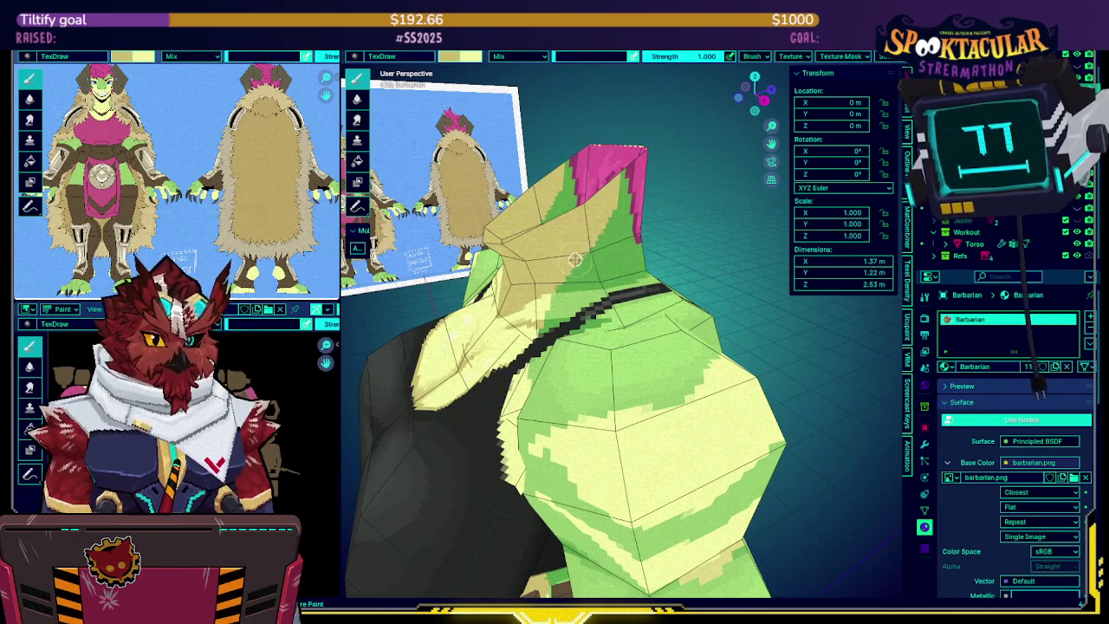
middle_drag(552, 286, 616, 253)
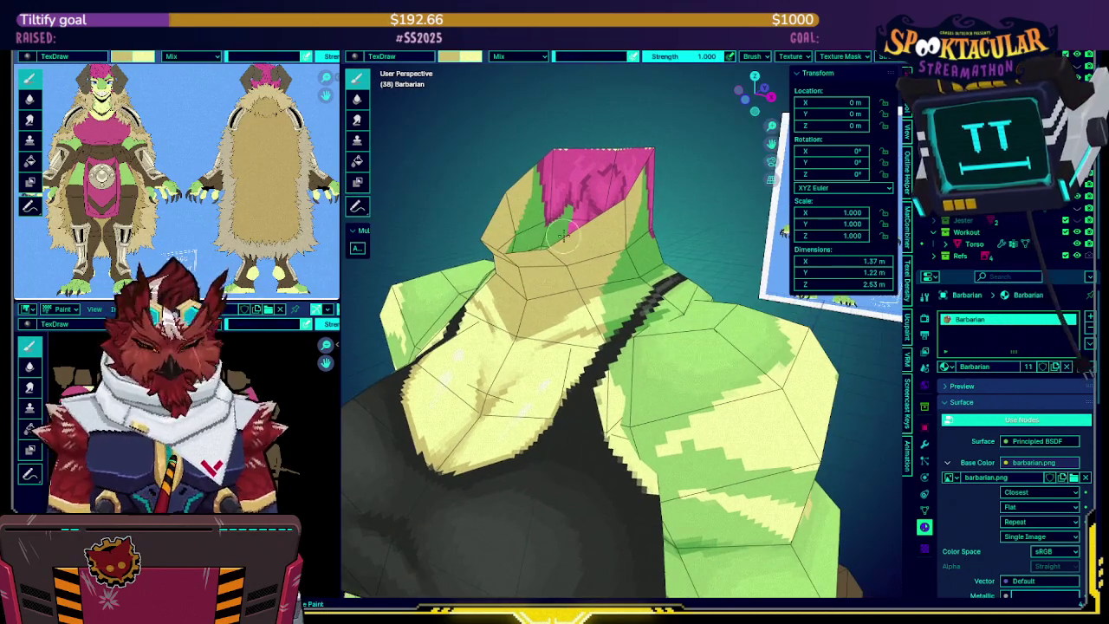
Check the Barbarian's painted top faces in local view, then restore the full model and reference image
key(KP_Divide)
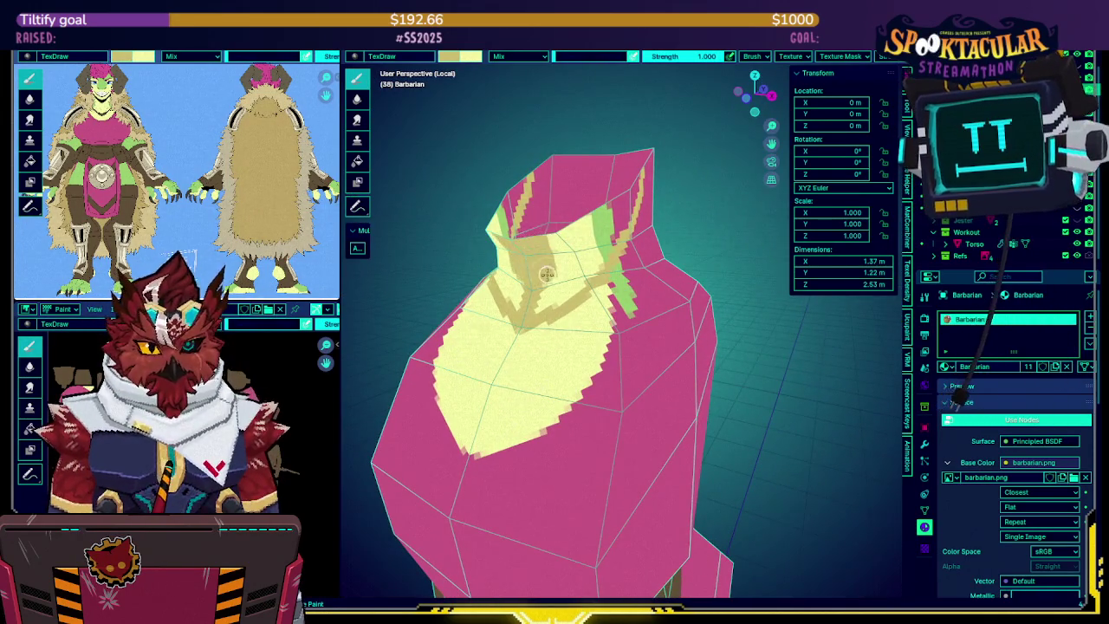
middle_drag(544, 266, 532, 287)
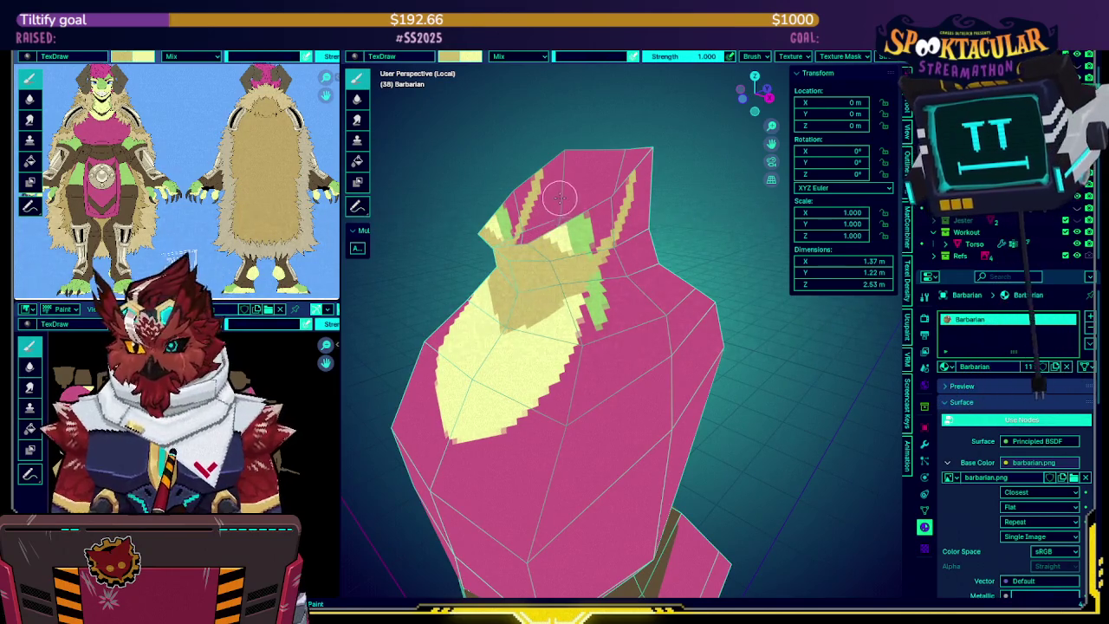
scroll(559, 198, up, 2)
scroll(585, 180, down, 2)
middle_drag(585, 181, 579, 190)
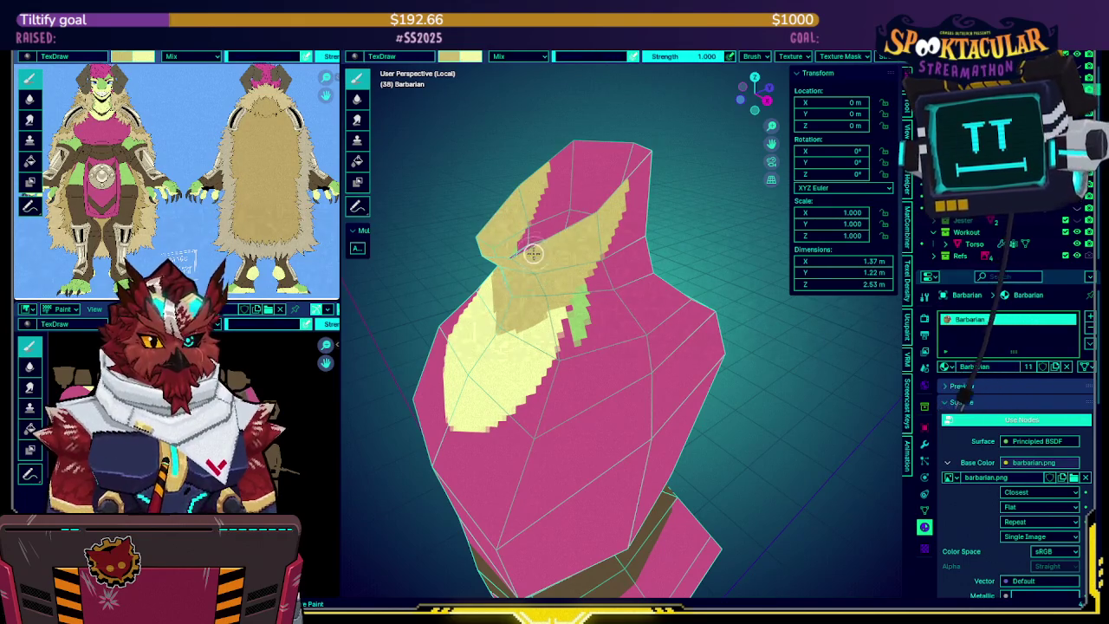
middle_drag(527, 248, 581, 203)
key(KP_Divide)
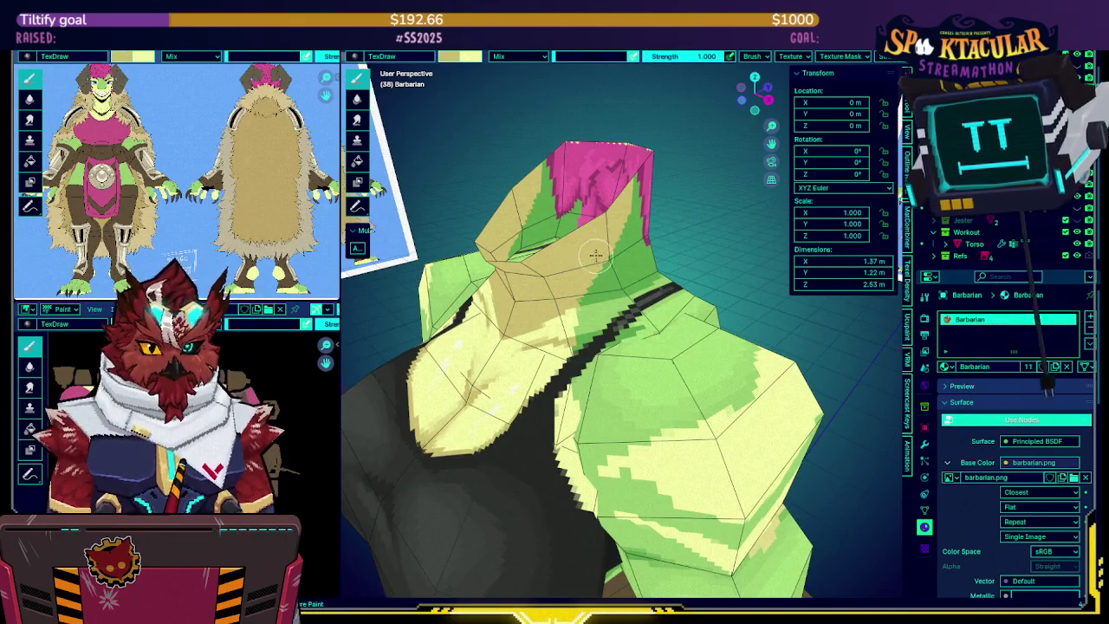
middle_drag(403, 365, 642, 221)
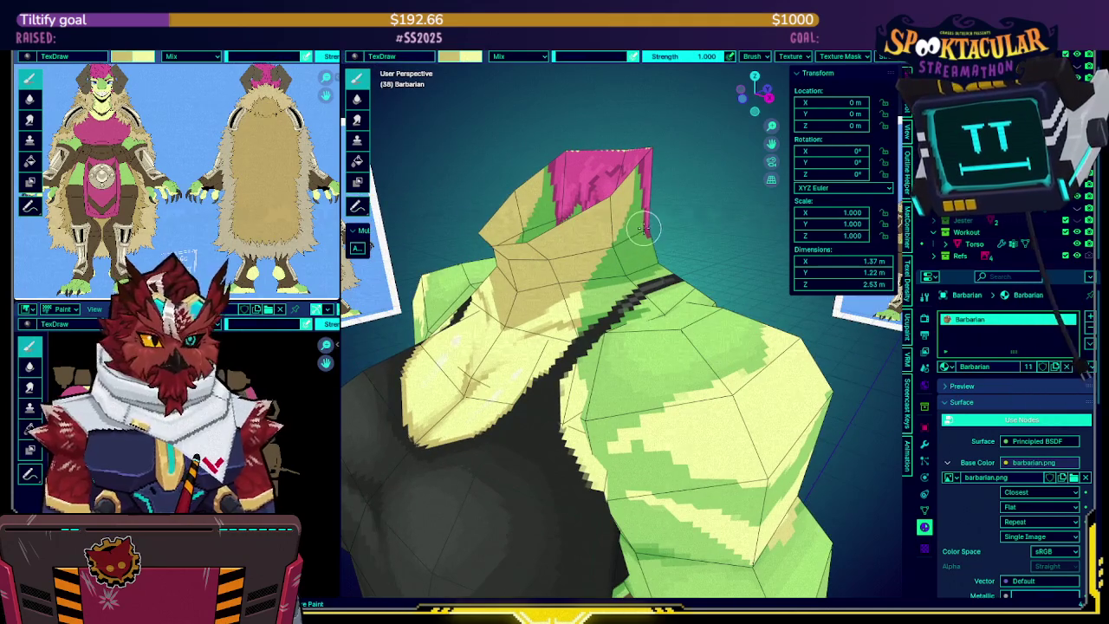
scroll(997, 243, up, 1)
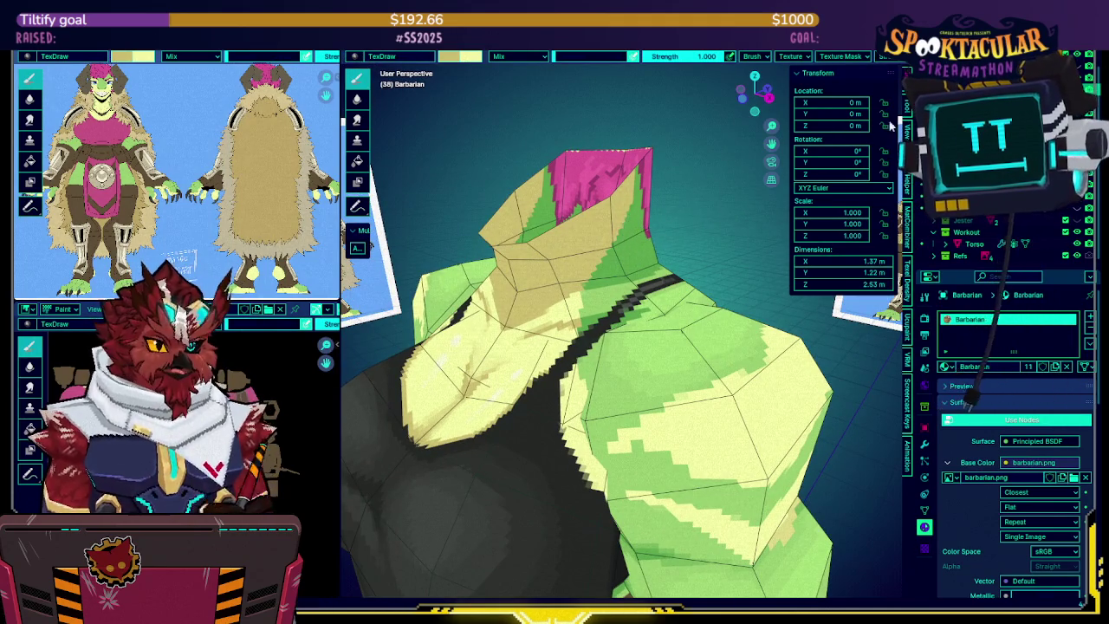
scroll(1001, 234, down, 1)
middle_drag(645, 230, 651, 236)
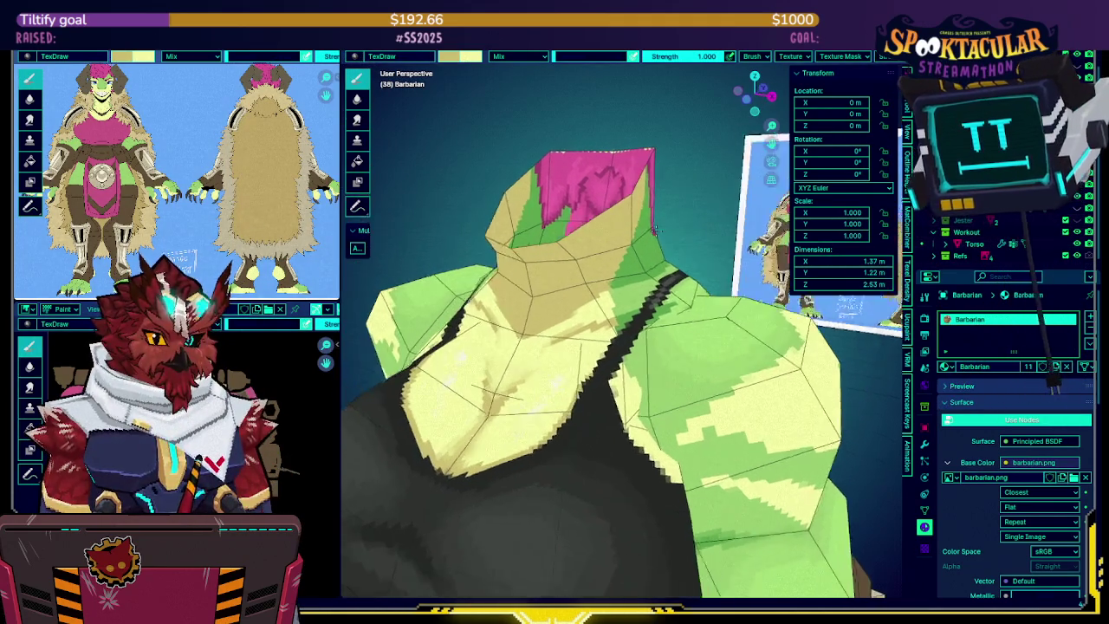
Sample the Torso's green in Texture Paint, then switch painting back to the Barbarian's neck
key(ctrl+Tab)
click(577, 228)
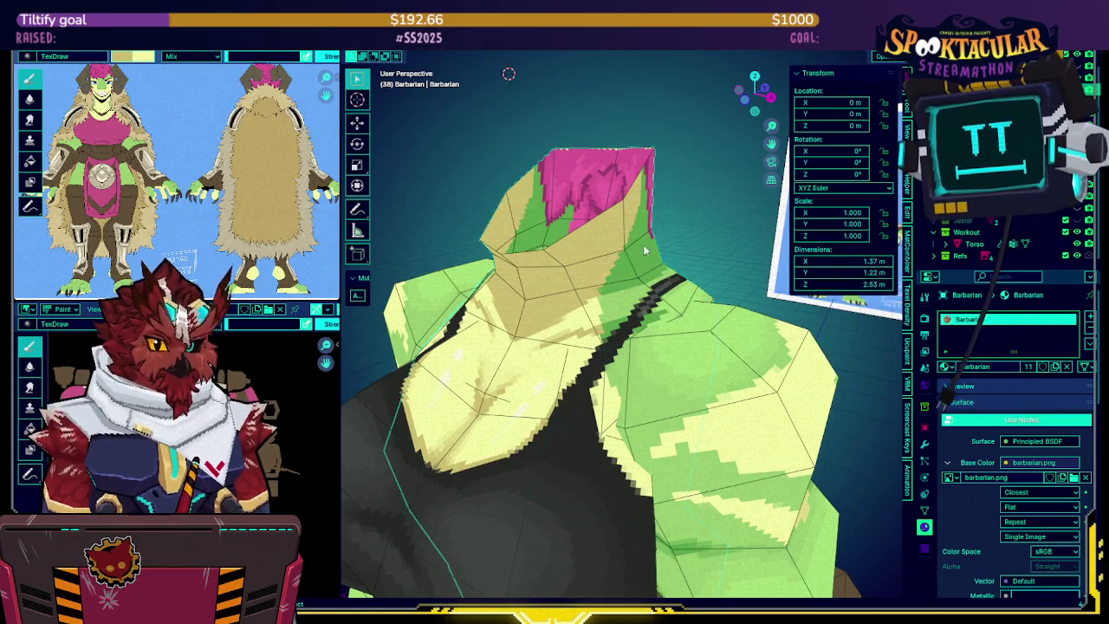
click(704, 271)
key(ctrl+Tab)
click(775, 211)
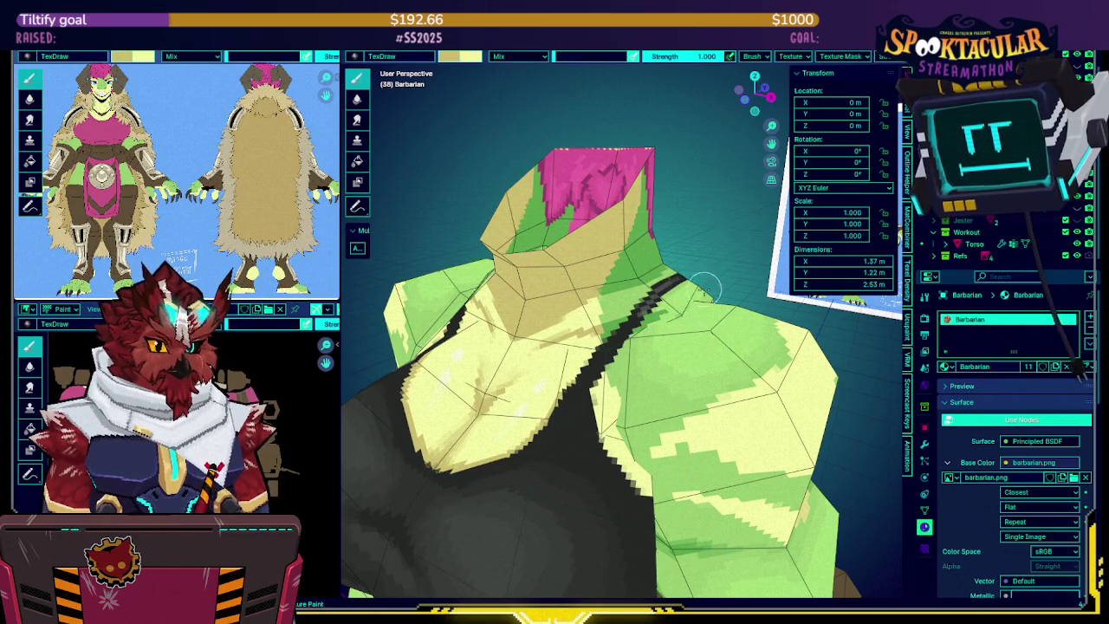
middle_drag(729, 342, 622, 258)
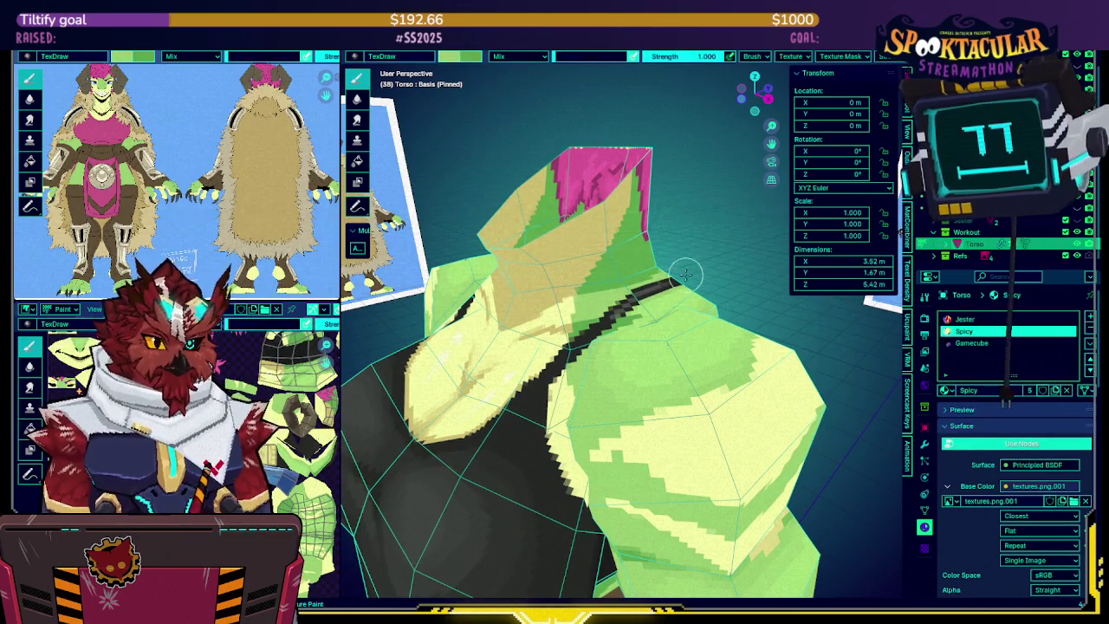
key(alt+q)
middle_drag(610, 223, 552, 281)
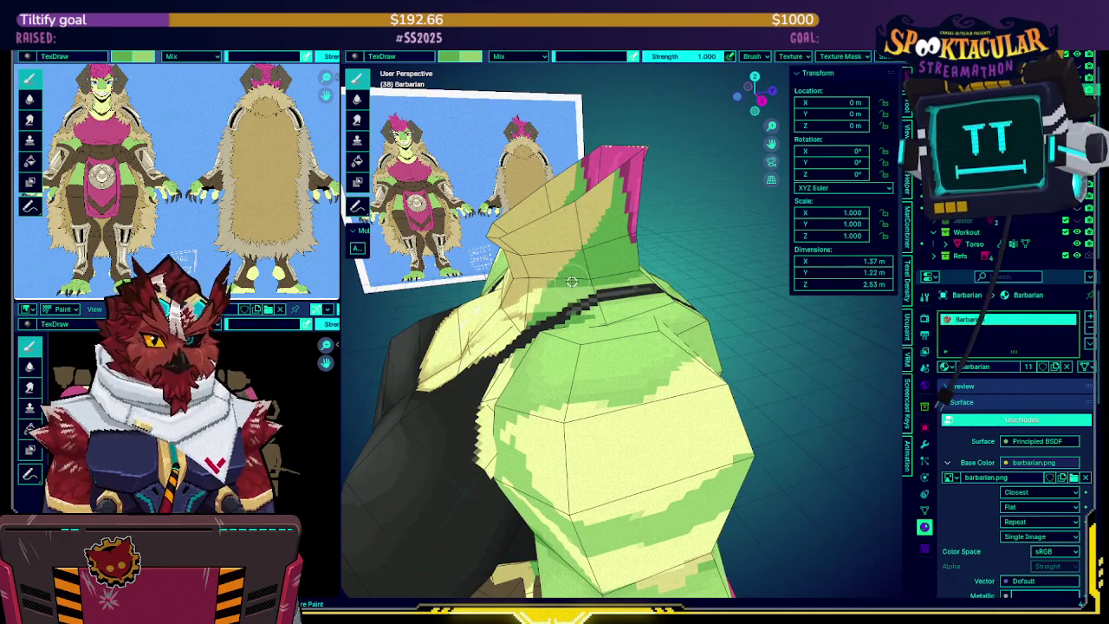
mouse_move(625, 275)
middle_down()
mouse_move(588, 284)
mouse_move(656, 256)
mouse_move(616, 266)
mouse_move(638, 286)
middle_up()
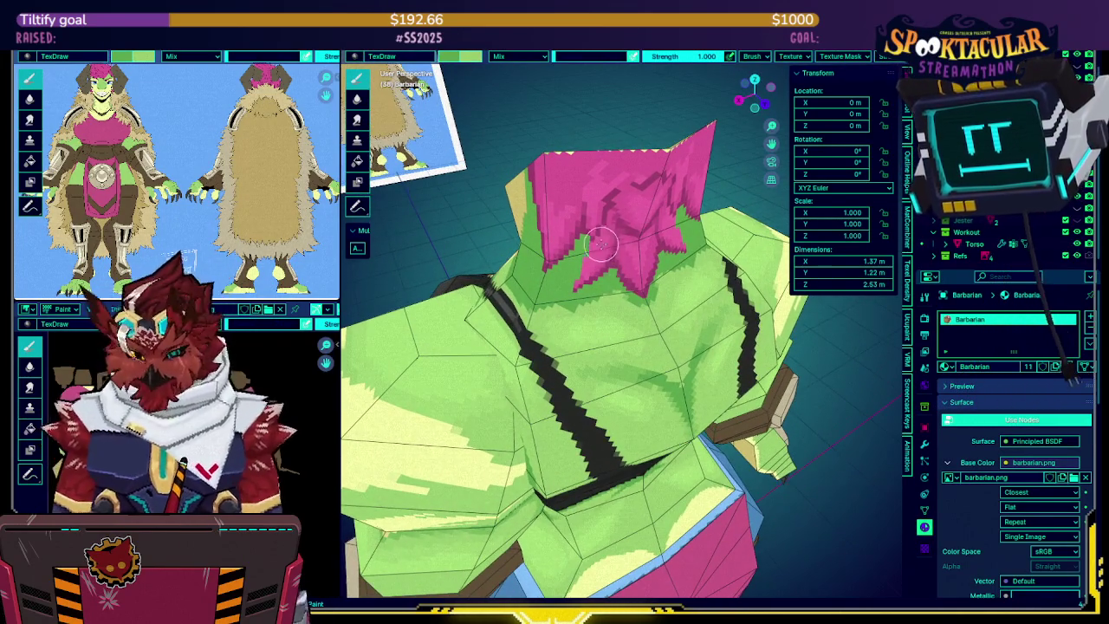
Isolate the neck mesh, orbit to its top faces and paint them lime green, then exit local view
key(KP_Divide)
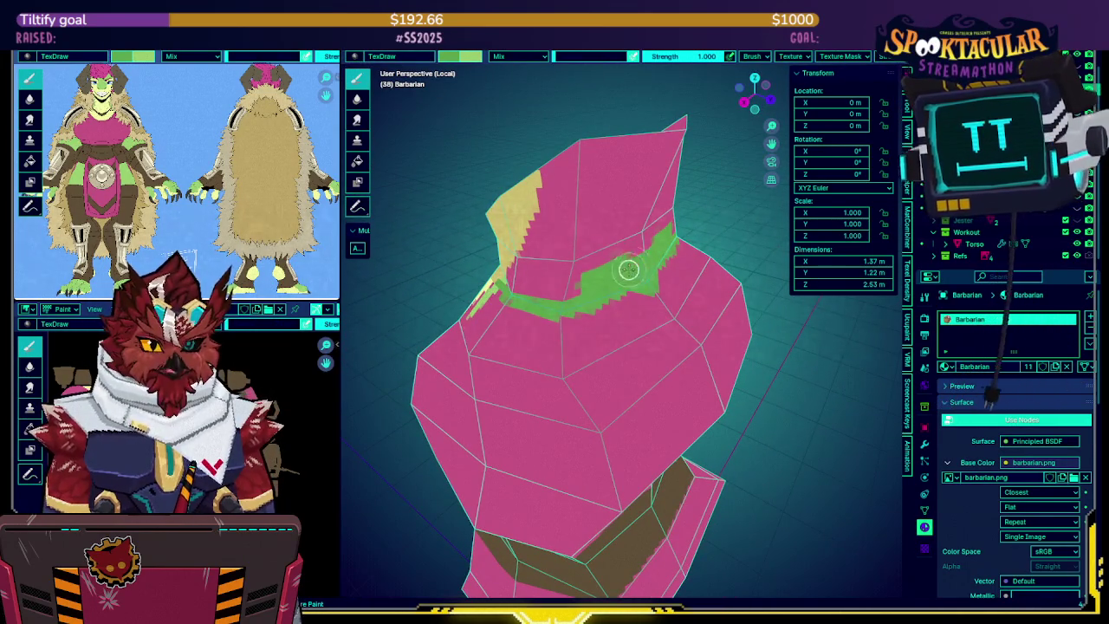
mouse_move(620, 252)
middle_down()
mouse_move(653, 240)
mouse_move(579, 289)
middle_up()
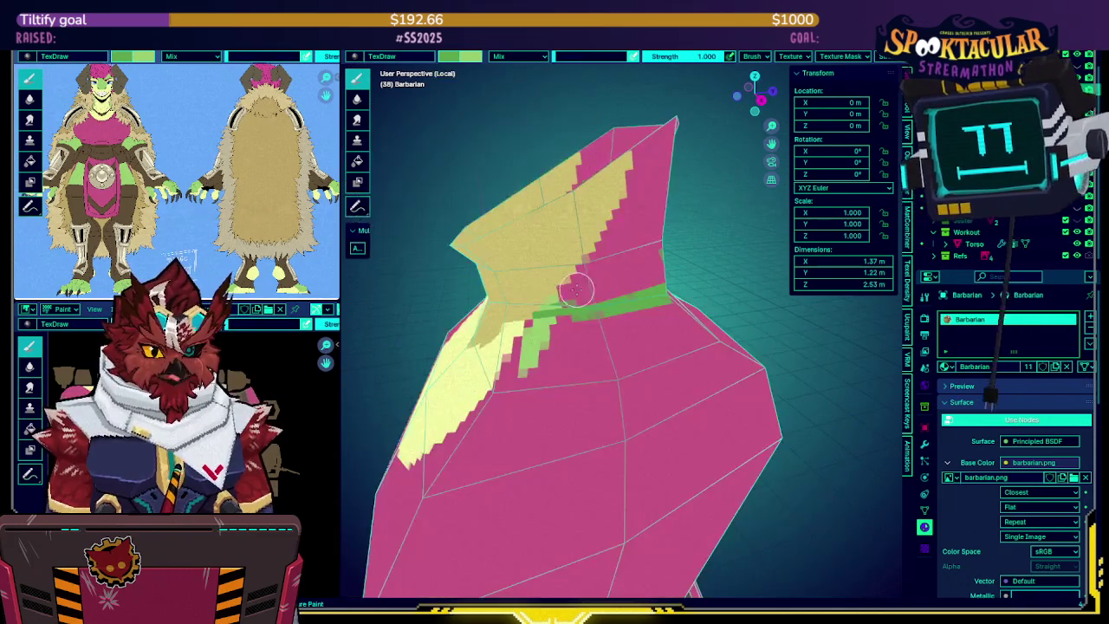
key(KP_Divide)
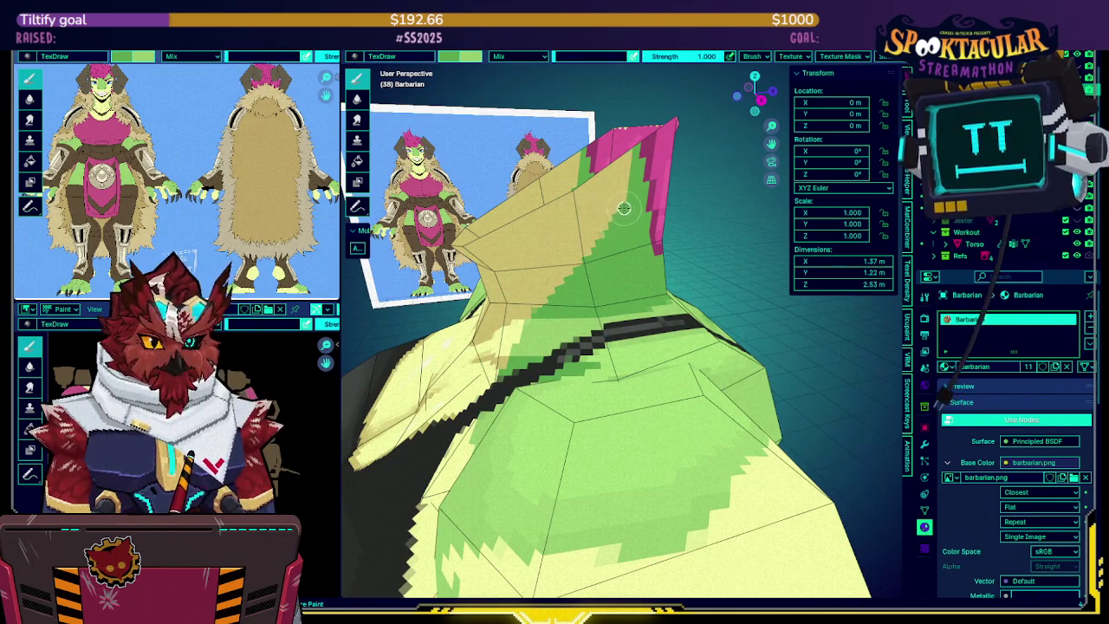
key(KP_Divide)
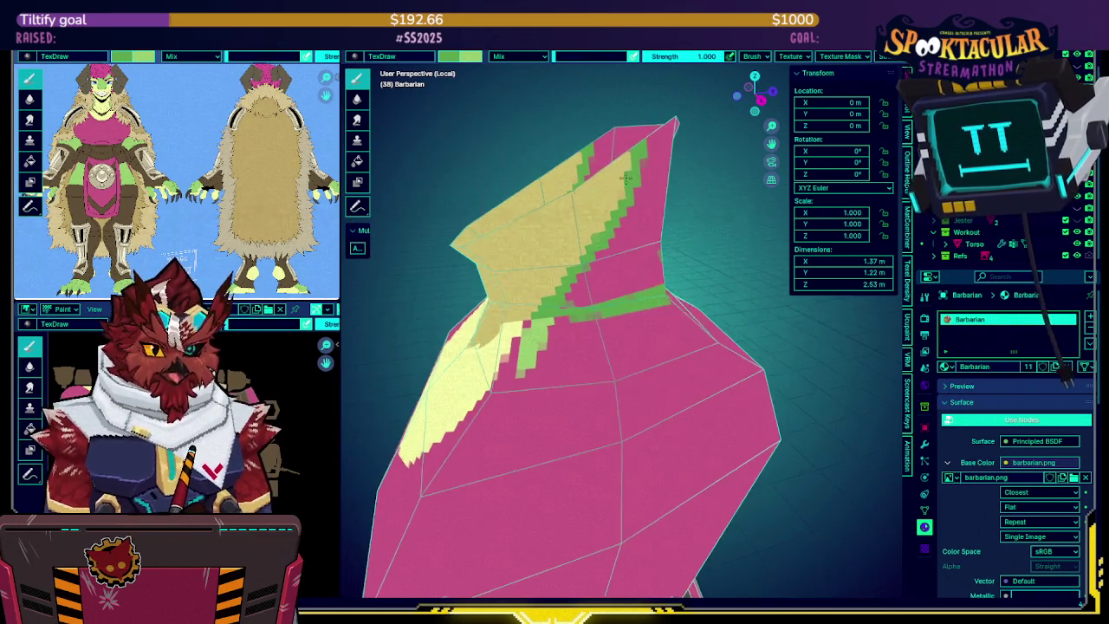
middle_drag(628, 177, 618, 182)
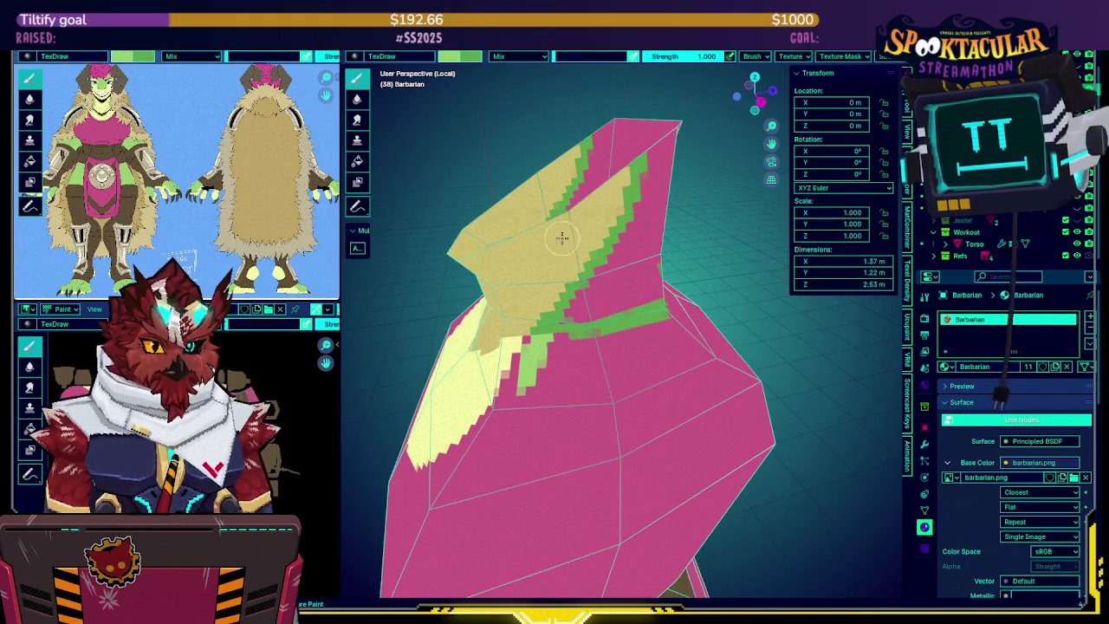
mouse_move(616, 188)
middle_down()
mouse_move(598, 230)
mouse_move(616, 237)
middle_up()
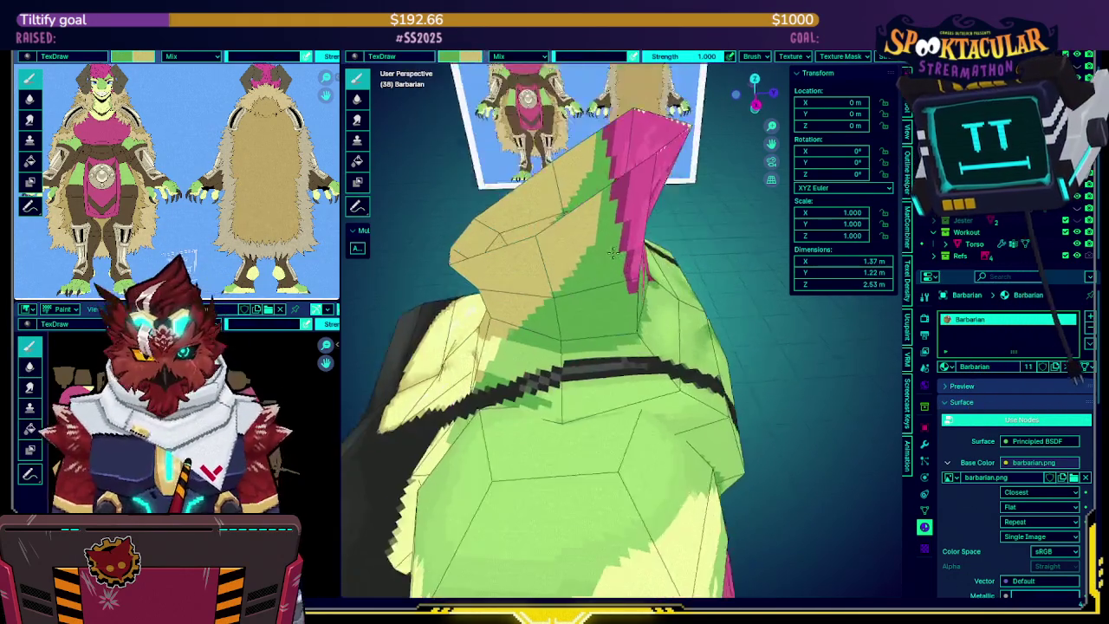
key(KP_Divide)
key(KP_Divide)
key(KP_Divide)
key(KP_Divide)
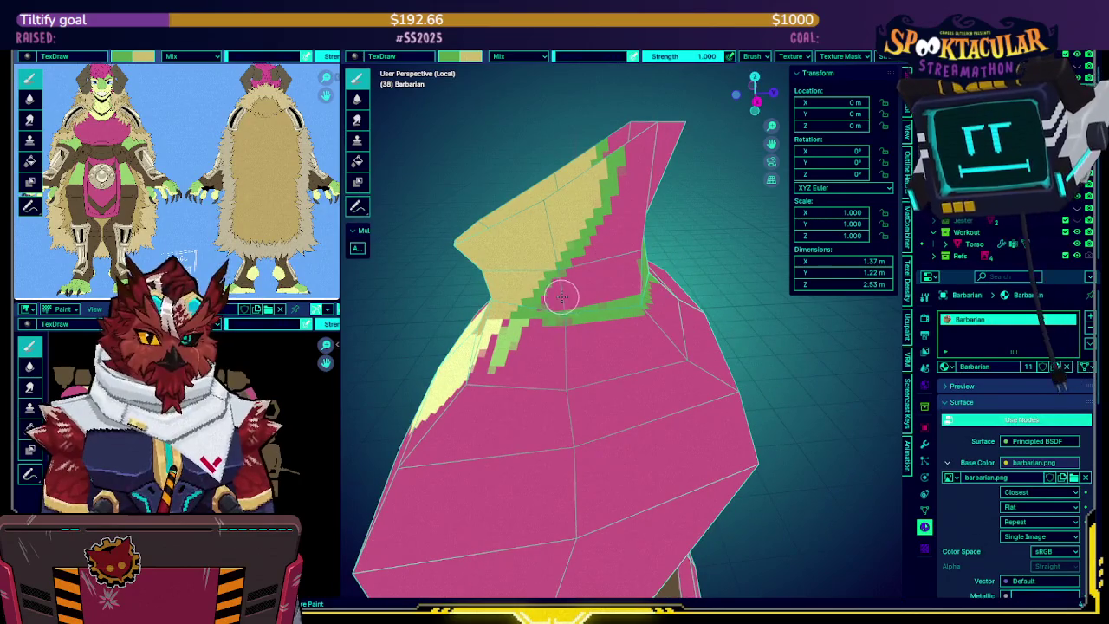
middle_drag(556, 304, 568, 307)
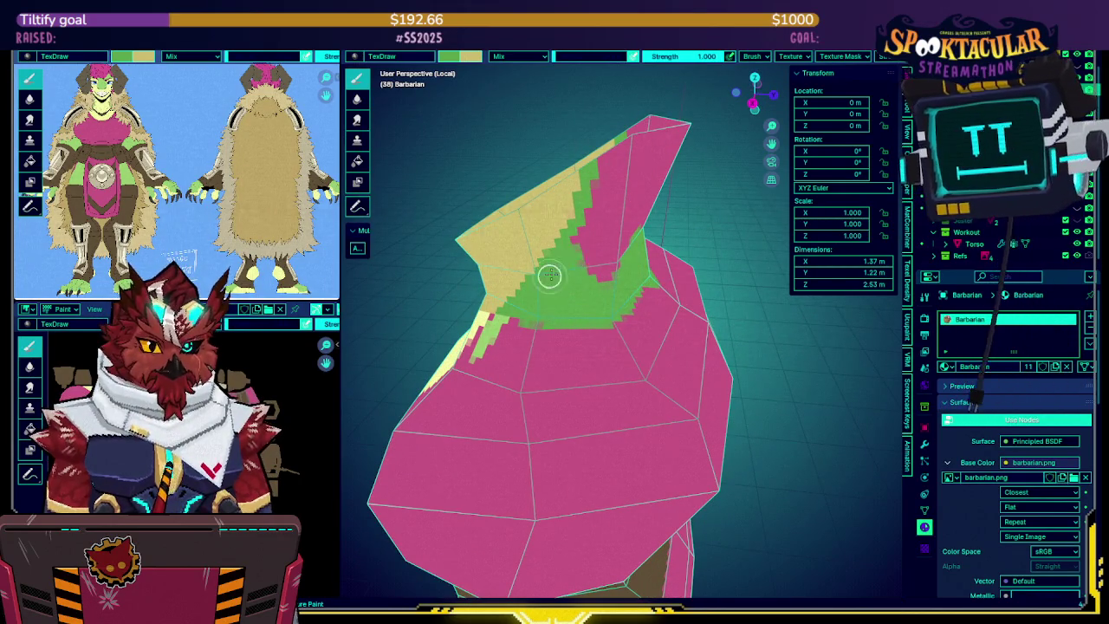
mouse_move(600, 188)
middle_down()
mouse_move(733, 173)
mouse_move(601, 195)
mouse_move(644, 167)
middle_up()
middle_drag(599, 252, 627, 269)
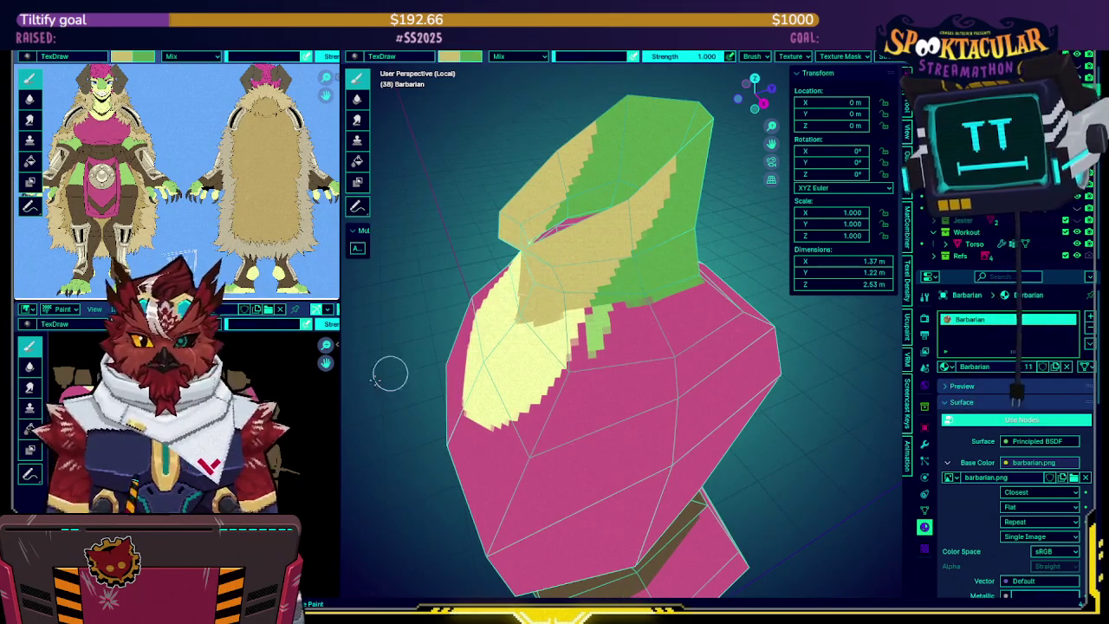
middle_drag(595, 270, 598, 274)
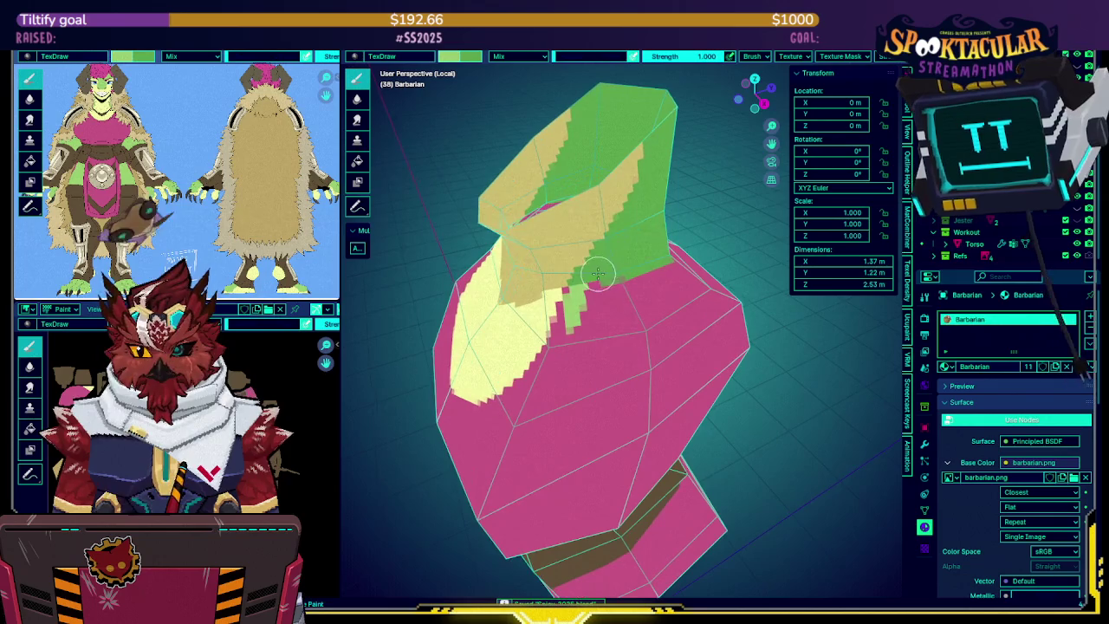
key(KP_Divide)
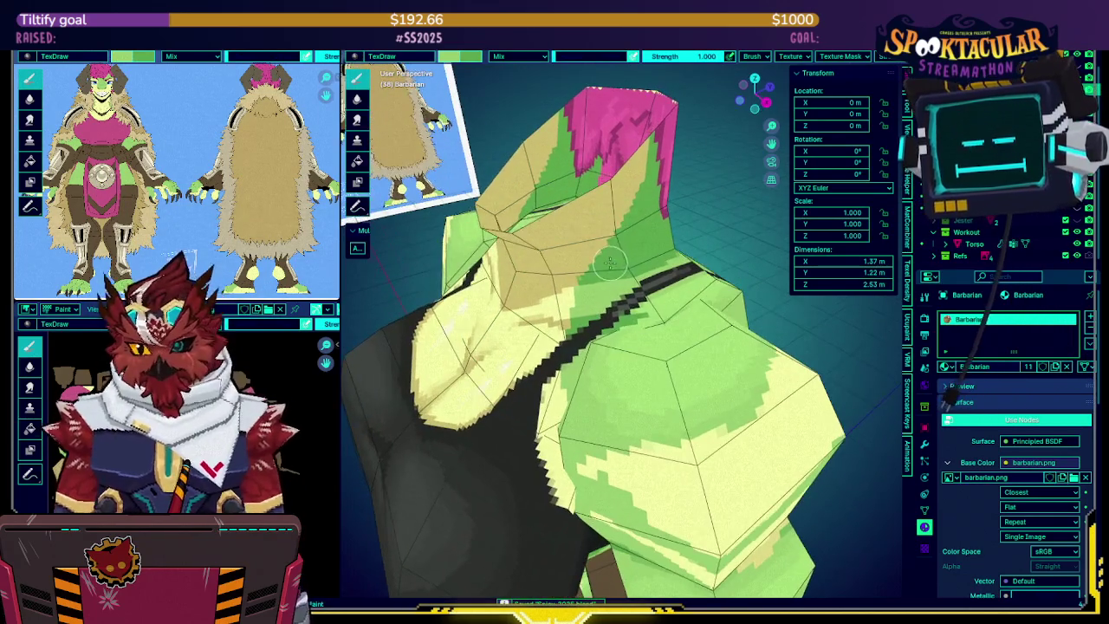
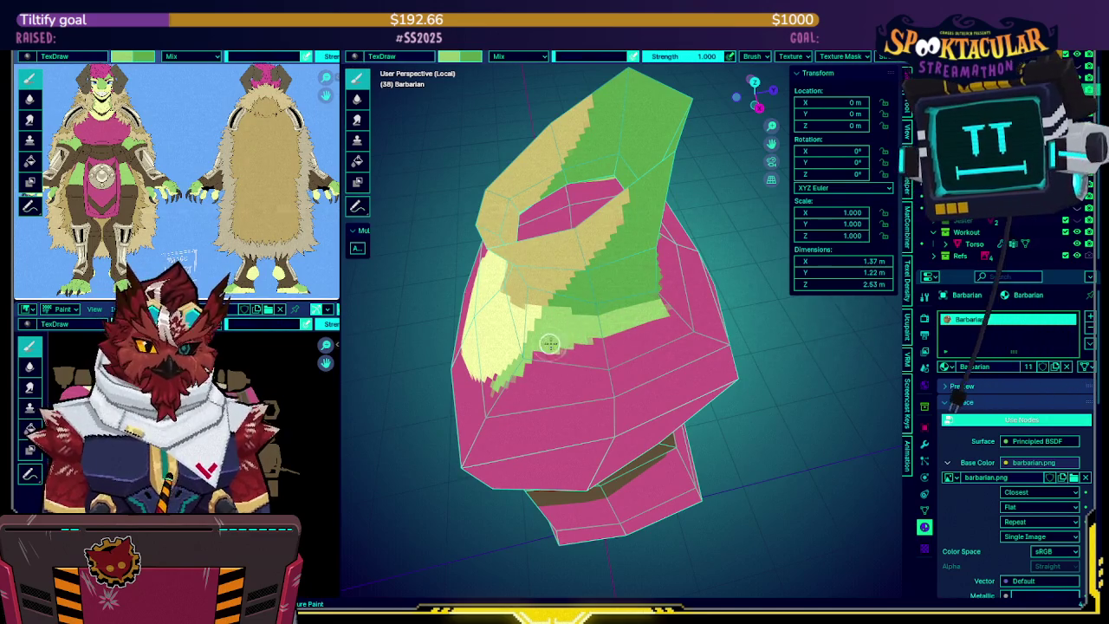
Paint green over the pink area below the band, then isolate the torso in Local view
drag(638, 331, 605, 387)
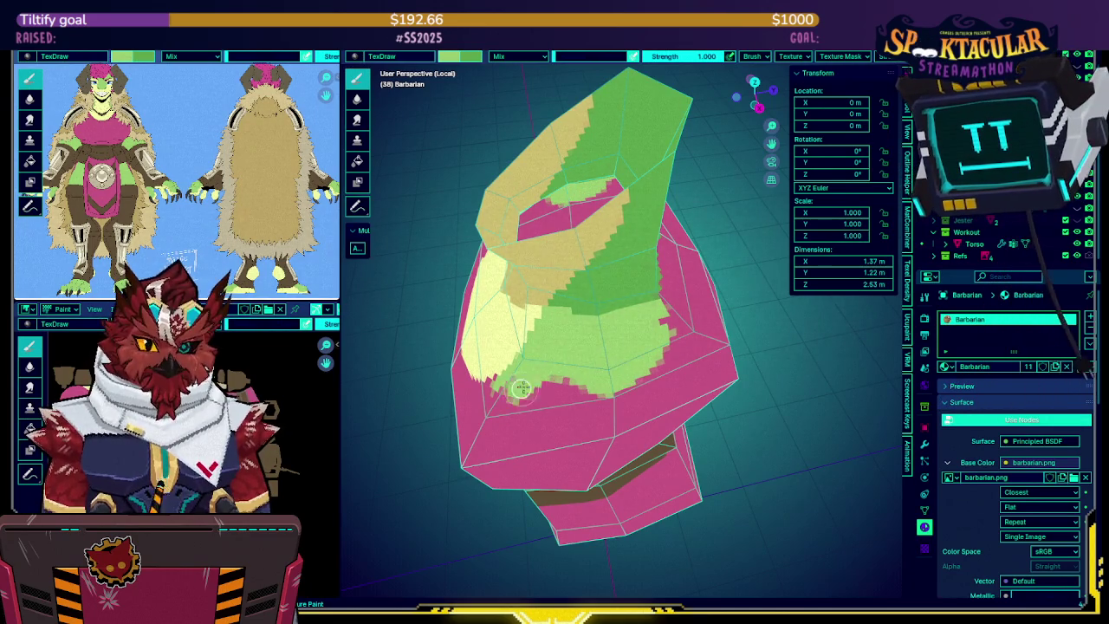
middle_drag(595, 389, 593, 330)
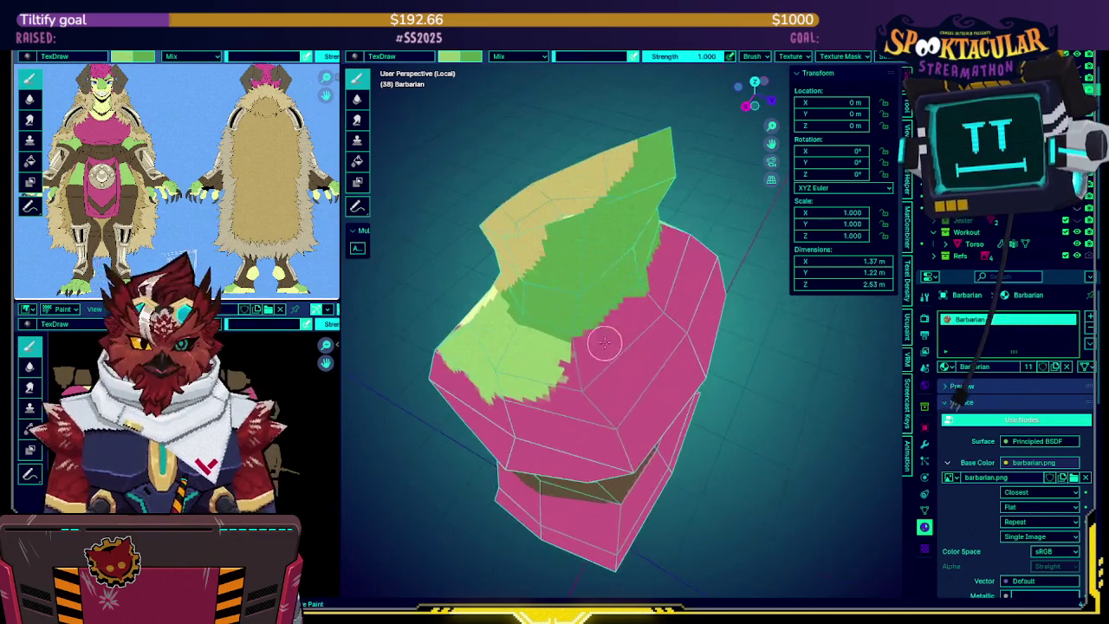
key(KP_Divide)
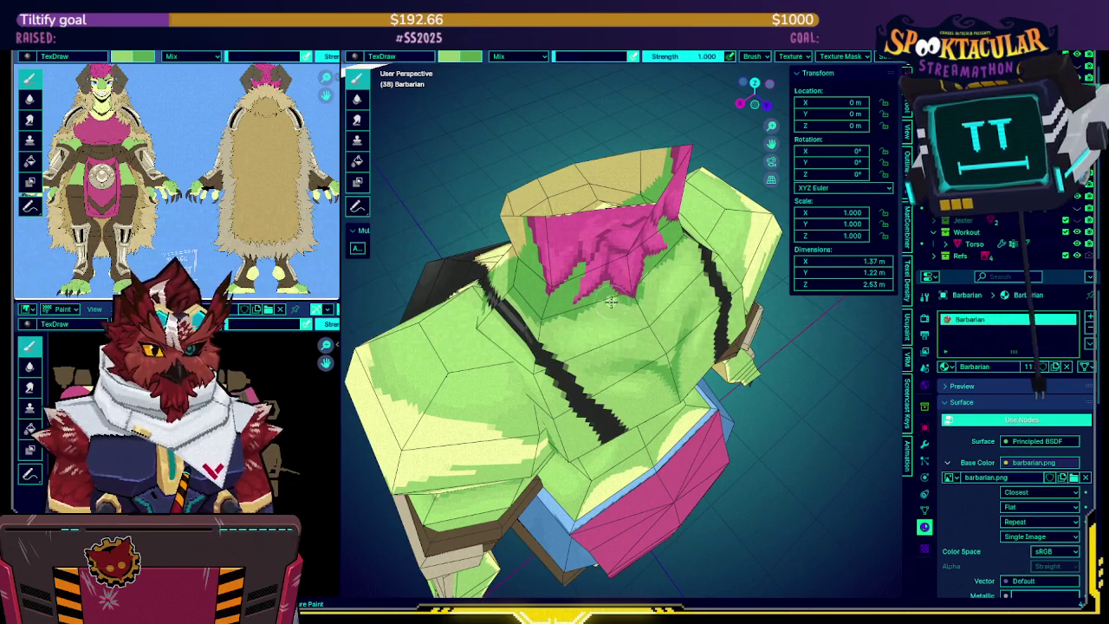
key(KP_Divide)
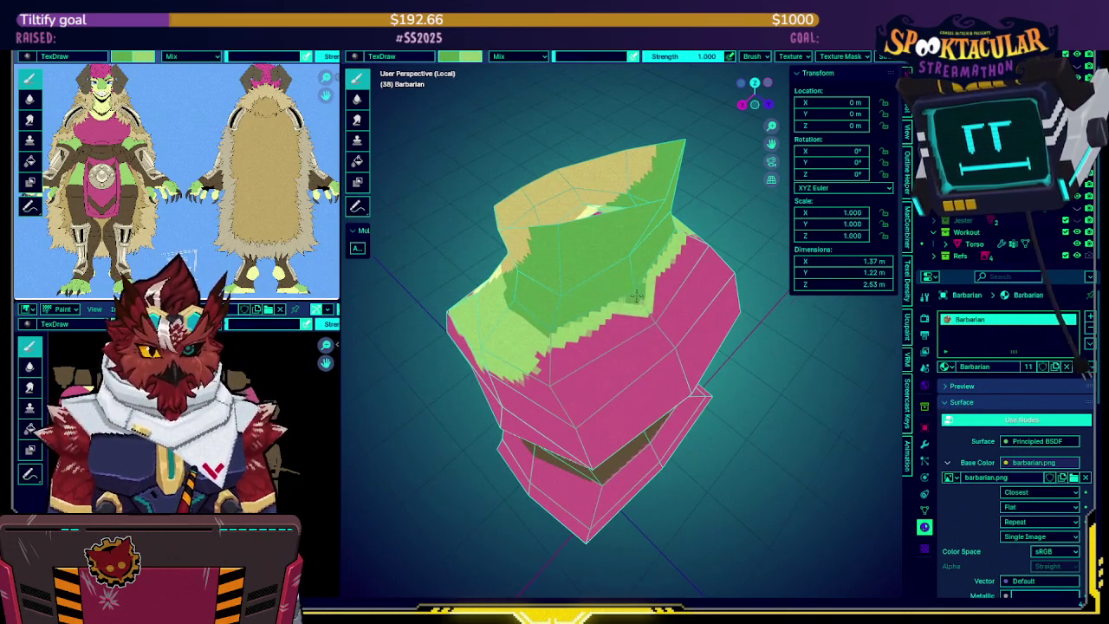
middle_drag(620, 295, 632, 299)
Spread light-green paint across the pink band on the isolated torso
drag(635, 311, 544, 332)
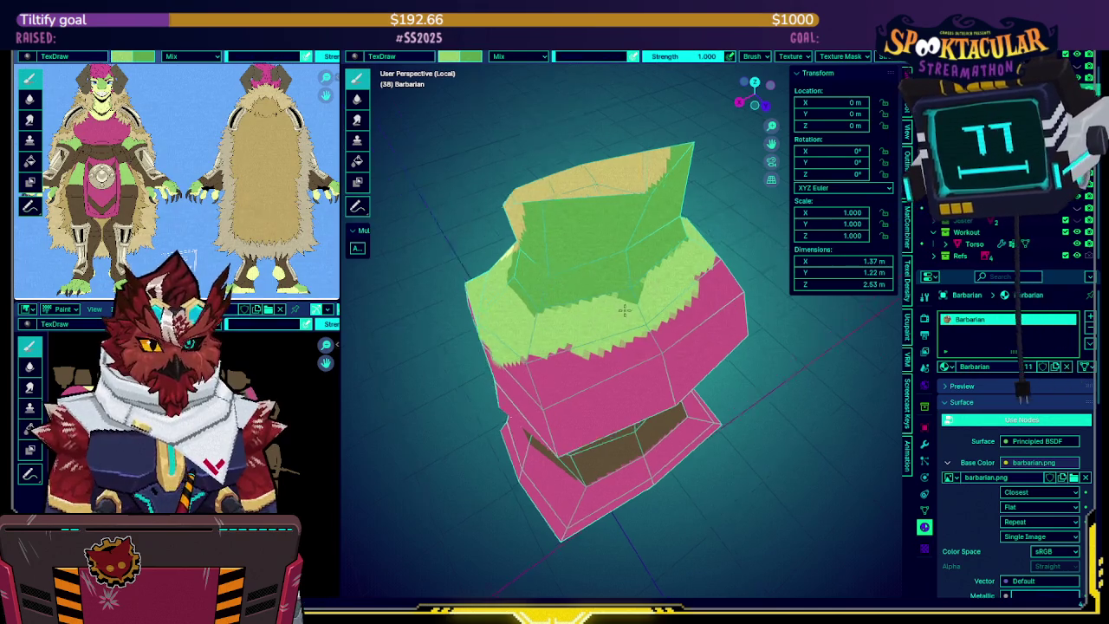
middle_drag(630, 312, 639, 309)
drag(639, 310, 587, 332)
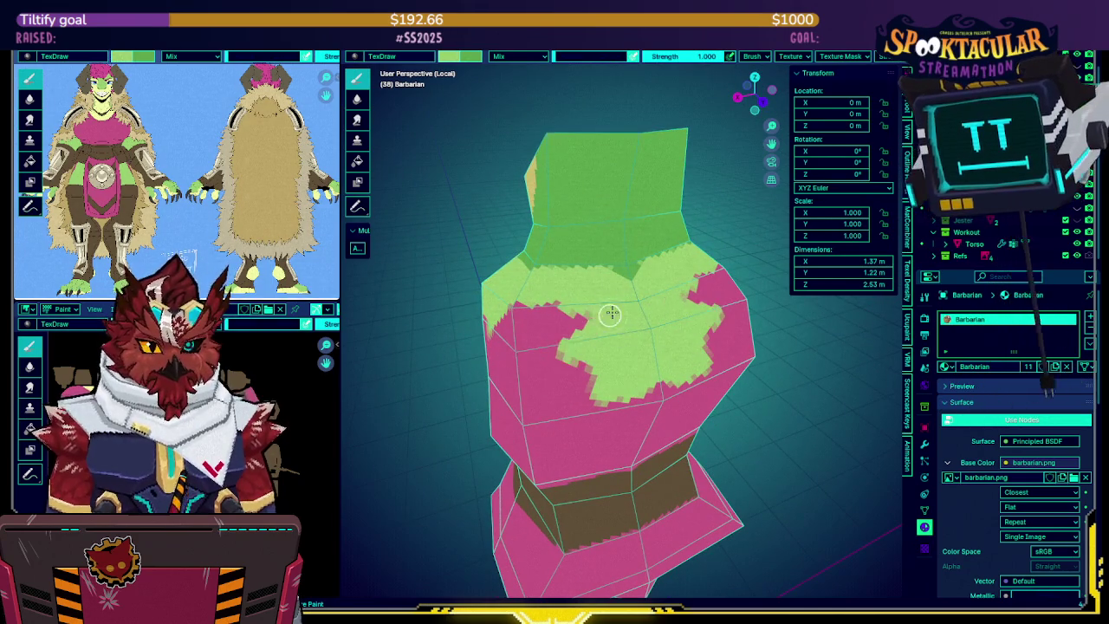
middle_drag(588, 332, 576, 371)
mouse_move(576, 371)
mouse_down()
mouse_move(477, 390)
mouse_move(527, 392)
mouse_move(664, 355)
mouse_up()
middle_drag(664, 354, 564, 364)
mouse_move(564, 364)
mouse_down()
mouse_move(529, 399)
mouse_move(689, 375)
mouse_up()
mouse_move(689, 375)
middle_down()
mouse_move(584, 324)
mouse_move(651, 329)
mouse_move(608, 312)
middle_up()
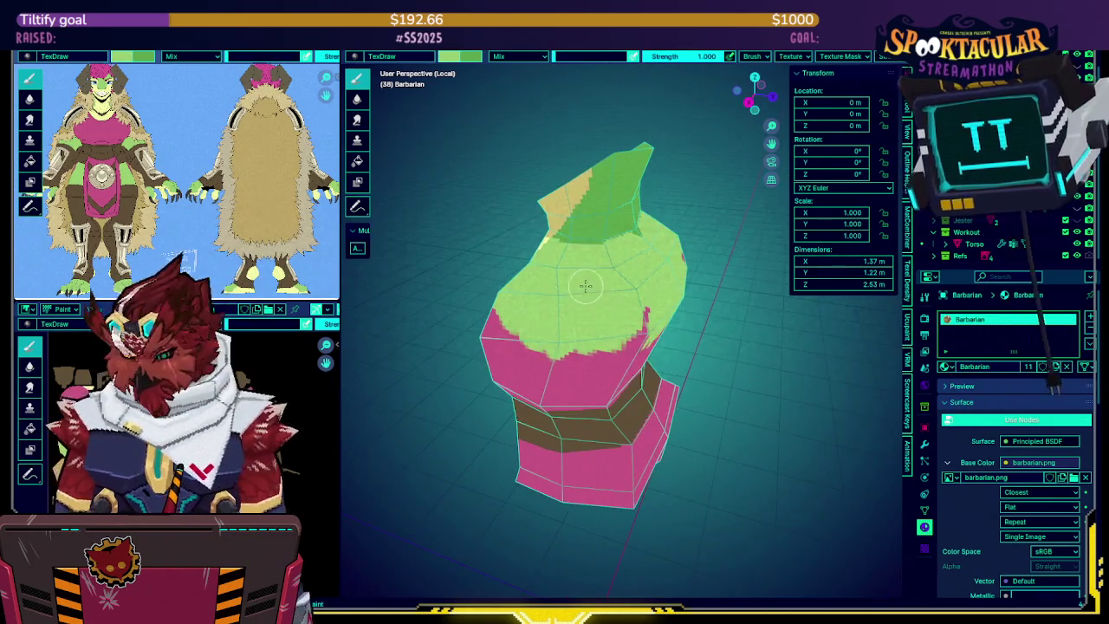
Restore the full character view, sample pink as the paint colour, and switch to the Barbarian object
key(KP_Divide)
mouse_move(565, 236)
middle_down()
mouse_move(662, 247)
mouse_move(615, 273)
mouse_move(626, 232)
mouse_move(604, 267)
middle_up()
key(s)
key(alt+q)
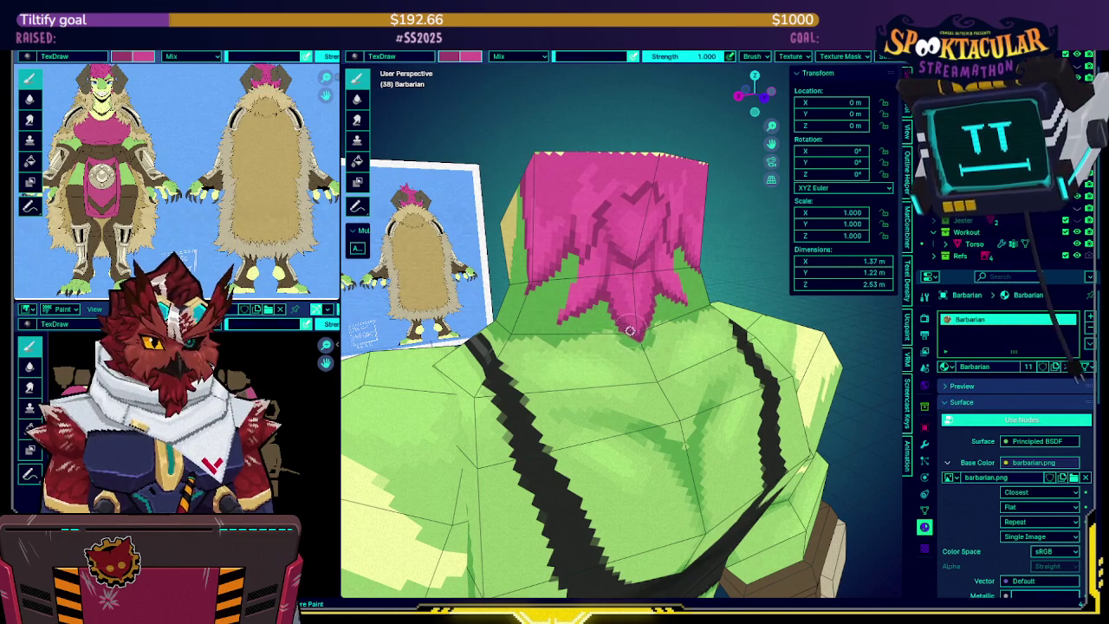
Isolate the Barbarian mesh and paint magenta strokes over the top and front of the neck
middle_drag(523, 276, 563, 208)
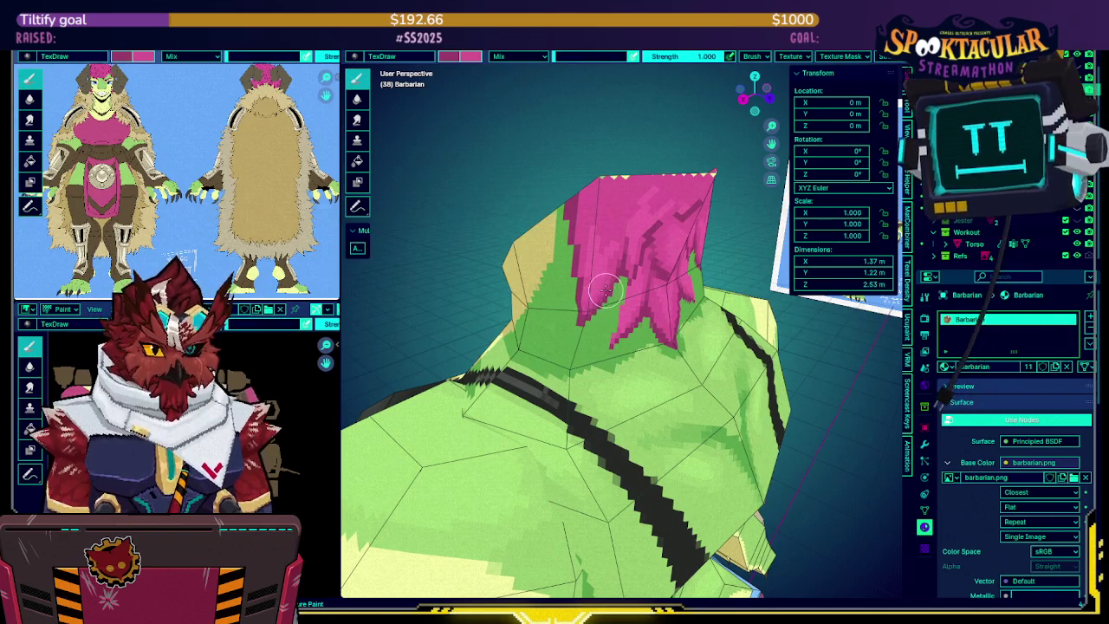
middle_drag(605, 291, 572, 323)
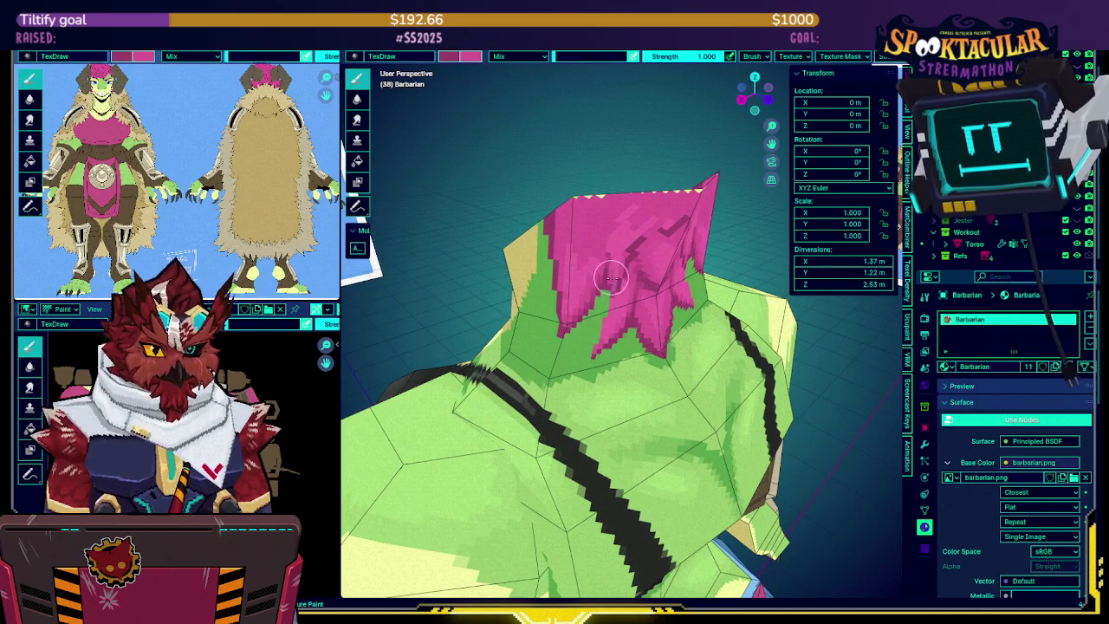
middle_drag(609, 275, 598, 283)
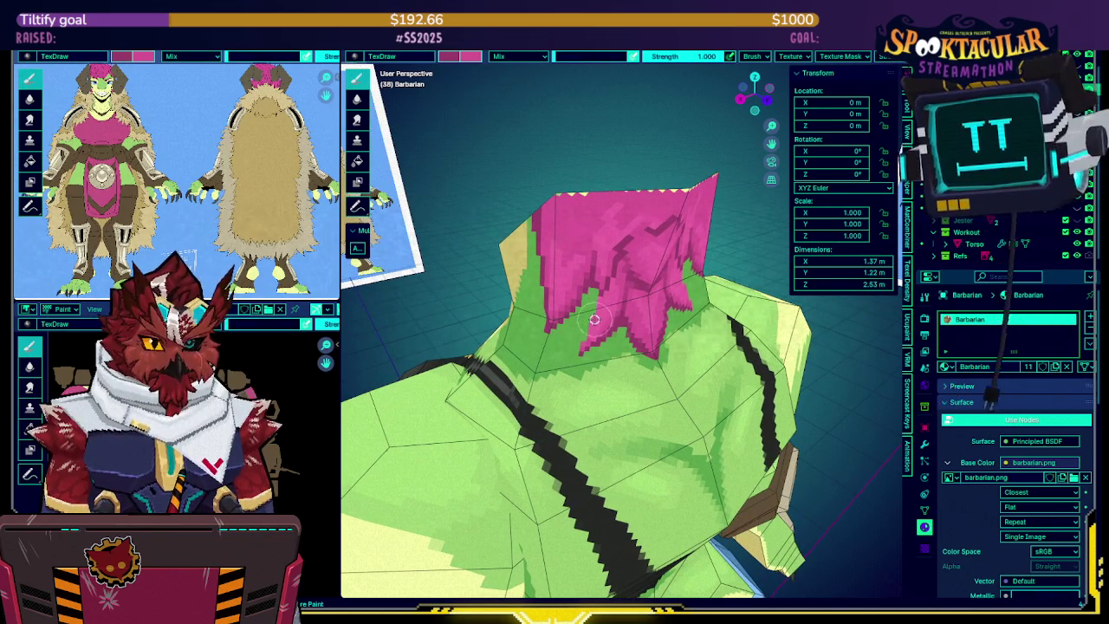
key(KP_Divide)
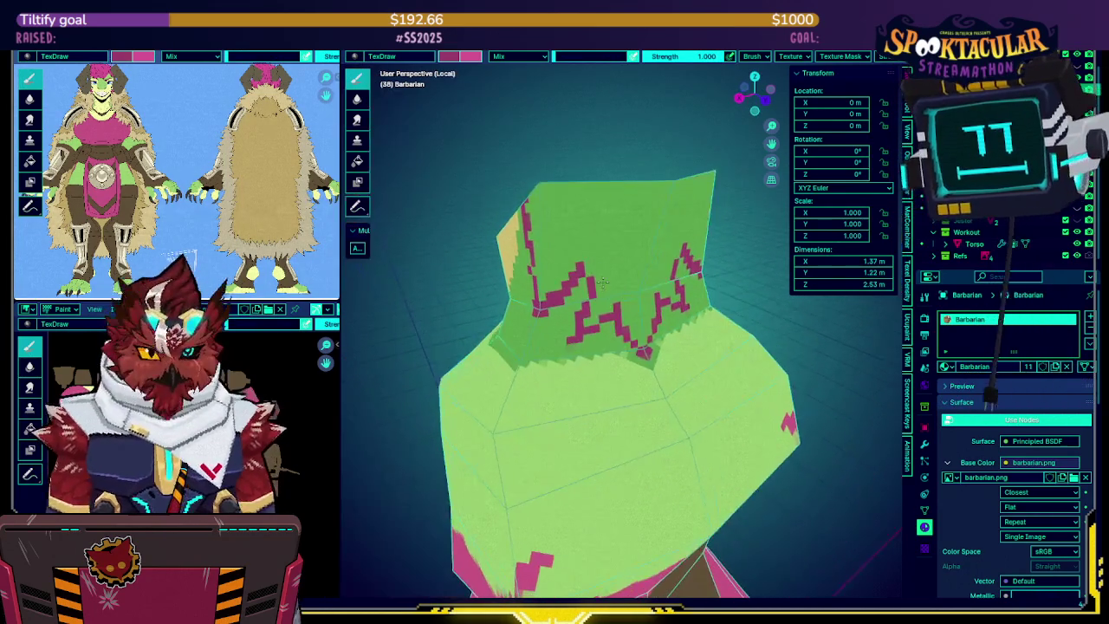
middle_drag(630, 321, 620, 319)
mouse_move(618, 321)
mouse_down()
mouse_move(624, 338)
mouse_move(579, 297)
mouse_move(588, 267)
mouse_up()
mouse_move(583, 232)
middle_down()
mouse_move(596, 279)
mouse_move(572, 292)
middle_up()
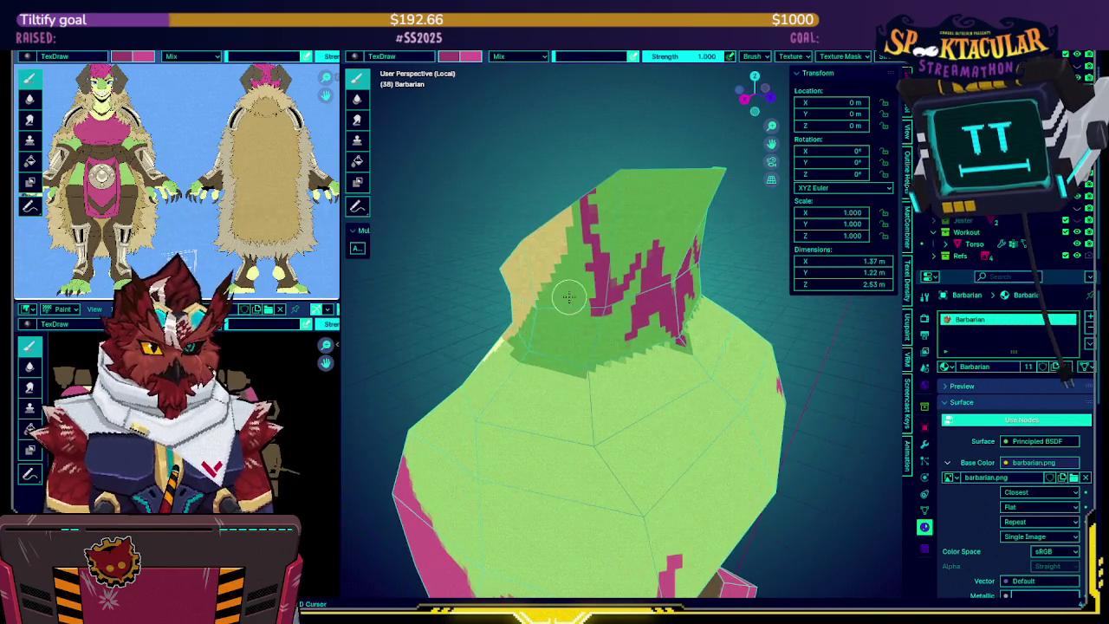
mouse_move(624, 198)
middle_down()
mouse_move(603, 249)
mouse_move(607, 286)
mouse_move(598, 256)
middle_up()
mouse_move(593, 275)
mouse_down()
mouse_move(624, 237)
mouse_move(638, 257)
mouse_move(651, 217)
mouse_move(625, 251)
mouse_move(604, 198)
mouse_move(564, 173)
mouse_move(577, 199)
mouse_up()
Leave Local view and orbit around the full model to inspect the painted neck and torso
key(KP_Divide)
middle_drag(599, 227, 569, 248)
middle_drag(552, 188, 584, 179)
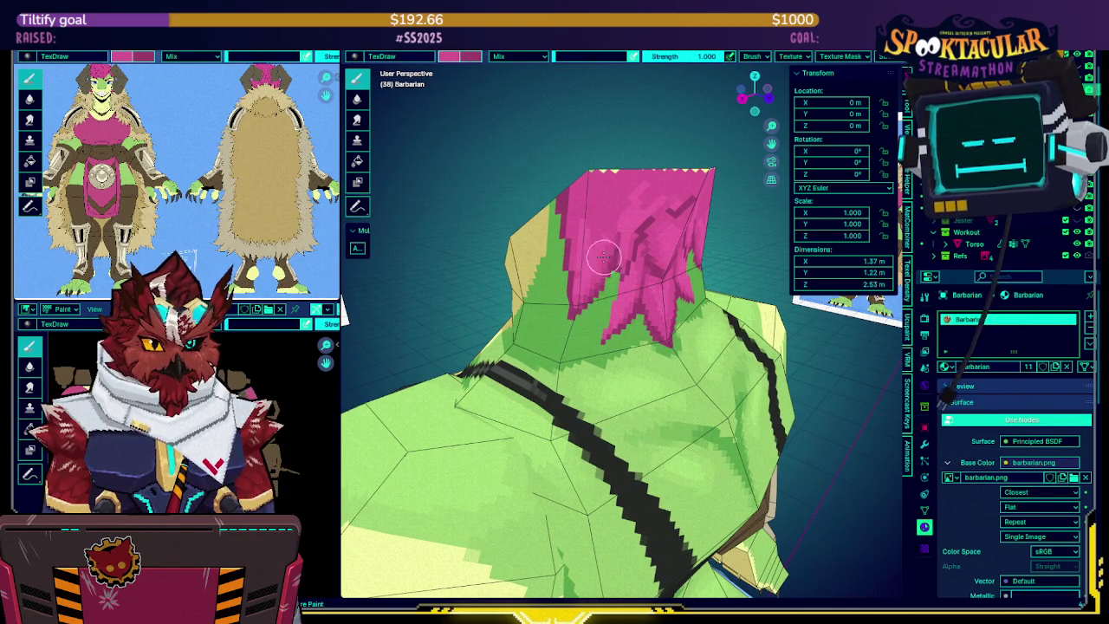
middle_drag(604, 259, 583, 288)
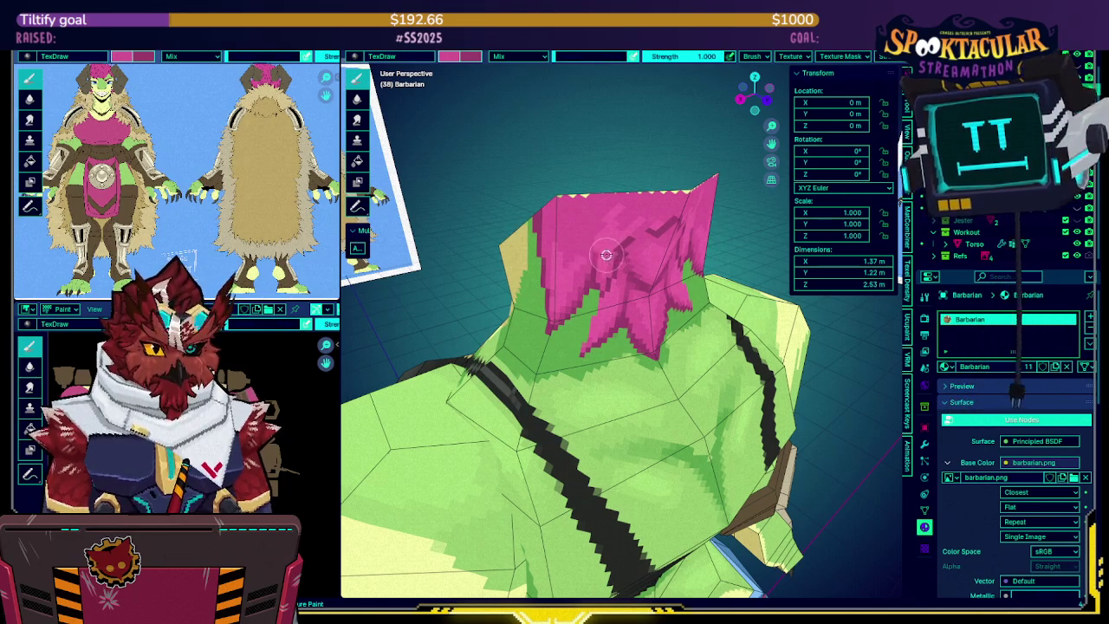
middle_drag(632, 227, 610, 237)
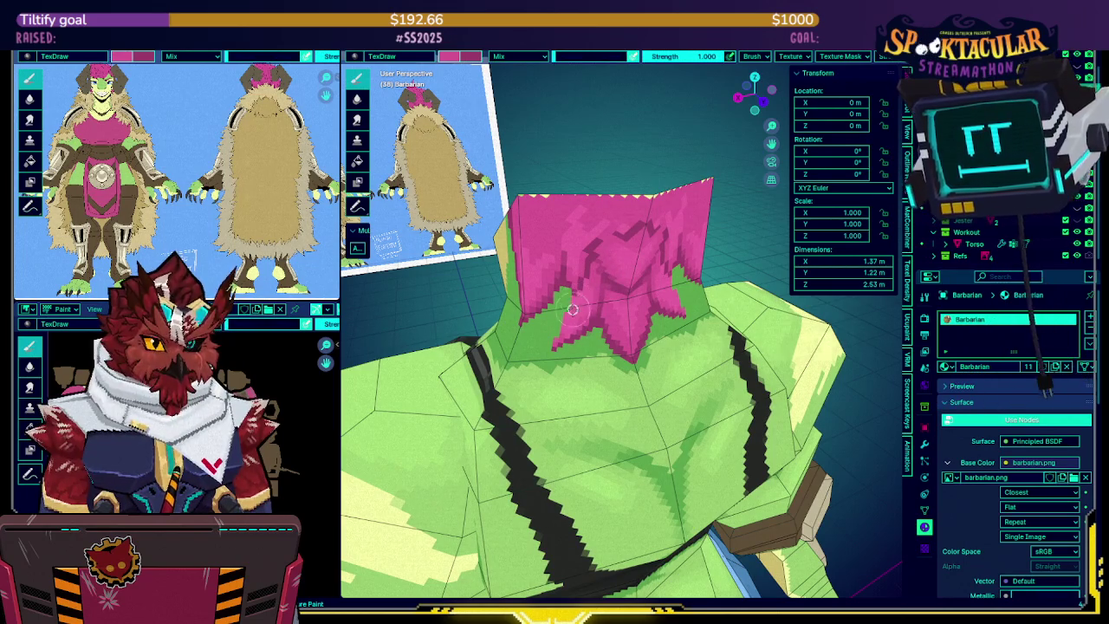
mouse_move(586, 293)
middle_down()
mouse_move(595, 297)
mouse_move(562, 340)
middle_up()
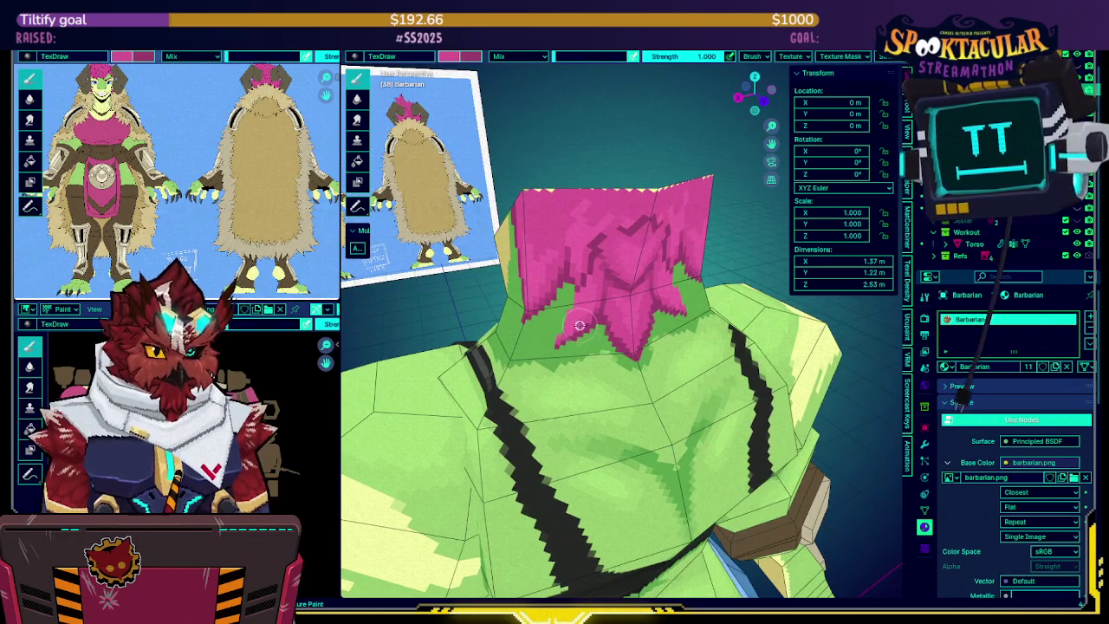
middle_drag(615, 294, 598, 275)
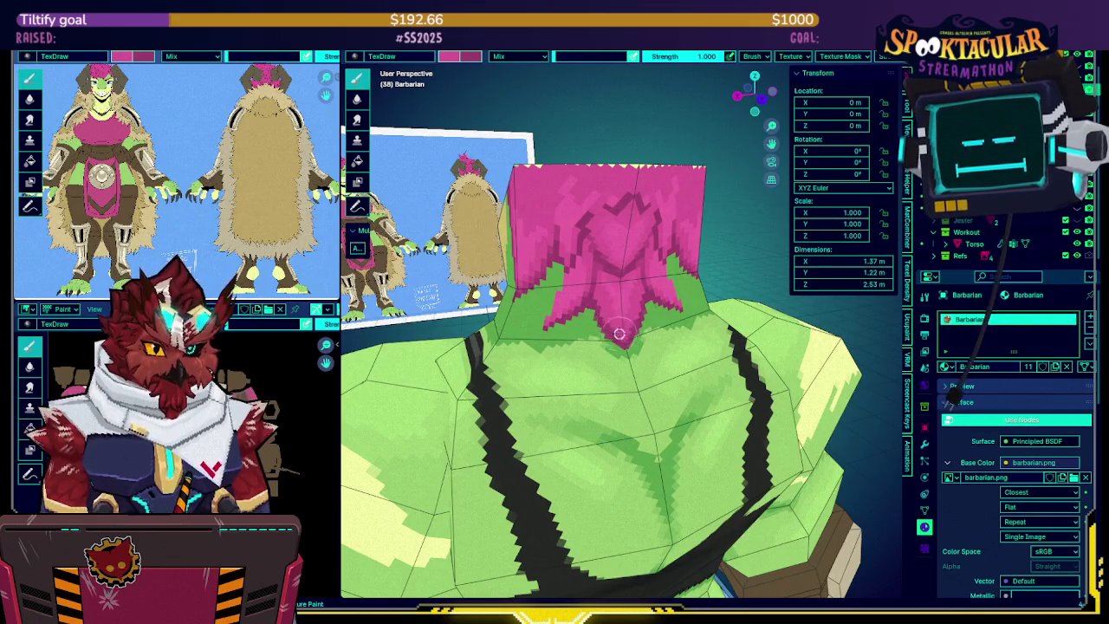
key(KP_Divide)
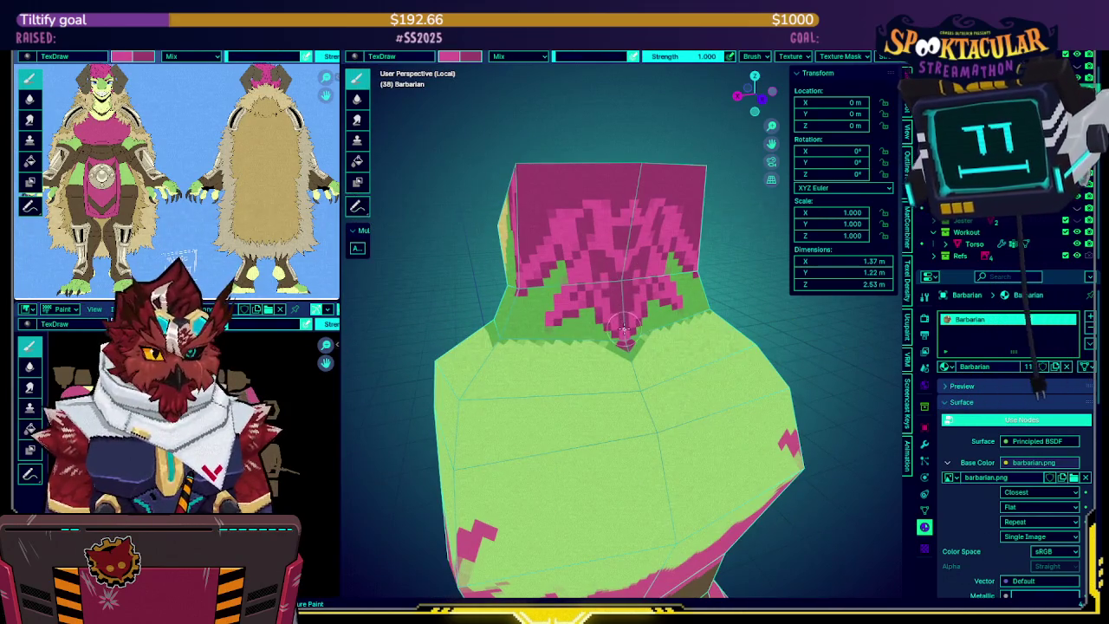
key(KP_Divide)
key(KP_Divide)
key(KP_Divide)
key(KP_Divide)
key(KP_Divide)
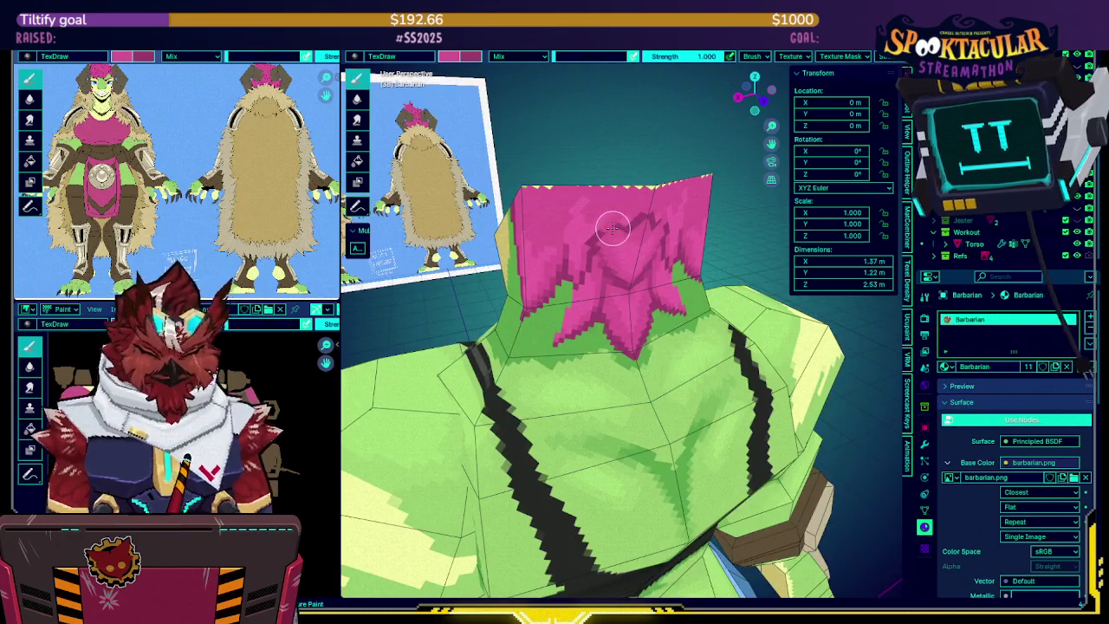
key(KP_Divide)
key(KP_Divide)
key(KP_Divide)
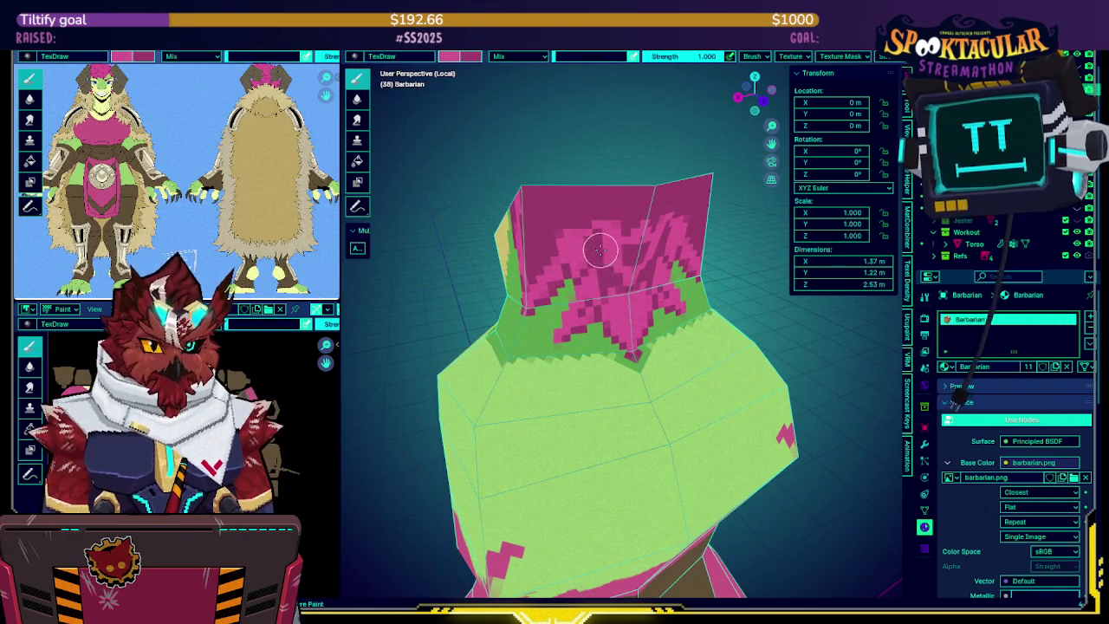
key(KP_Divide)
key(KP_Divide)
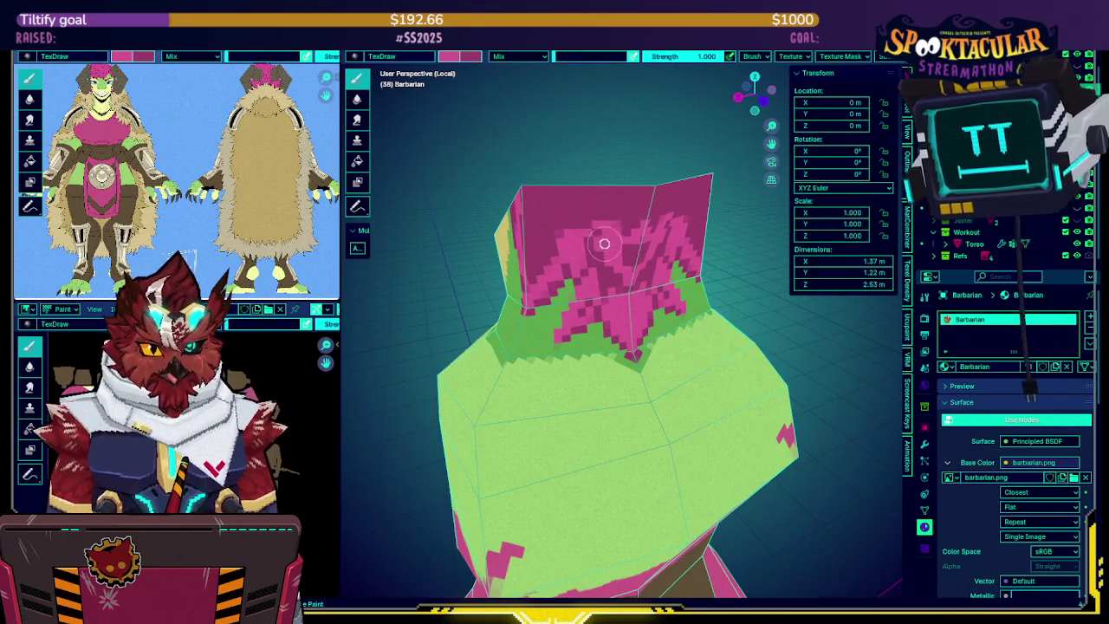
key(KP_Divide)
key(KP_Divide)
middle_drag(639, 198, 606, 238)
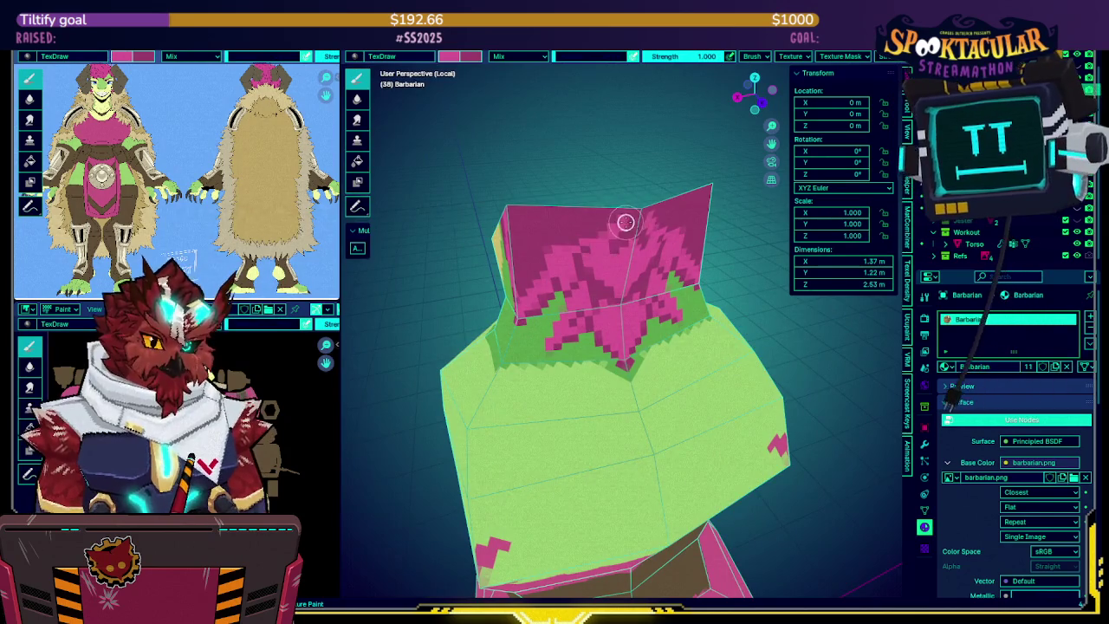
middle_drag(627, 216, 663, 173)
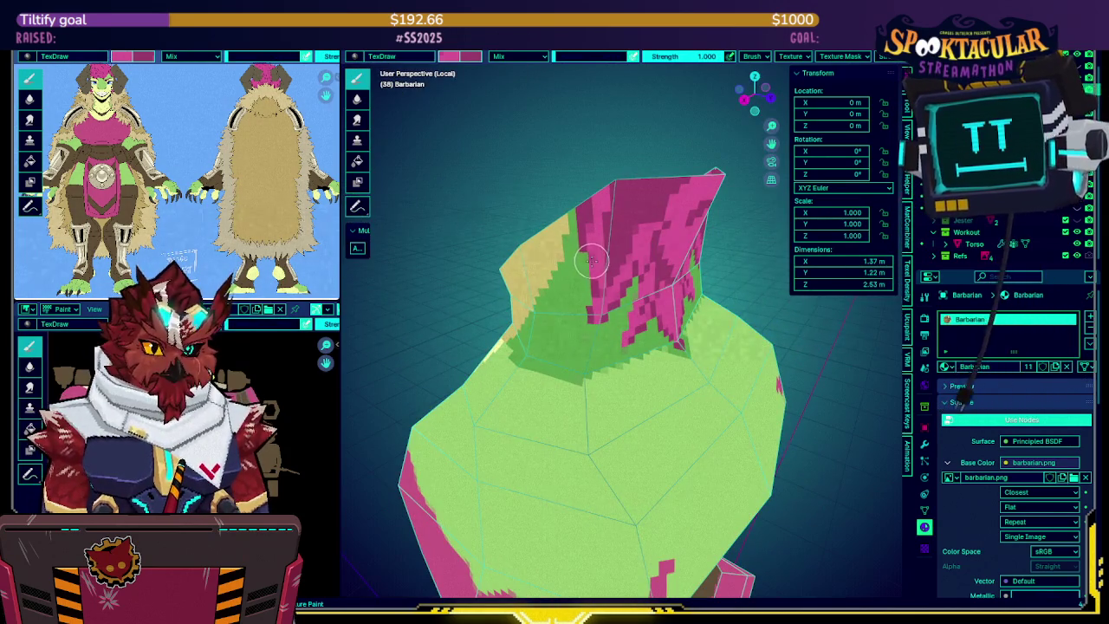
key(KP_Divide)
key(KP_Divide)
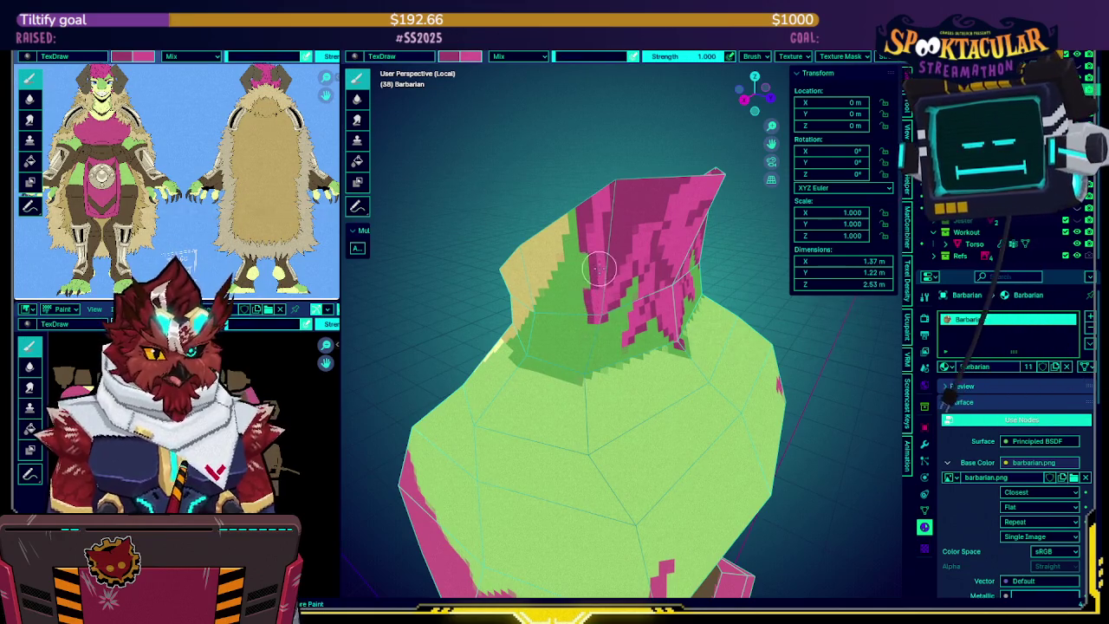
middle_drag(604, 267, 586, 262)
mouse_move(585, 263)
mouse_down()
mouse_move(584, 193)
mouse_move(602, 173)
mouse_move(639, 176)
mouse_move(632, 202)
mouse_up()
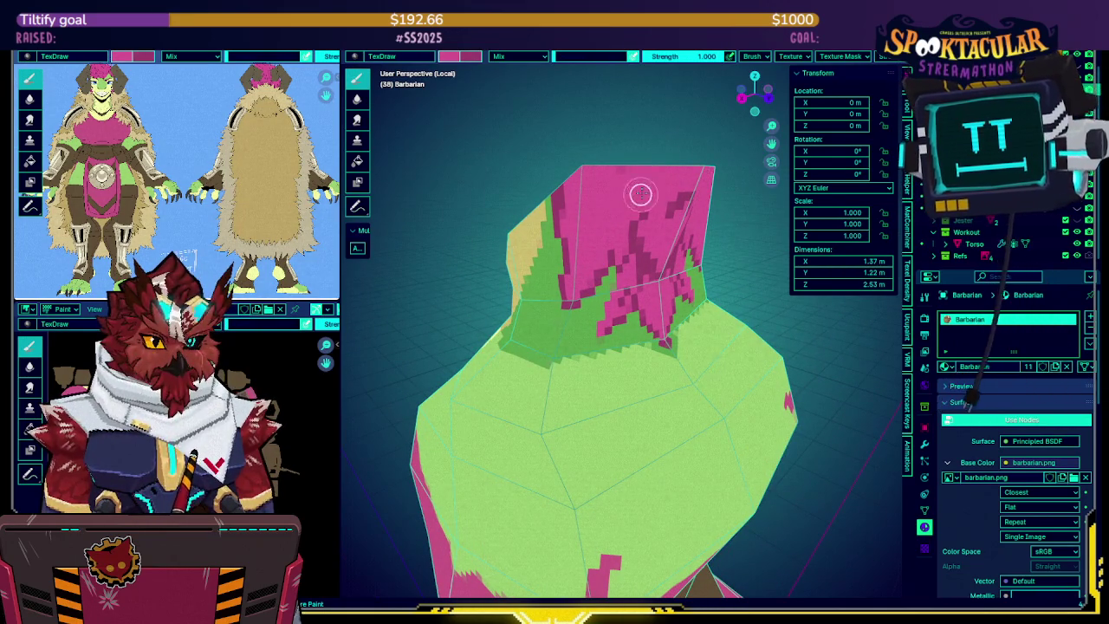
middle_drag(632, 202, 597, 210)
key(KP_Divide)
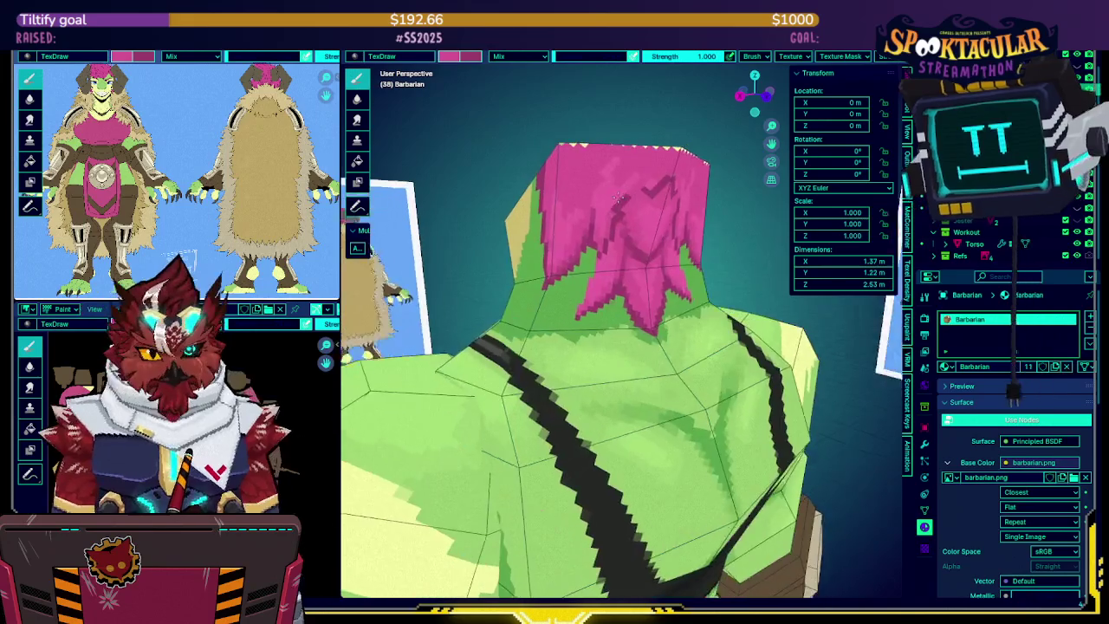
key(KP_Divide)
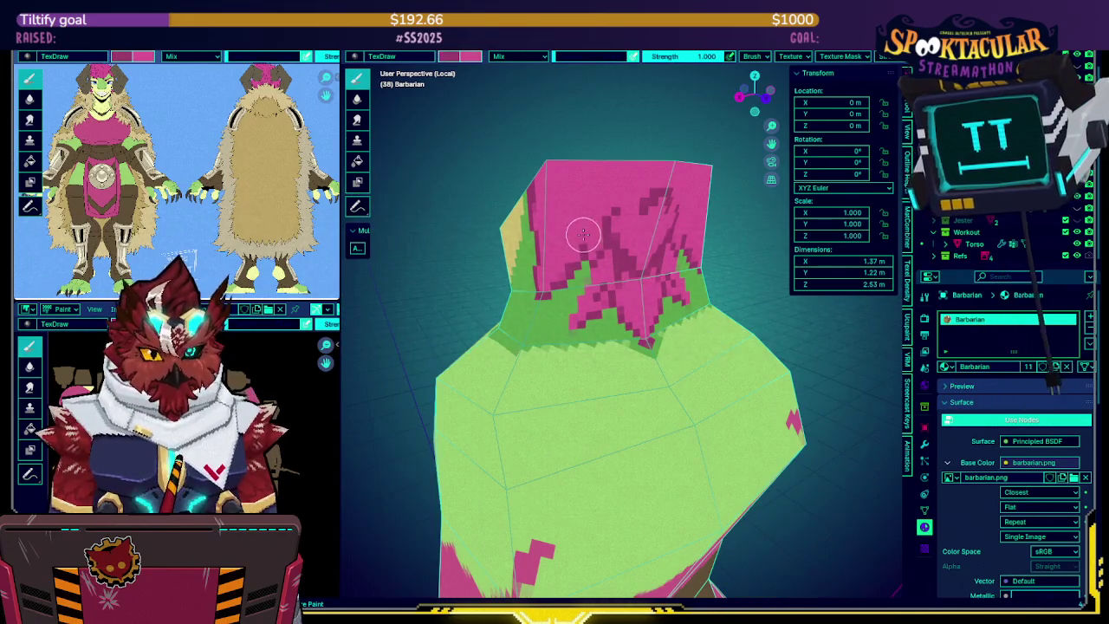
key(KP_Divide)
key(KP_Divide)
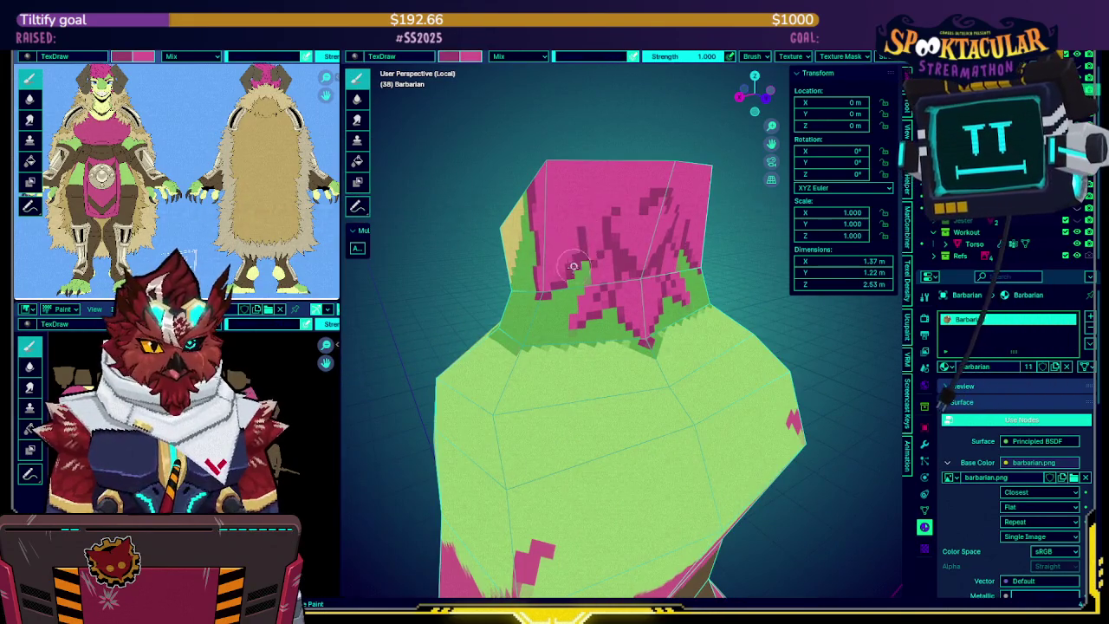
key(KP_Divide)
key(KP_Divide)
key(KP_Divide)
key(KP_Divide)
click(586, 293)
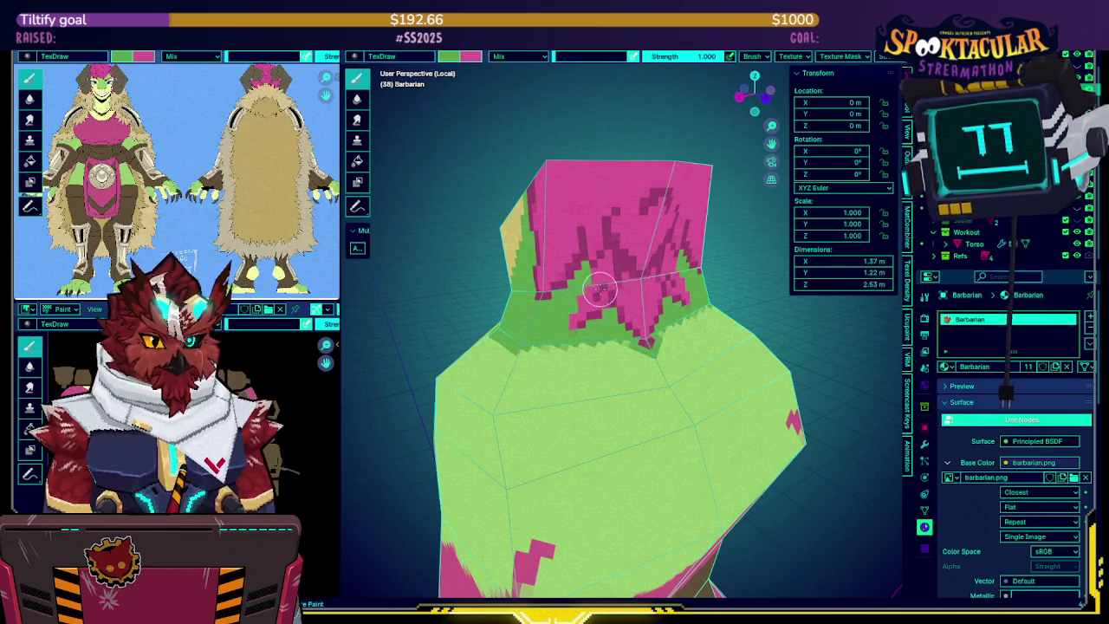
key(KP_Divide)
key(KP_Divide)
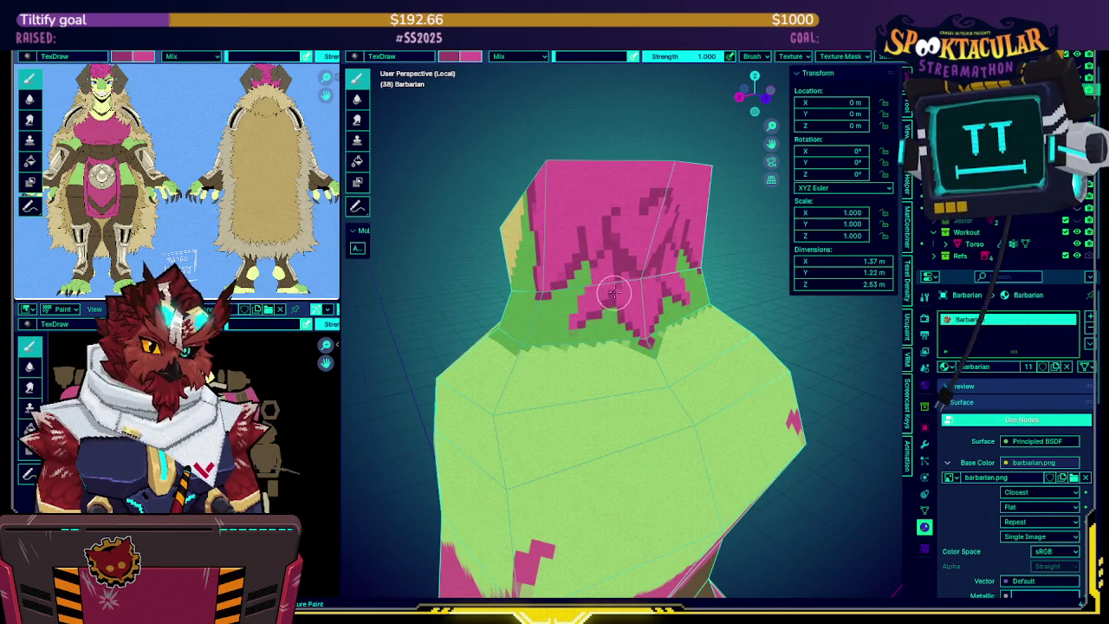
middle_drag(612, 298, 639, 231)
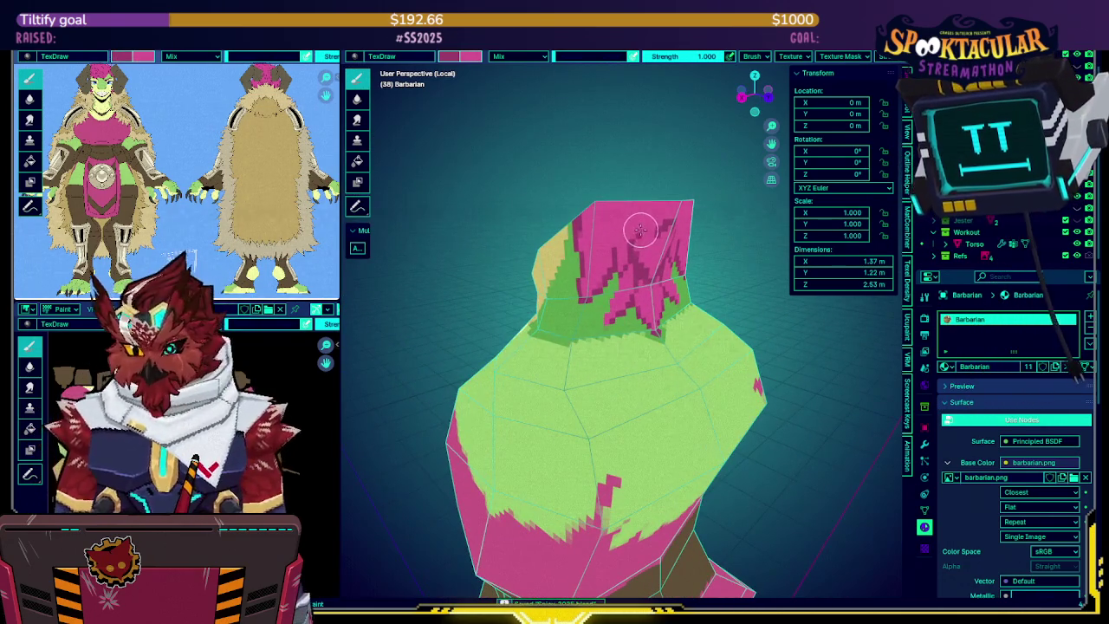
Briefly paint-switch to the Torso object to inspect it, then return to the isolated Barbarian mesh
key(KP_Divide)
key(alt+q)
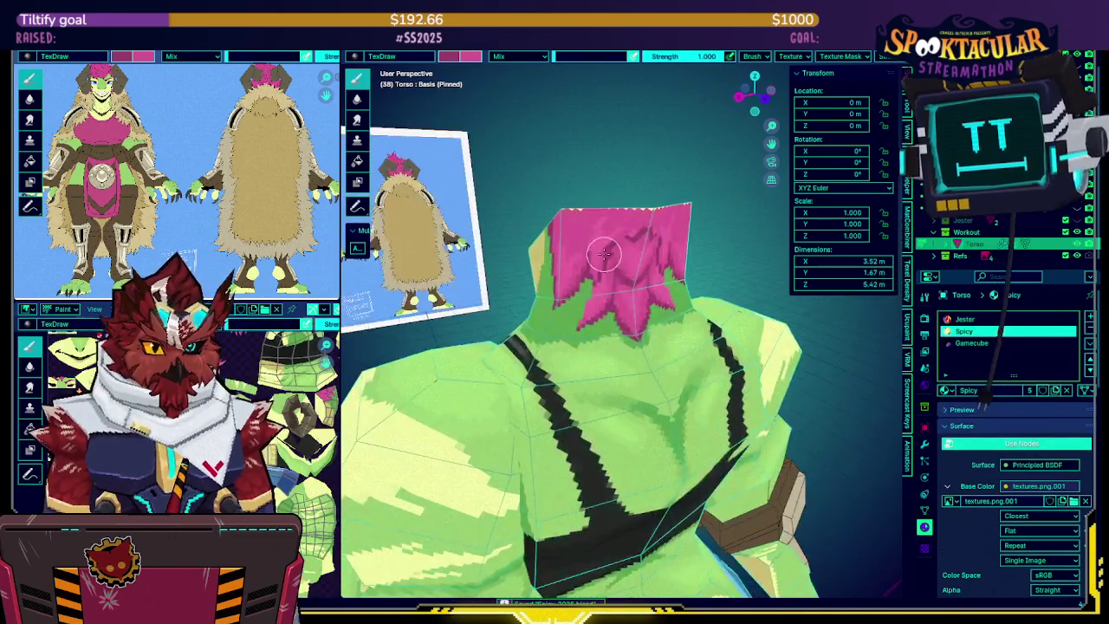
scroll(604, 253, up, 3)
middle_drag(604, 253, 586, 237)
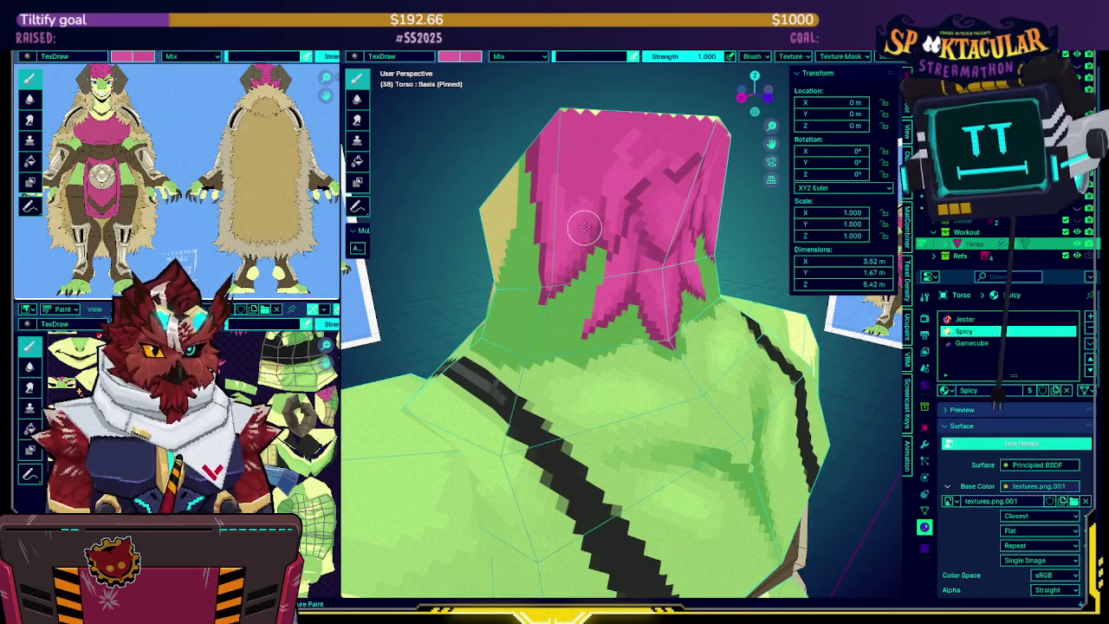
key(alt+q)
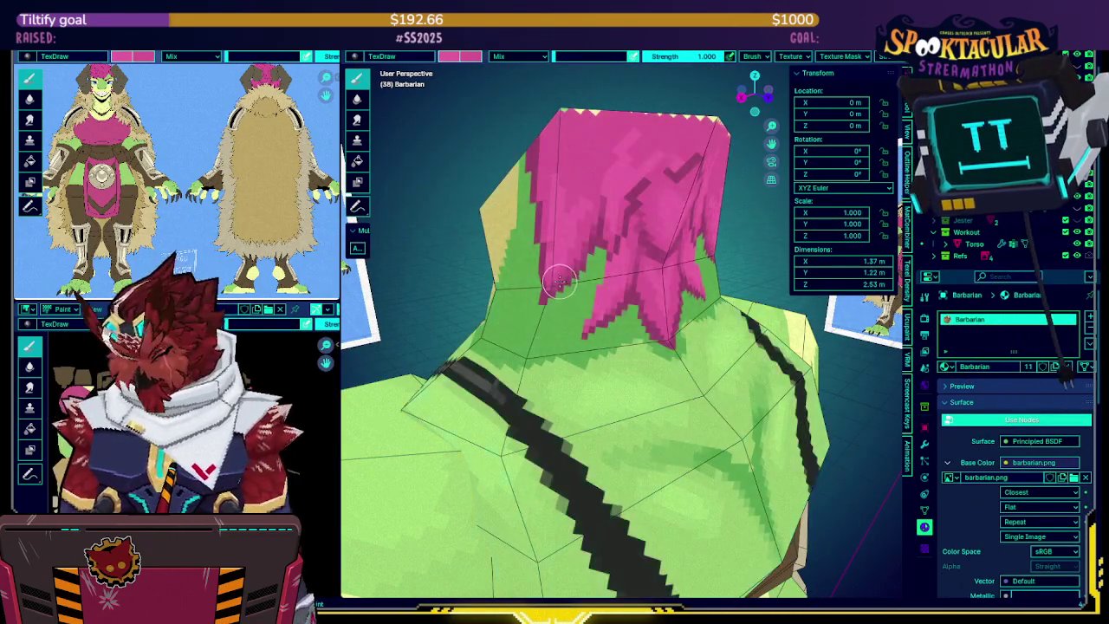
key(KP_Divide)
Save the avatar file and compare the isolated Barbarian mesh with the full scene
key(ctrl+s)
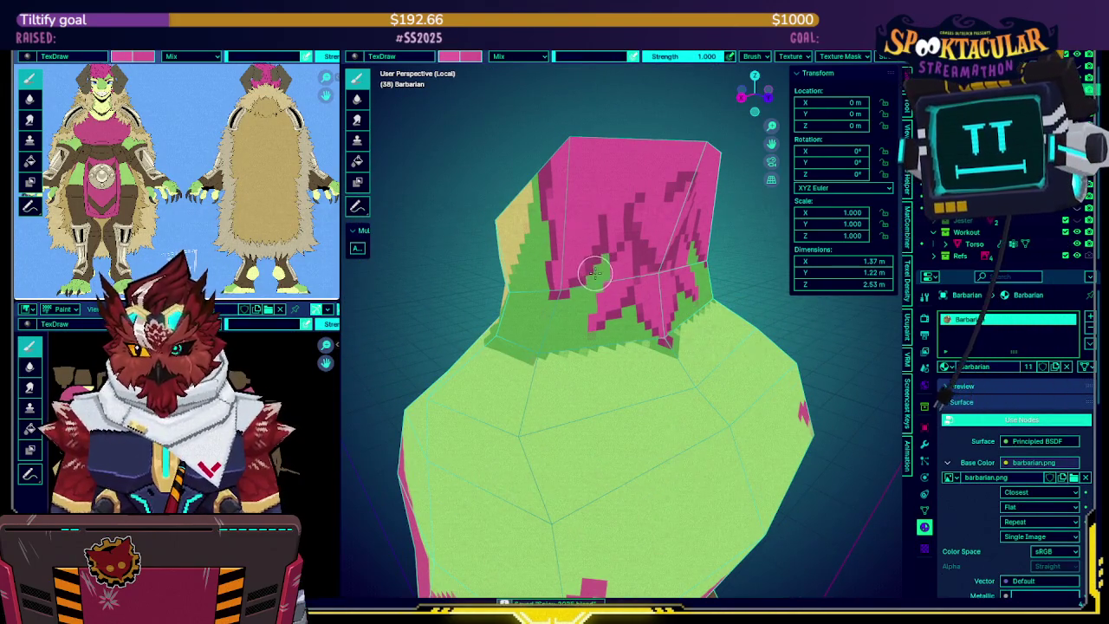
mouse_move(591, 271)
middle_down()
mouse_move(603, 256)
mouse_move(588, 272)
middle_up()
key(KP_Divide)
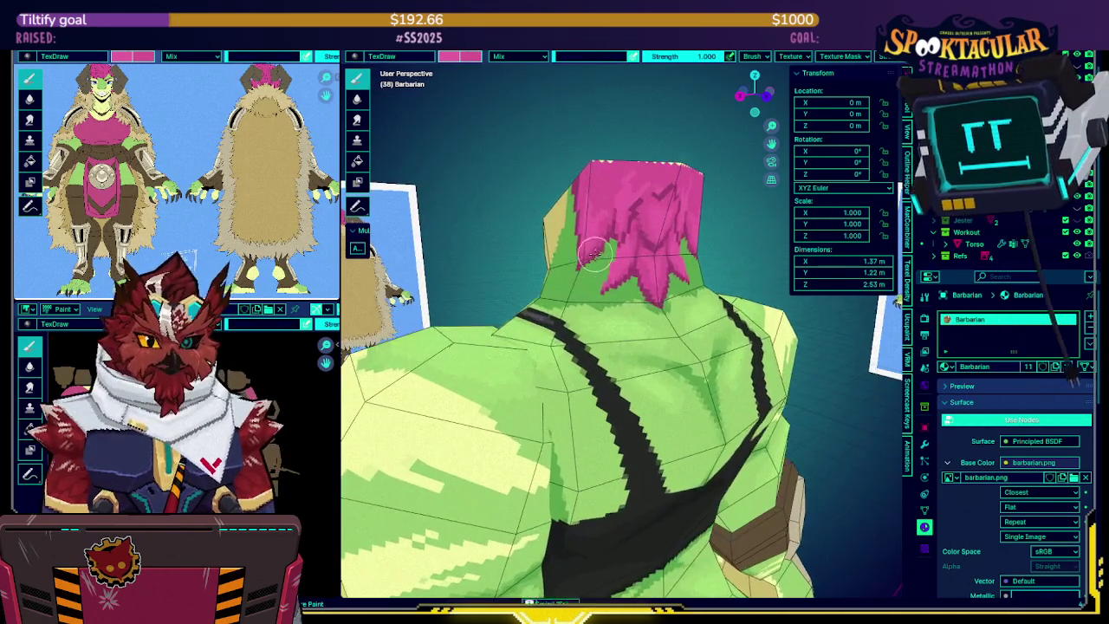
key(KP_Divide)
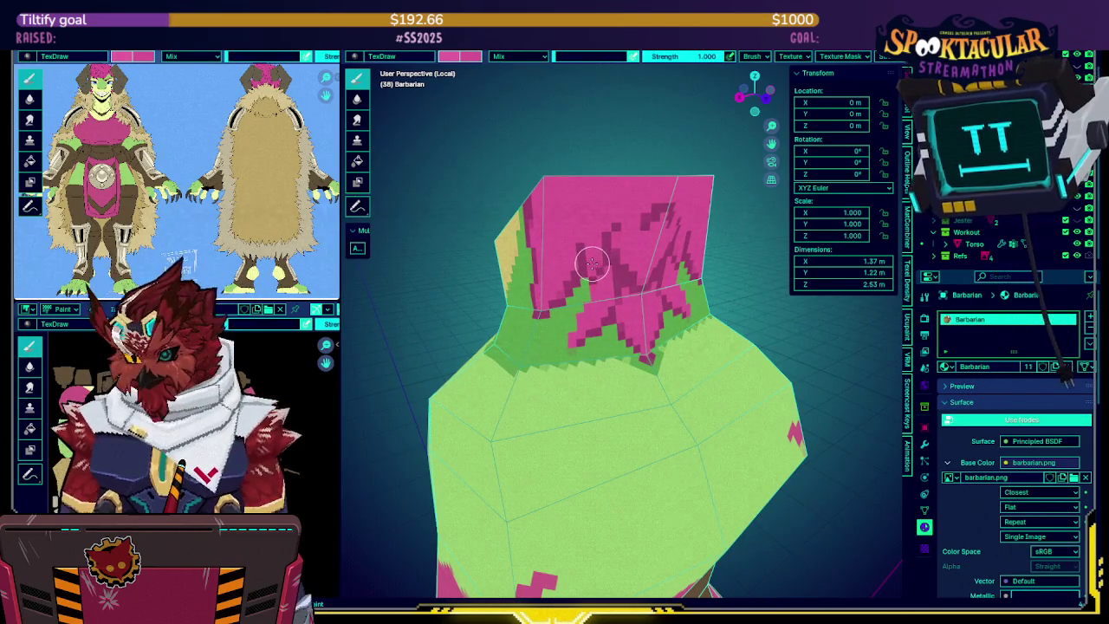
key(KP_Divide)
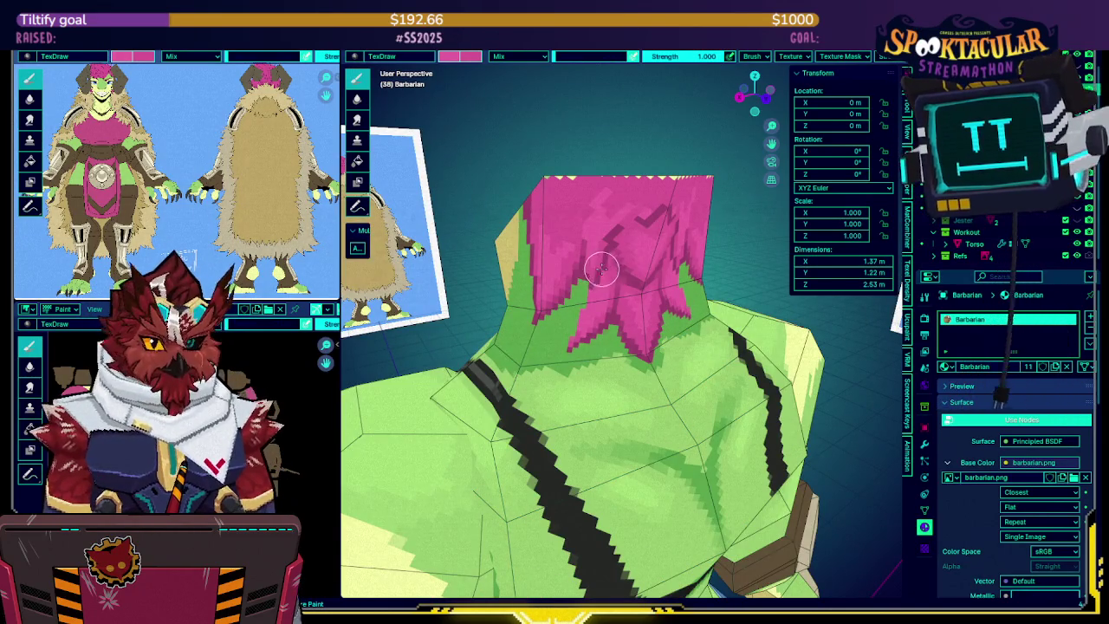
key(KP_Divide)
key(KP_Divide)
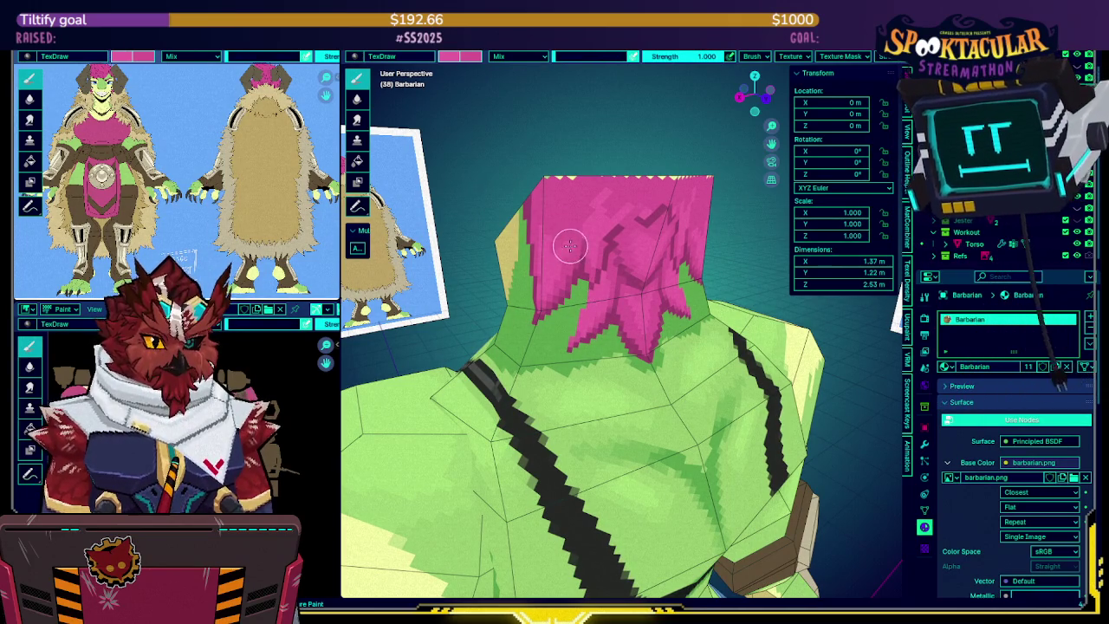
Review the torso from several angles, isolate it, and sample green as the paint colour
middle_drag(559, 275, 553, 247)
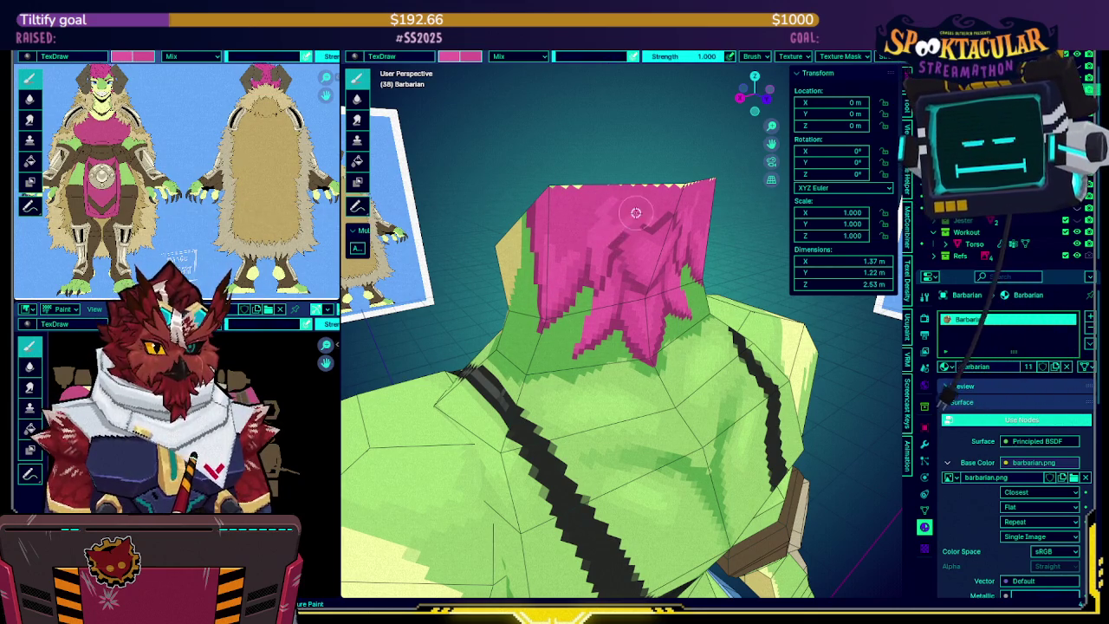
middle_drag(605, 237, 612, 244)
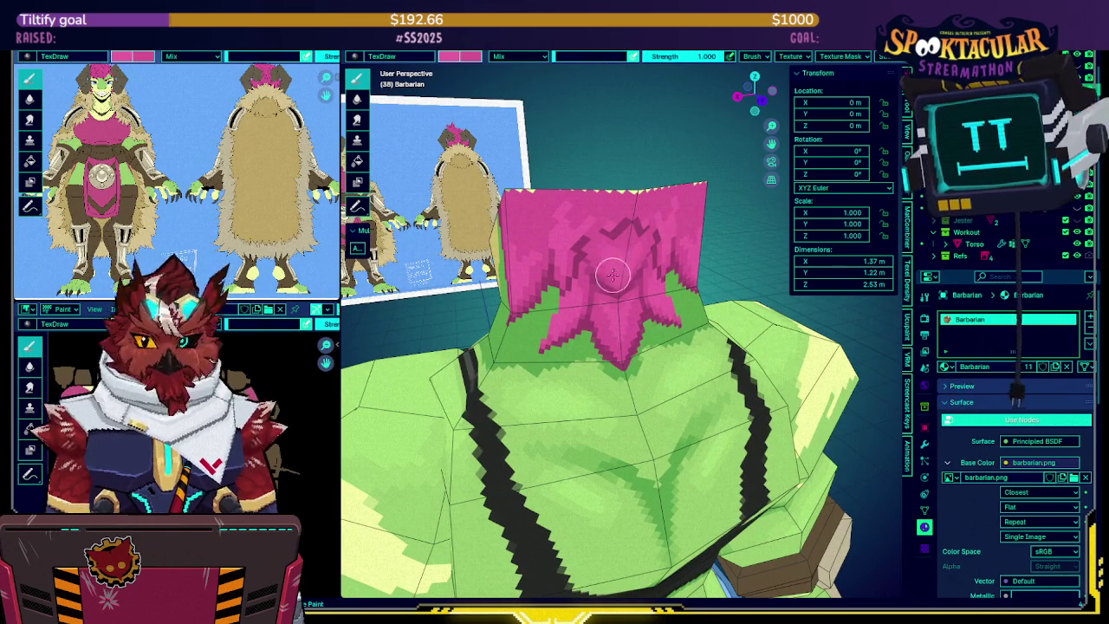
mouse_move(615, 265)
middle_down()
mouse_move(605, 298)
mouse_move(608, 267)
middle_up()
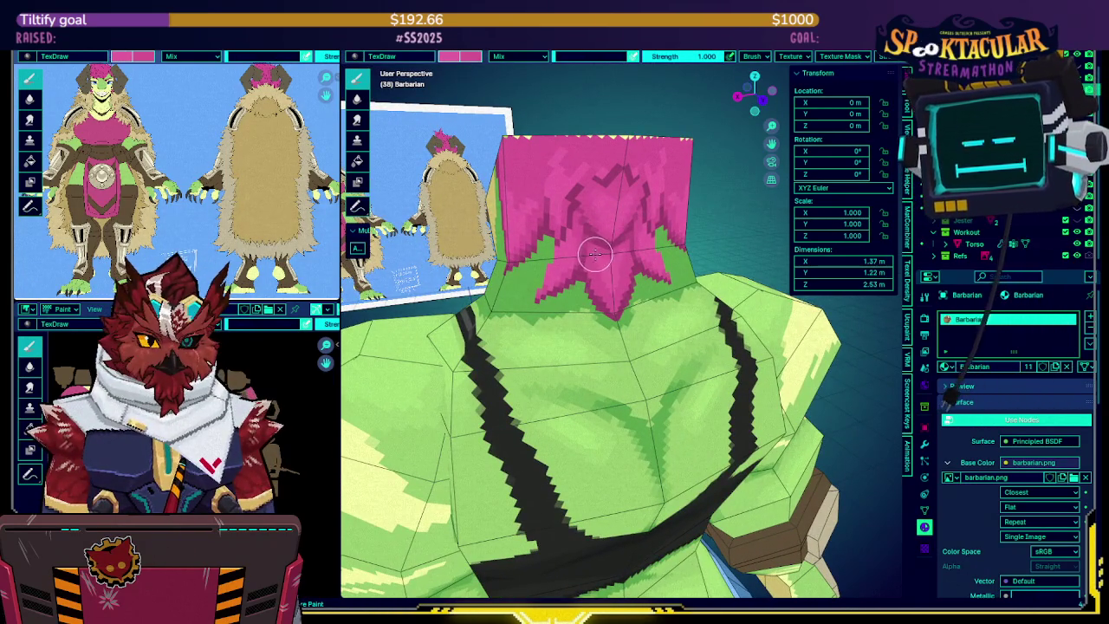
middle_drag(611, 261, 612, 257)
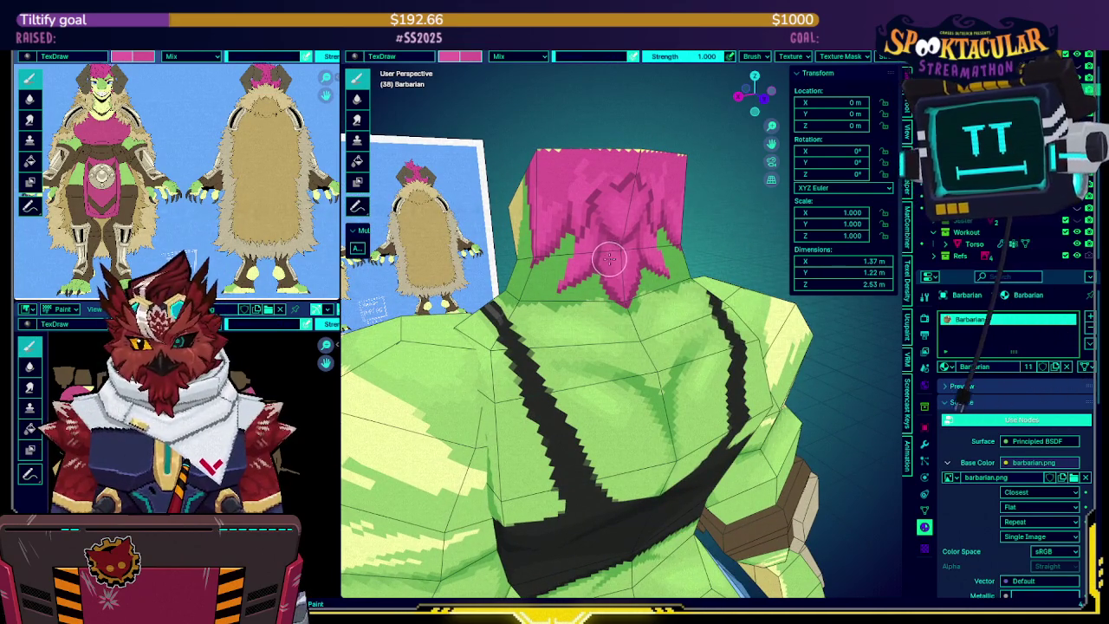
key(KP_Divide)
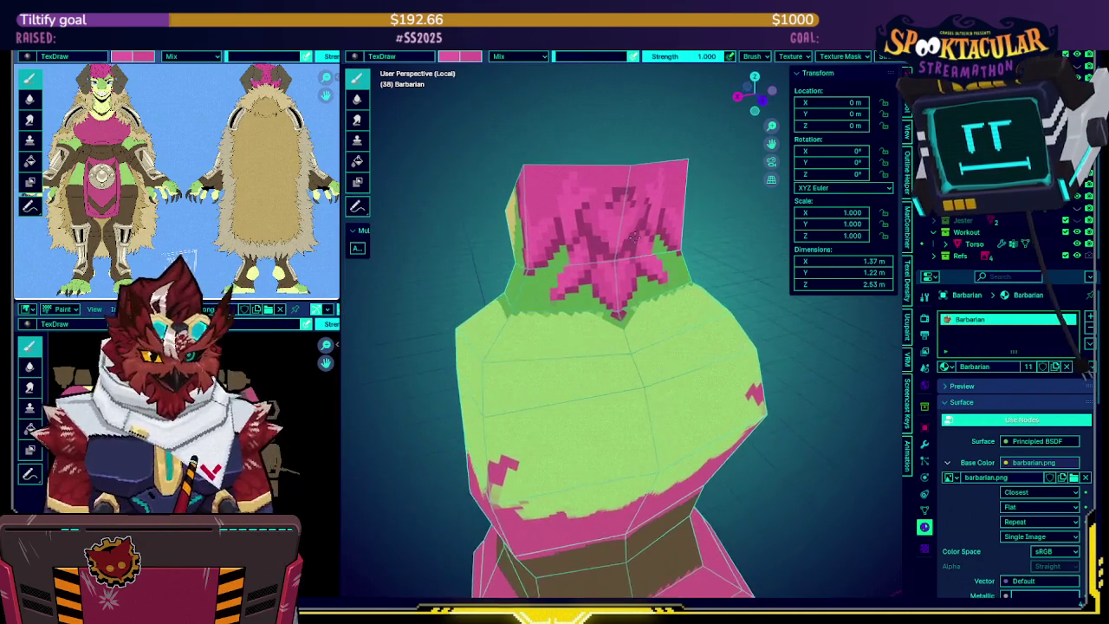
scroll(618, 301, up, 2)
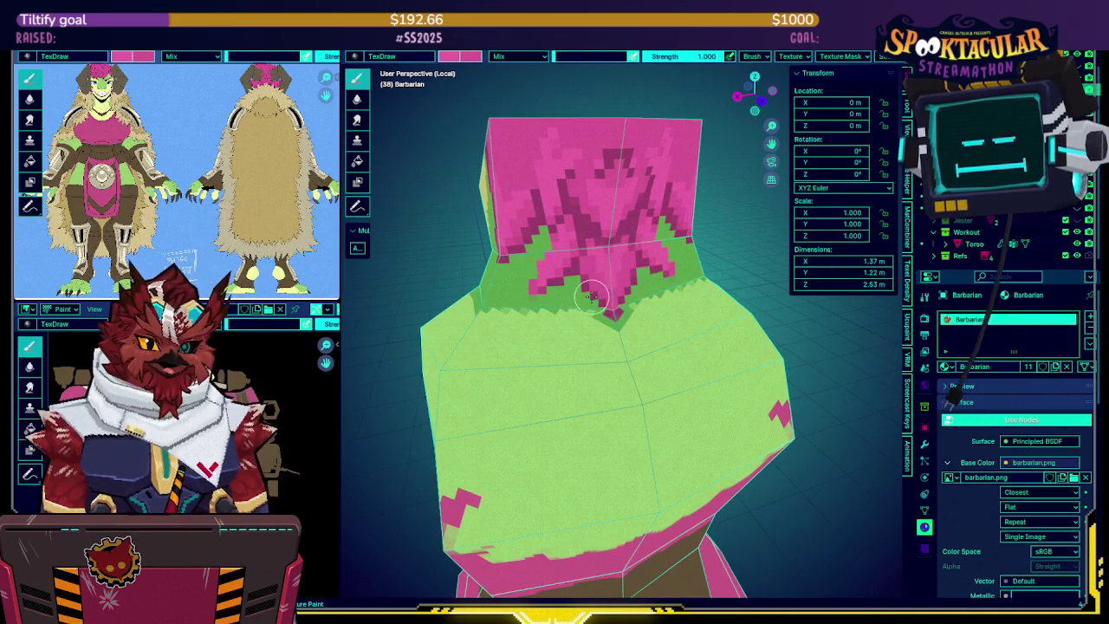
key(s)
middle_drag(603, 252, 600, 270)
middle_drag(621, 250, 663, 164)
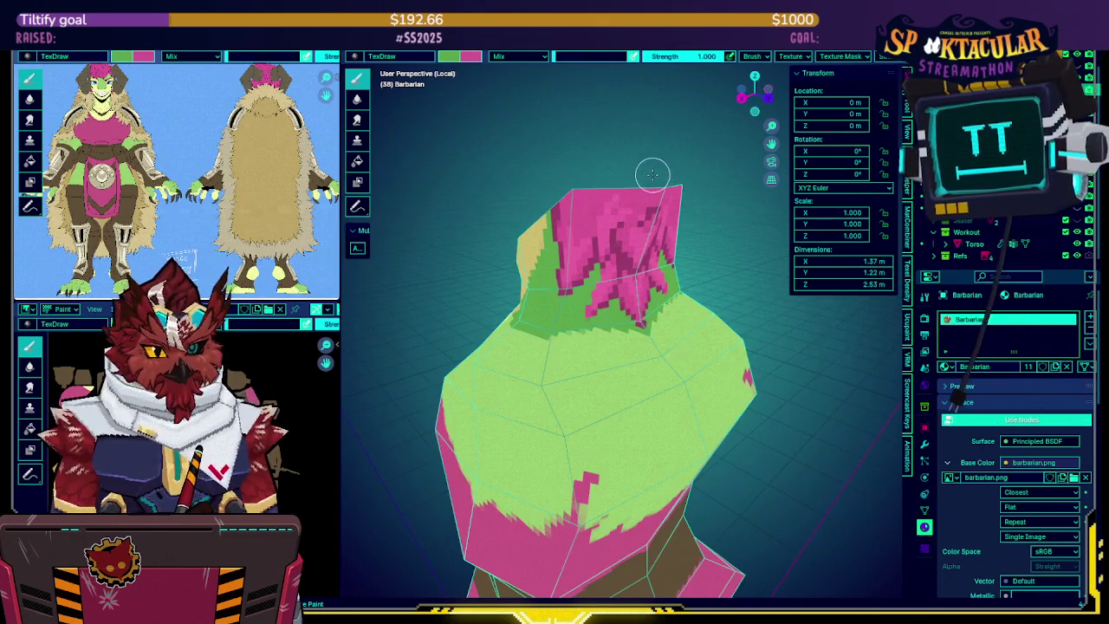
Repeatedly compare the isolated torso with the full scene, straps and reference image
key(KP_Divide)
key(KP_Divide)
key(KP_Divide)
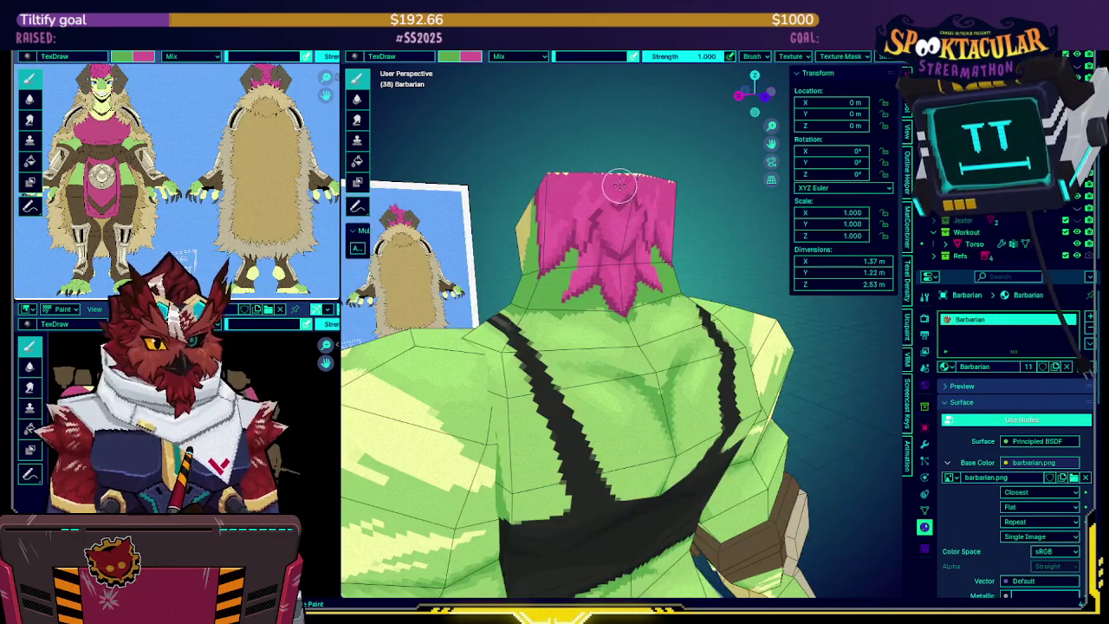
key(KP_Divide)
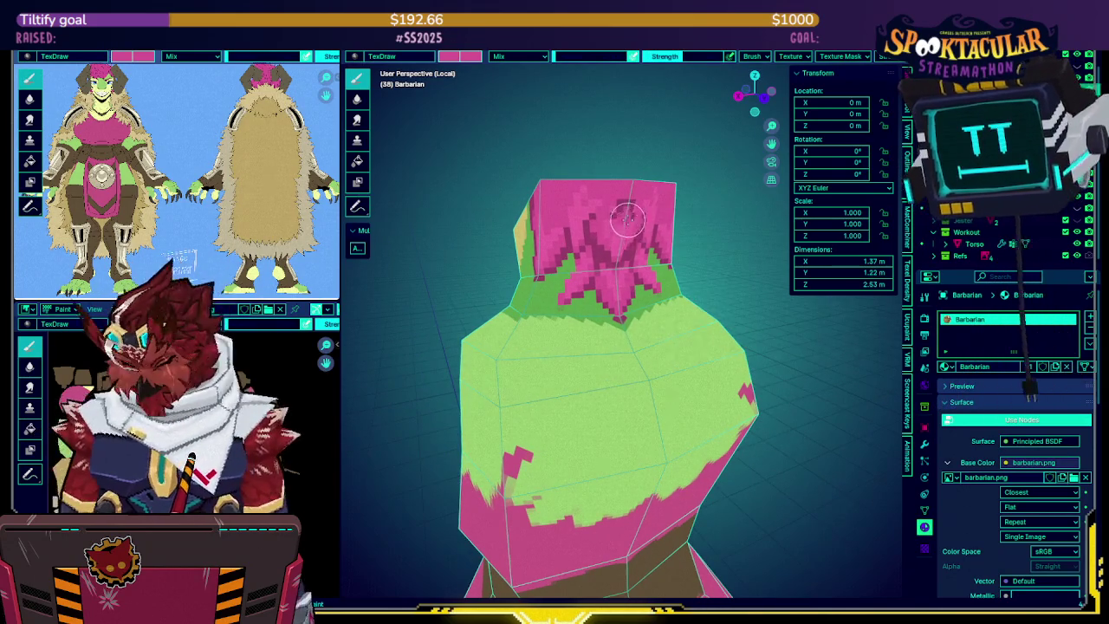
key(KP_Divide)
key(KP_Divide)
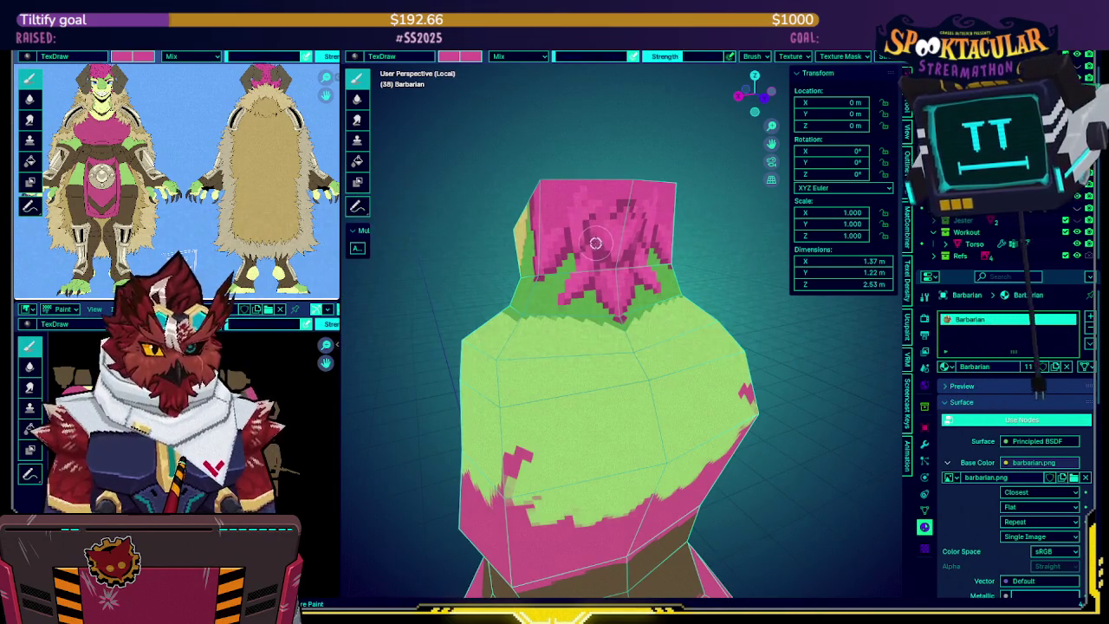
key(KP_Divide)
key(KP_Divide)
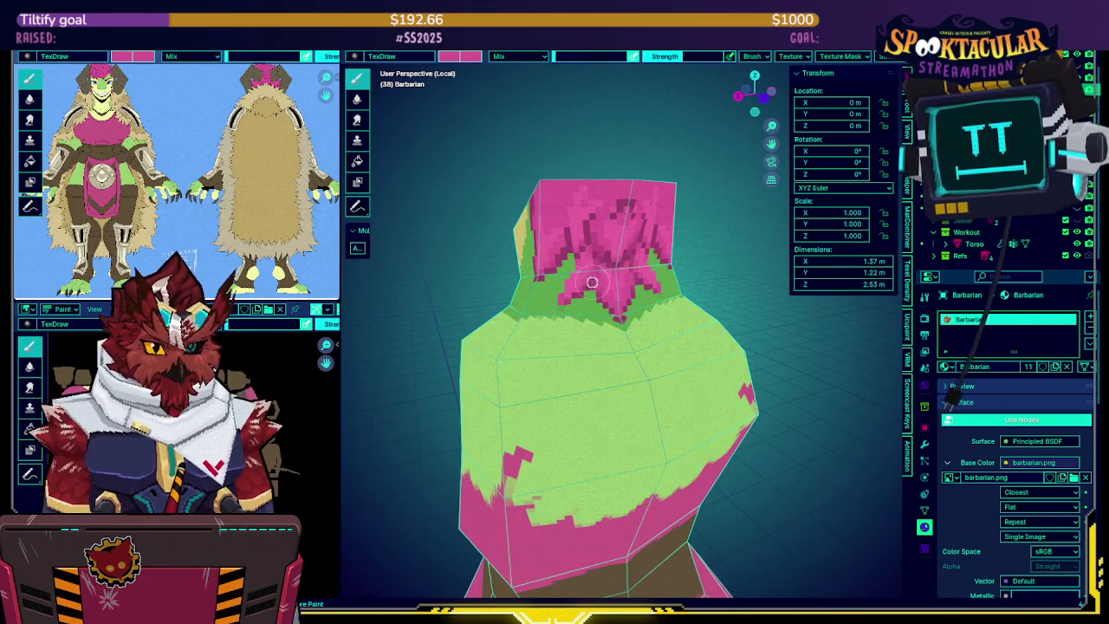
key(KP_Divide)
key(KP_Divide)
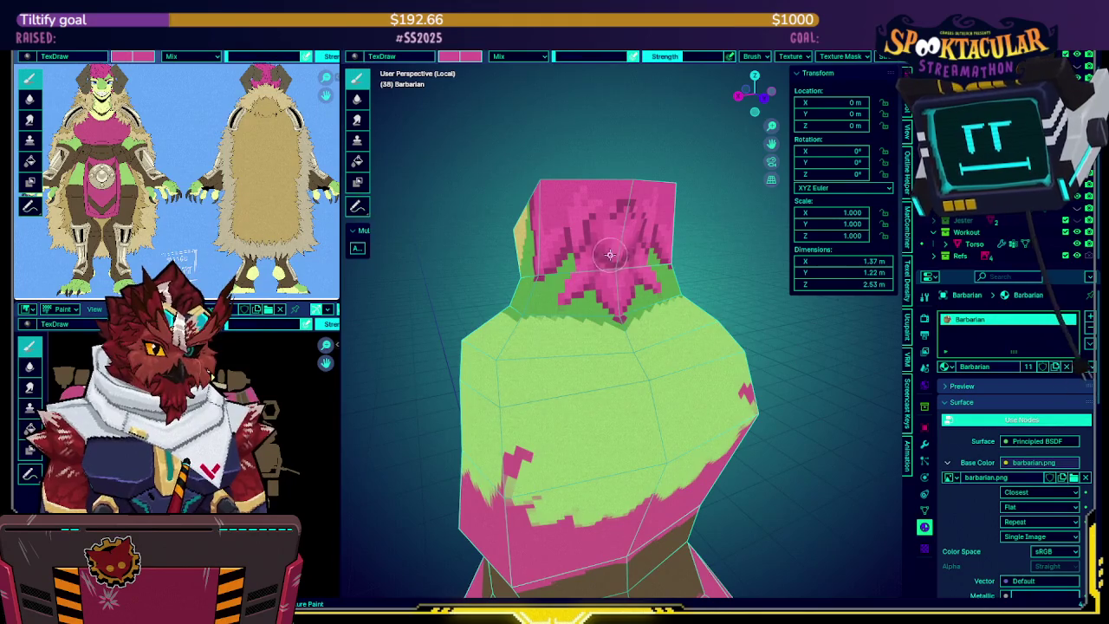
key(KP_Divide)
key(KP_Divide)
key(KP_Divide)
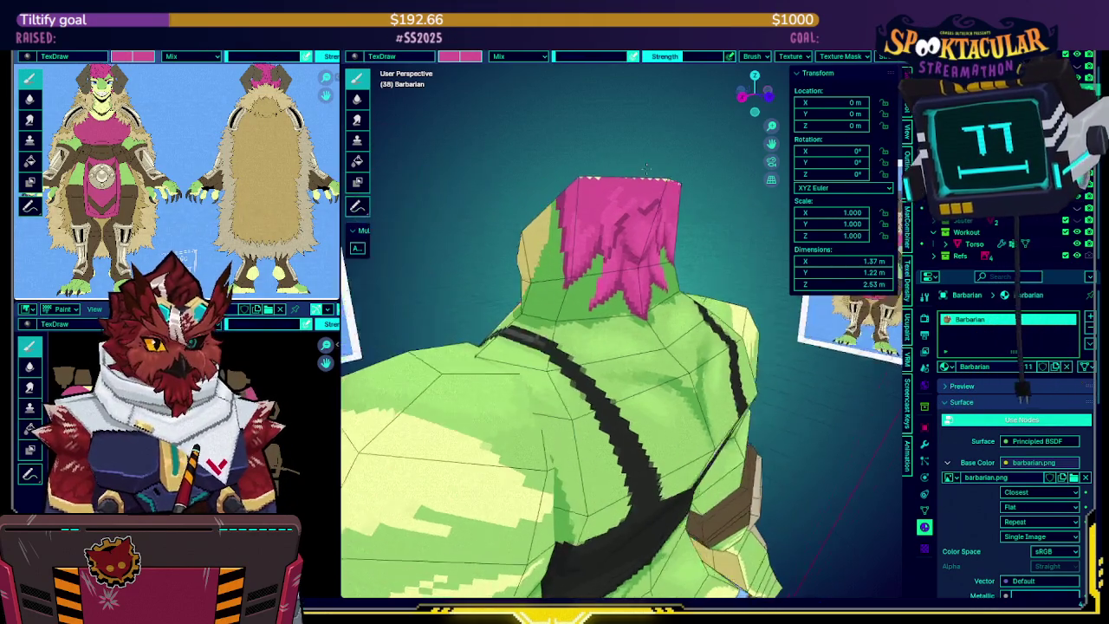
key(KP_Divide)
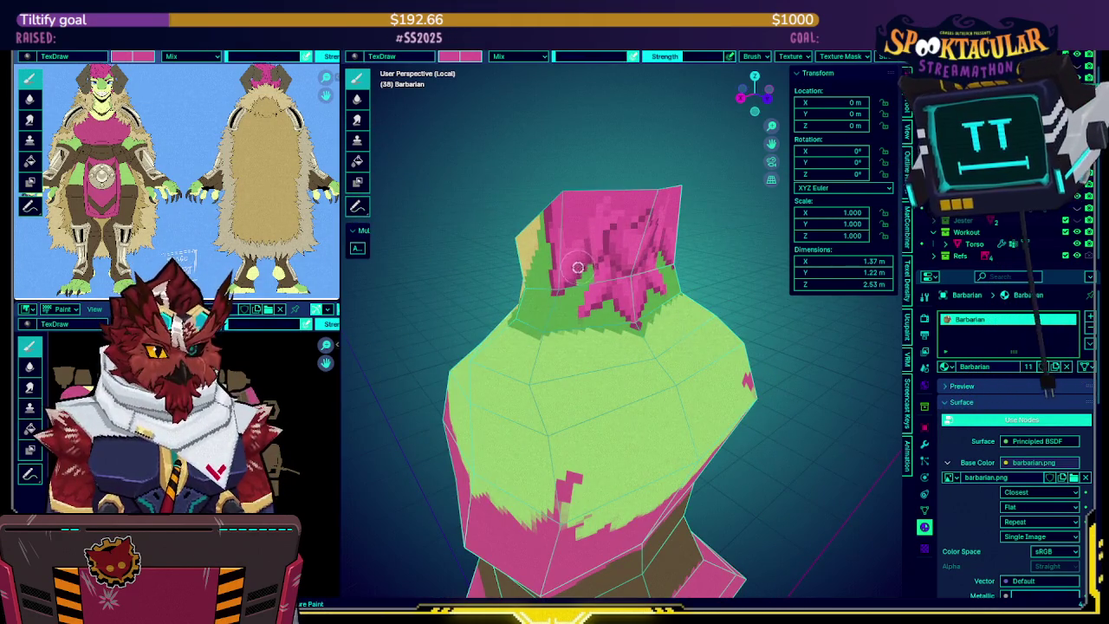
key(KP_Divide)
key(KP_Divide)
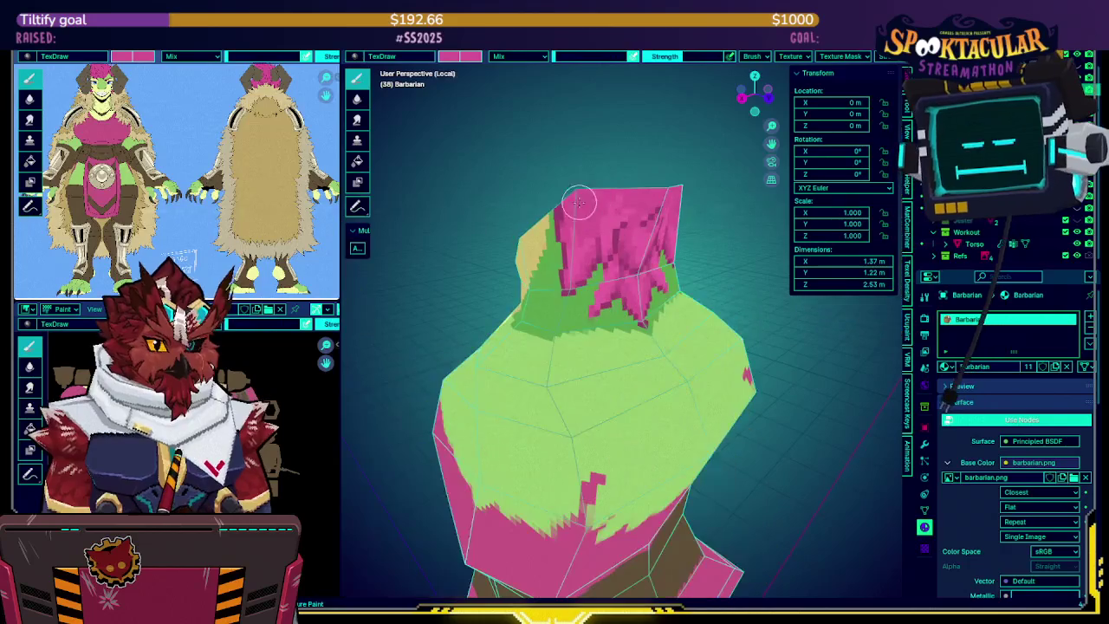
key(KP_Divide)
key(KP_Divide)
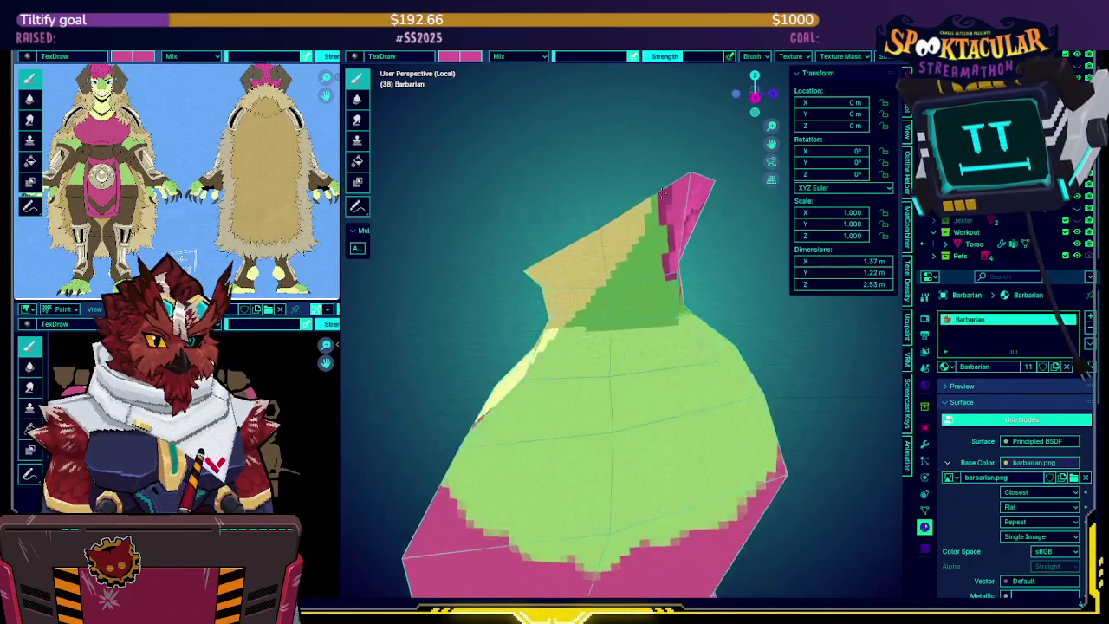
key(KP_Divide)
scroll(589, 208, down, 5)
key(ctrl+Tab)
Return to Object Mode, hide the Workout outfit's black top, and turn off see-through display
click(640, 260)
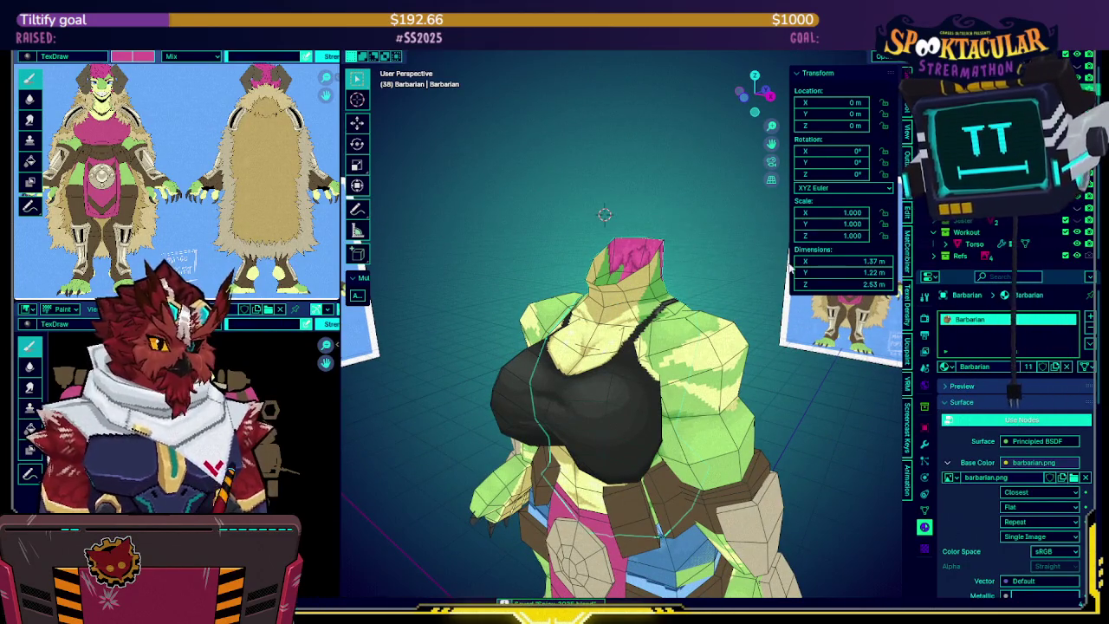
click(1065, 232)
mouse_move(685, 277)
middle_down()
mouse_move(608, 253)
mouse_move(620, 287)
mouse_move(655, 297)
mouse_move(624, 333)
mouse_move(598, 299)
mouse_move(641, 304)
mouse_move(633, 297)
middle_up()
key(KP_1)
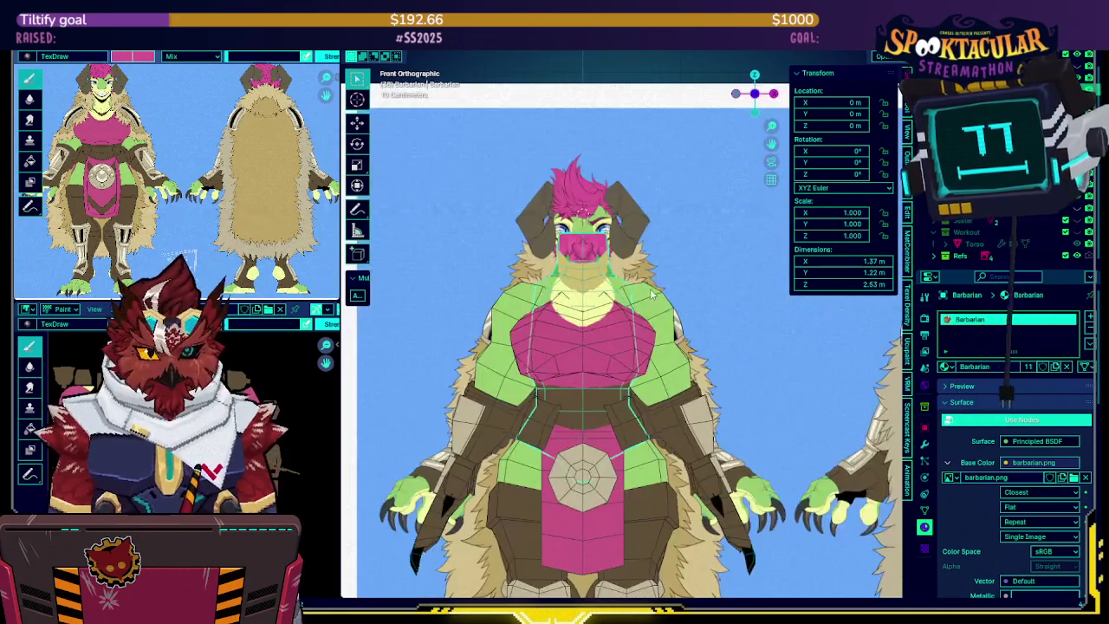
scroll(656, 252, up, 3)
key(alt+z)
scroll(663, 249, up, 1)
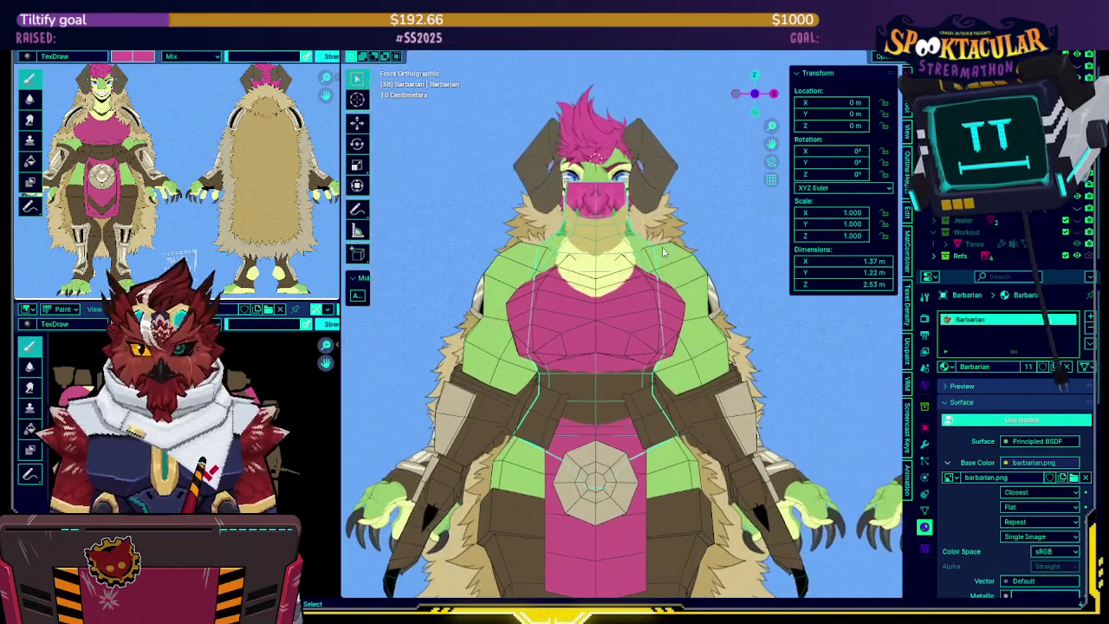
middle_drag(666, 239, 620, 236)
Hide the box pouch on the torso's belt with H and go back to Texture Paint
key(KP_Divide)
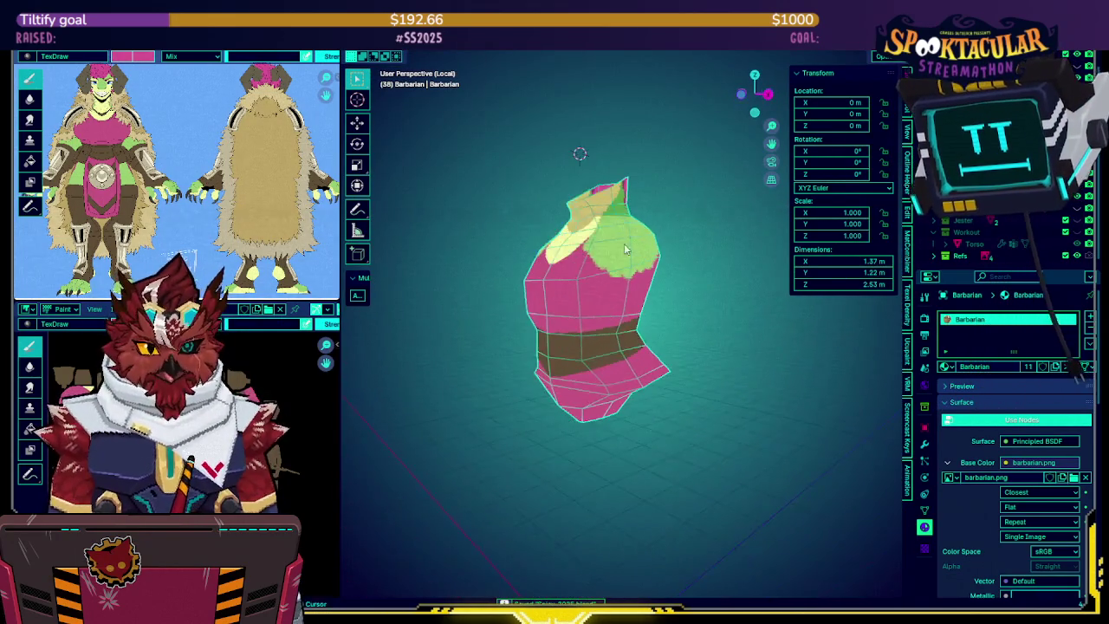
scroll(621, 236, up, 1)
key(KP_Divide)
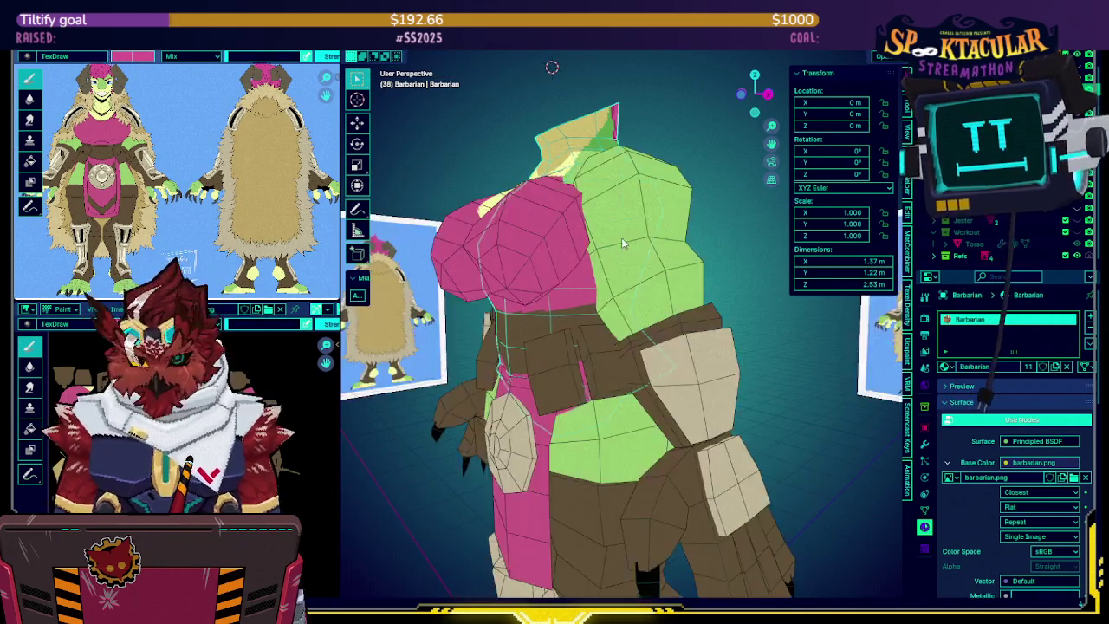
middle_drag(616, 243, 618, 377)
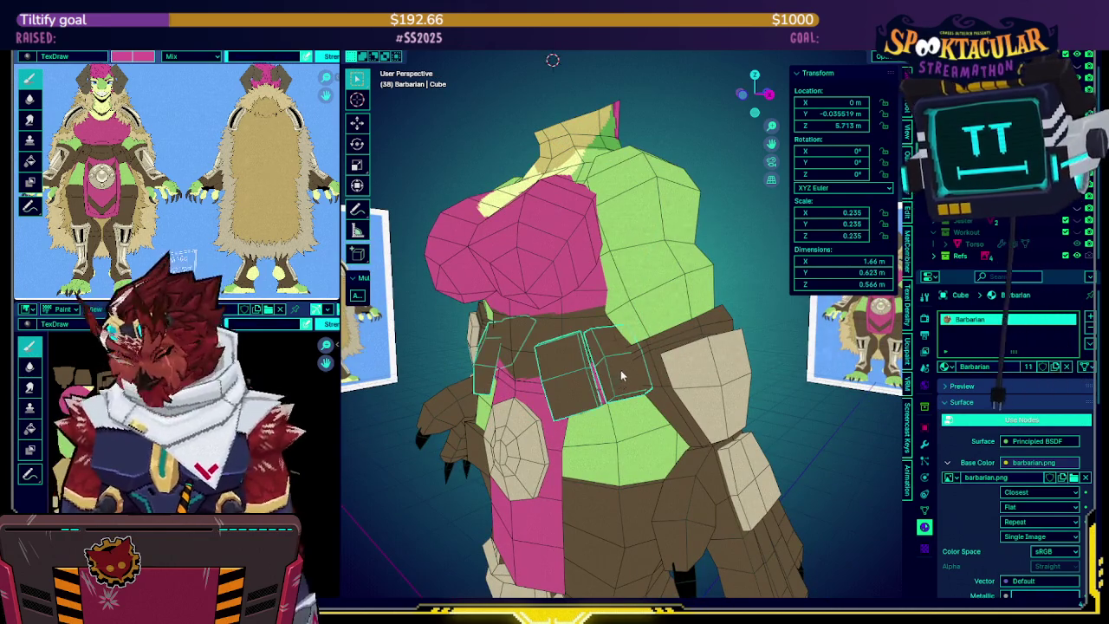
click(682, 337)
key(h)
middle_drag(682, 336, 603, 334)
key(ctrl+Tab)
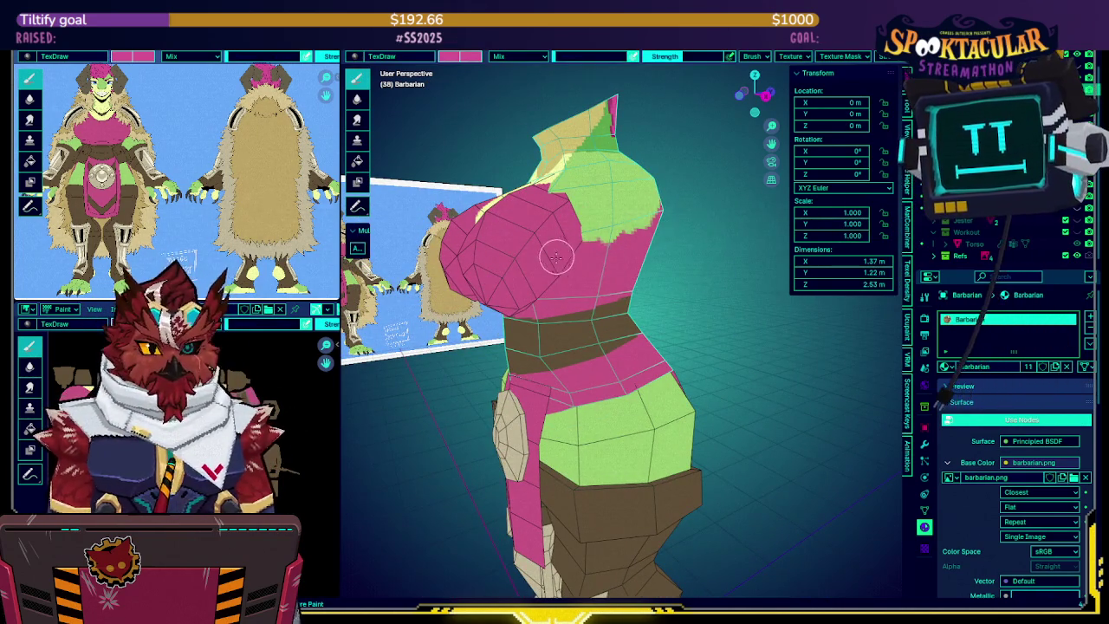
Paint green strokes across the pink waist band on the torso
middle_drag(558, 251, 611, 344)
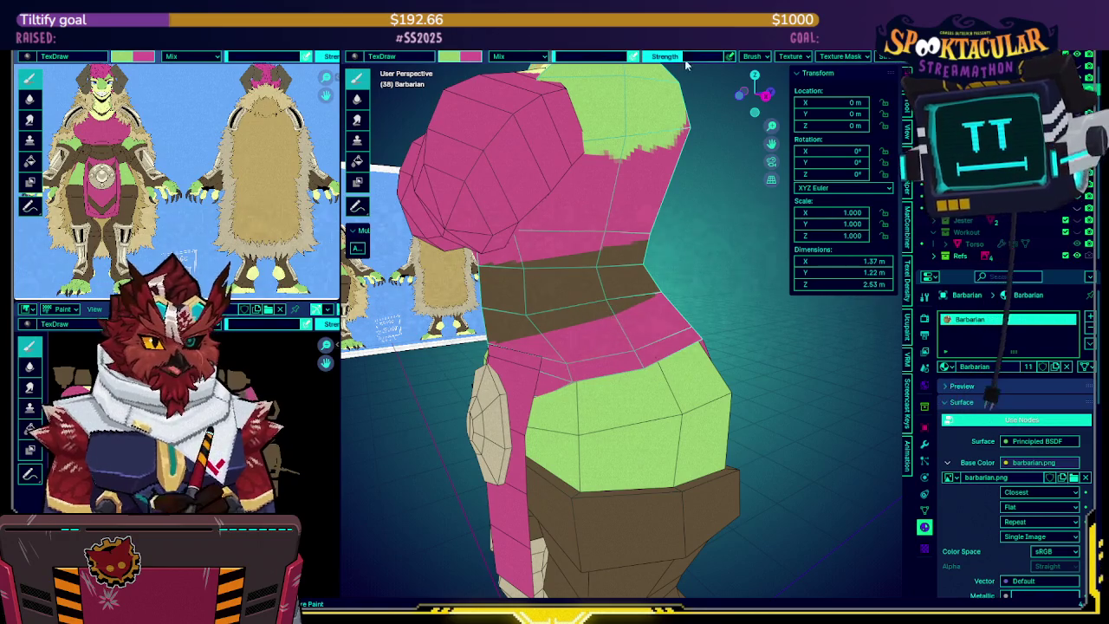
middle_drag(601, 344, 579, 372)
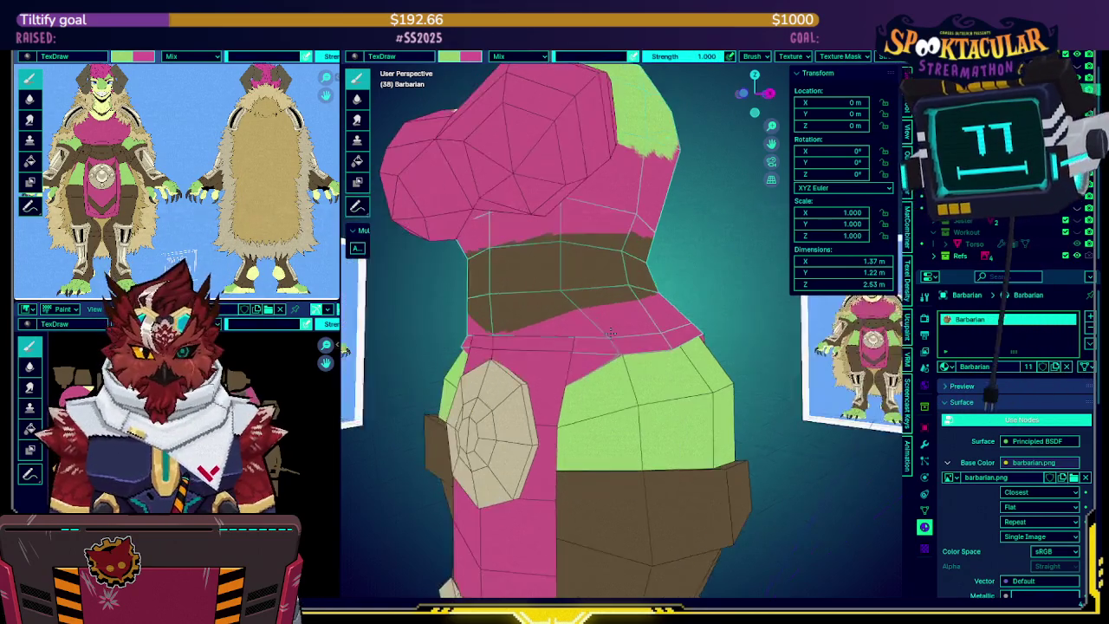
drag(565, 395, 596, 350)
drag(567, 392, 626, 314)
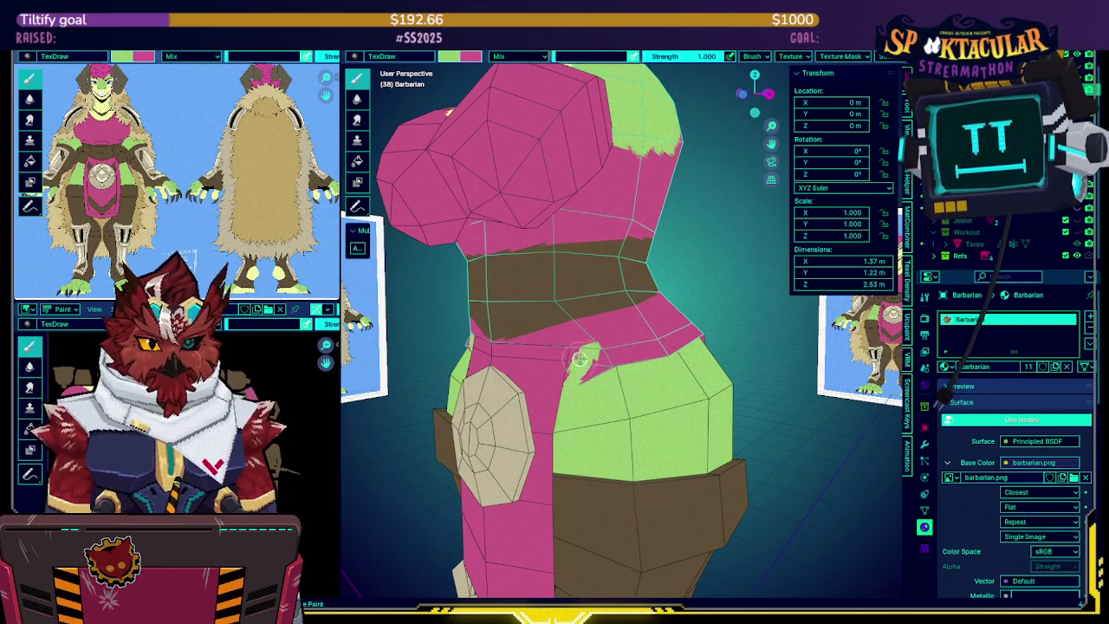
mouse_move(625, 313)
middle_down()
mouse_move(570, 317)
mouse_move(565, 339)
middle_up()
Cover the pink hip patch in green, then isolate the torso and swap paint colours
middle_drag(615, 371, 624, 371)
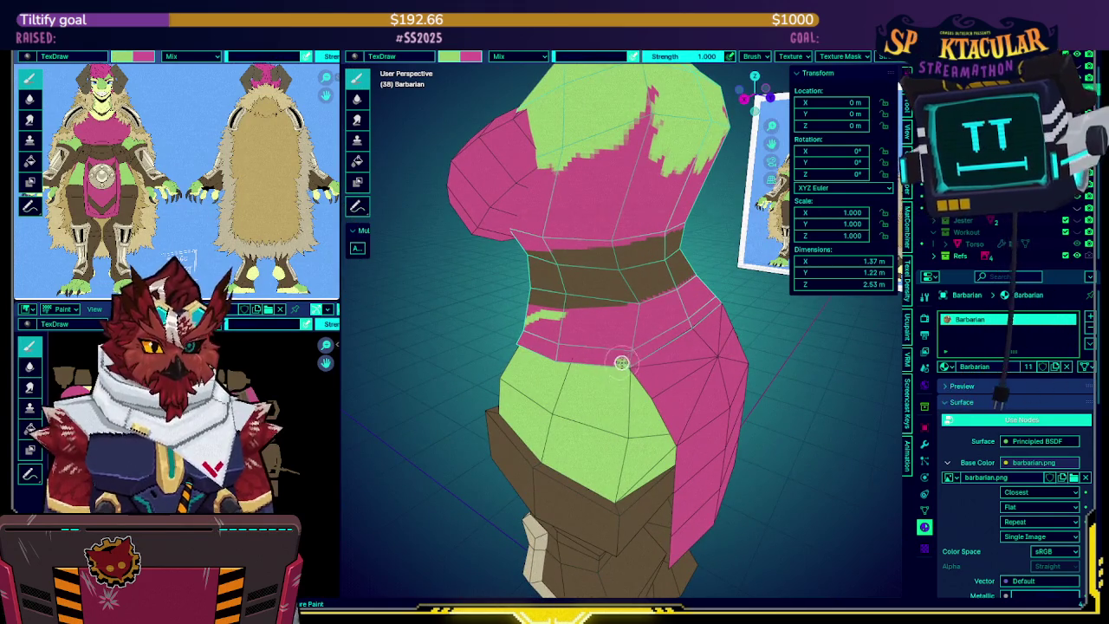
middle_drag(613, 375, 600, 360)
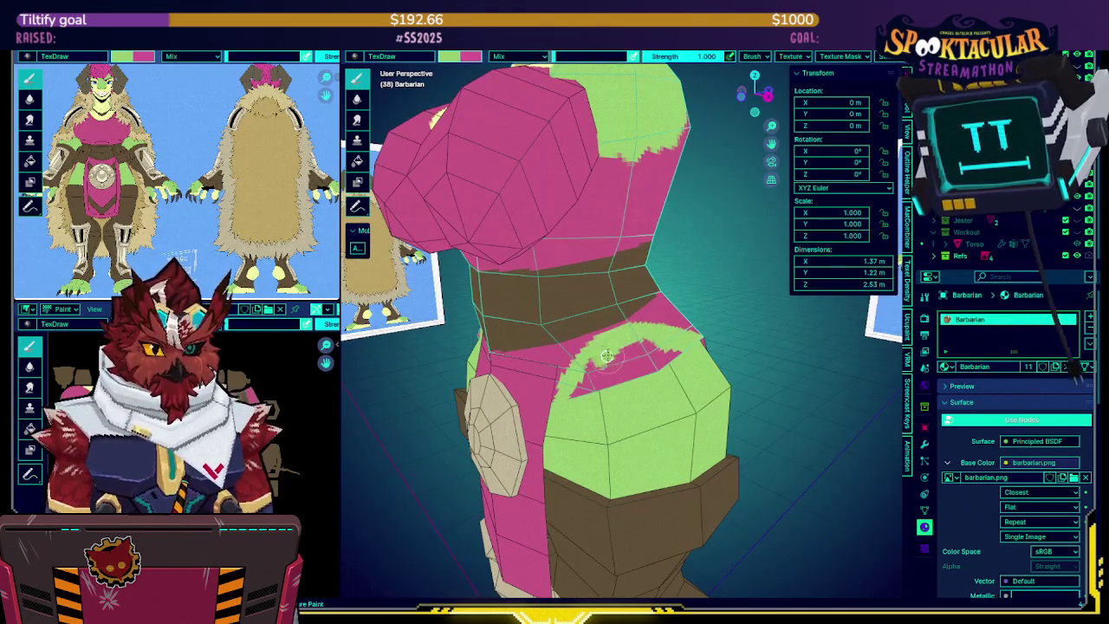
drag(613, 371, 672, 351)
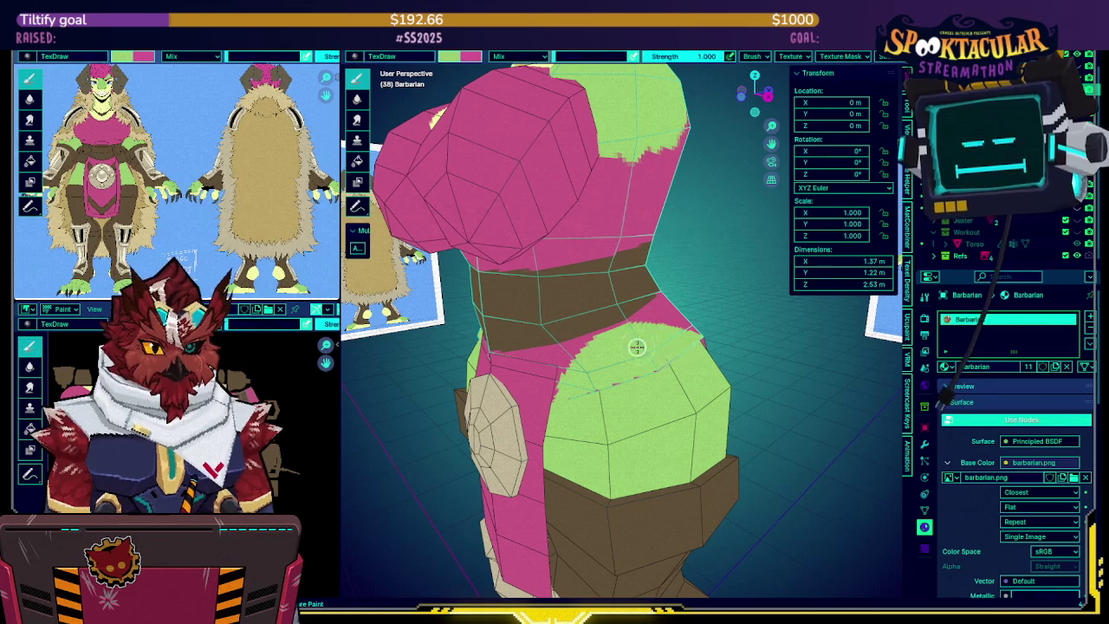
middle_drag(635, 350, 626, 329)
mouse_move(615, 375)
middle_down()
mouse_move(612, 302)
mouse_move(596, 279)
mouse_move(576, 325)
mouse_move(590, 317)
mouse_move(599, 338)
mouse_move(598, 322)
middle_up()
key(KP_Divide)
key(x)
key(x)
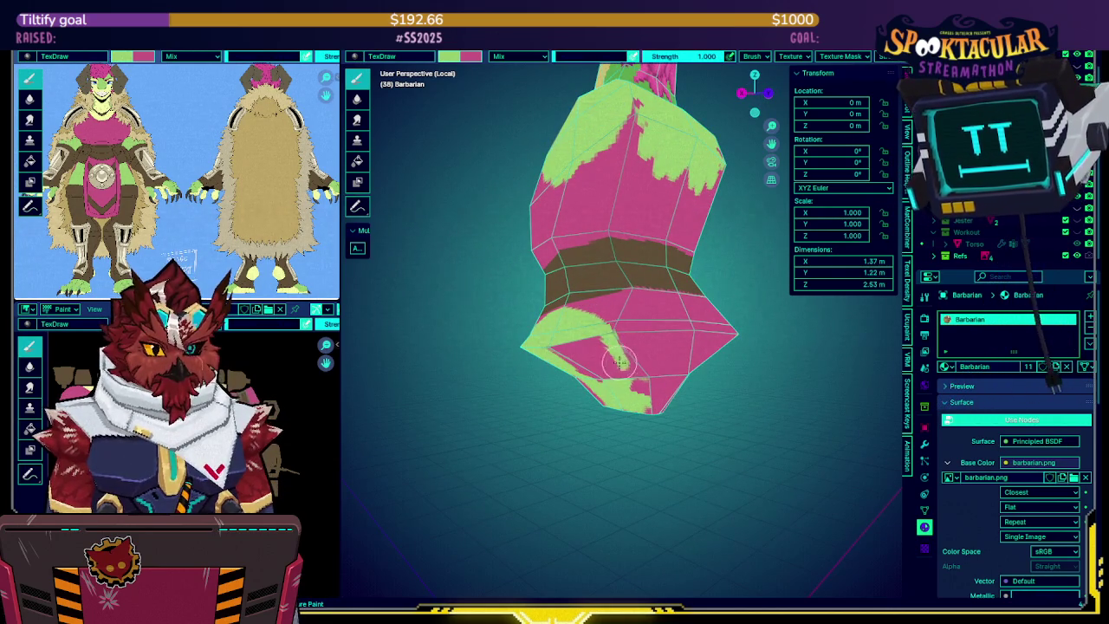
Inspect the isolated torso from several angles, swap back to pink, and restore the full view
middle_drag(616, 327, 604, 320)
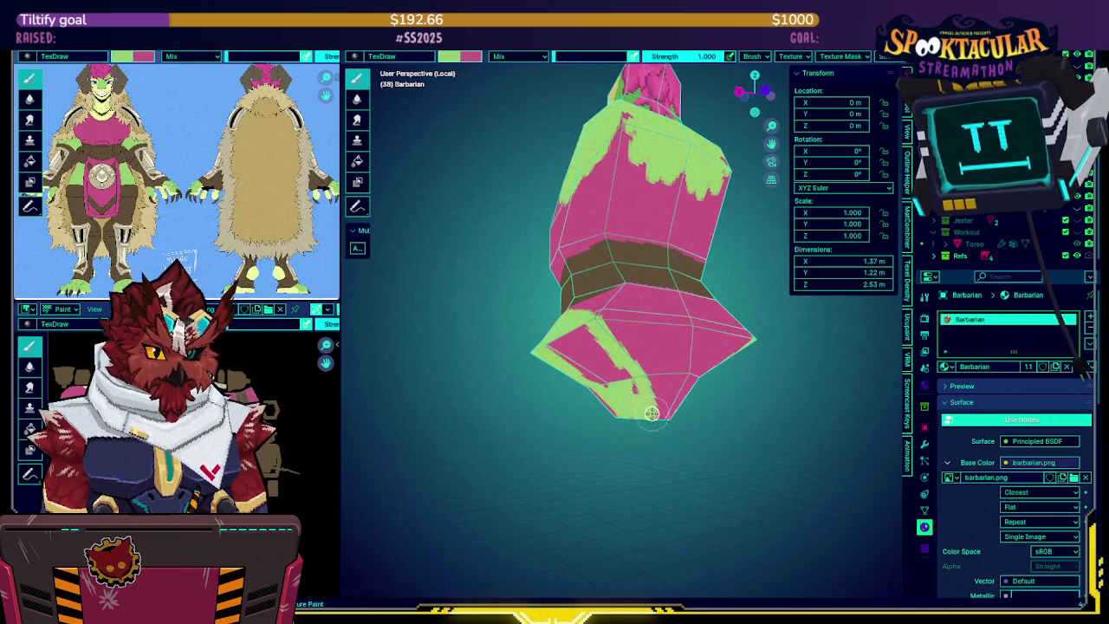
middle_drag(651, 413, 673, 373)
middle_drag(565, 346, 576, 368)
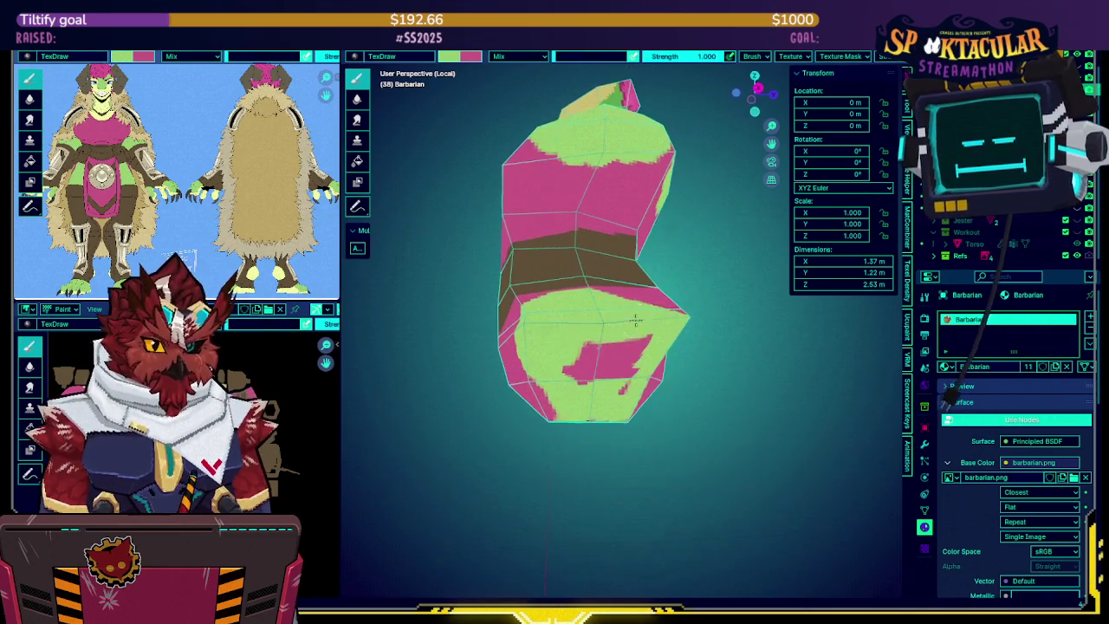
mouse_move(648, 332)
middle_down()
mouse_move(581, 320)
mouse_move(544, 353)
middle_up()
key(x)
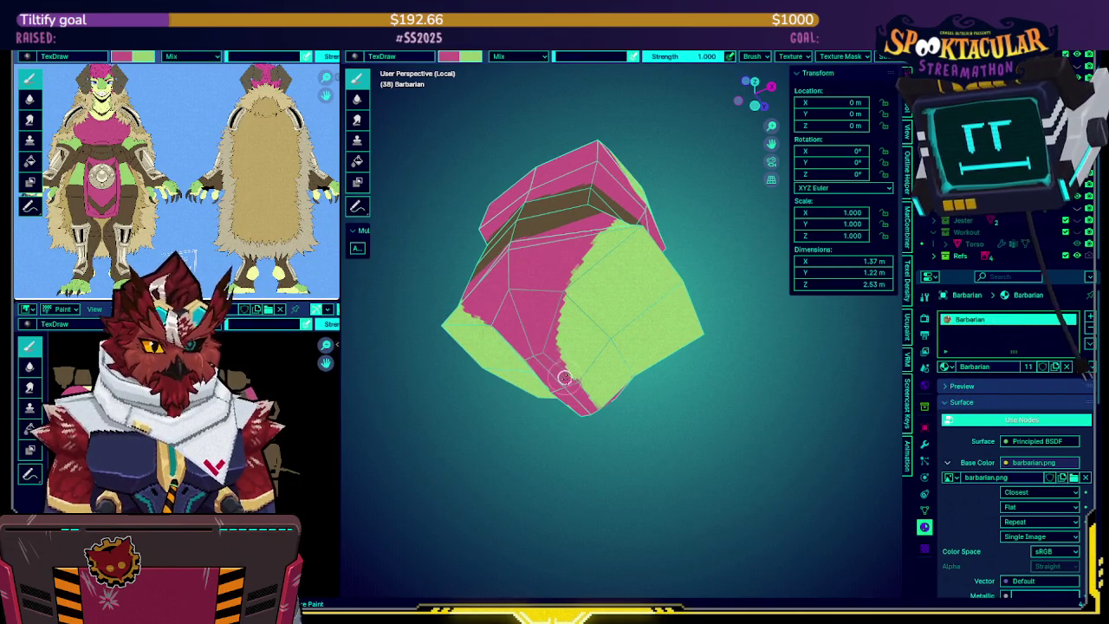
mouse_move(587, 397)
middle_down()
mouse_move(645, 423)
mouse_move(723, 341)
mouse_move(650, 326)
mouse_move(629, 293)
mouse_move(661, 286)
mouse_move(631, 285)
mouse_move(610, 248)
mouse_move(604, 263)
middle_up()
key(KP_Divide)
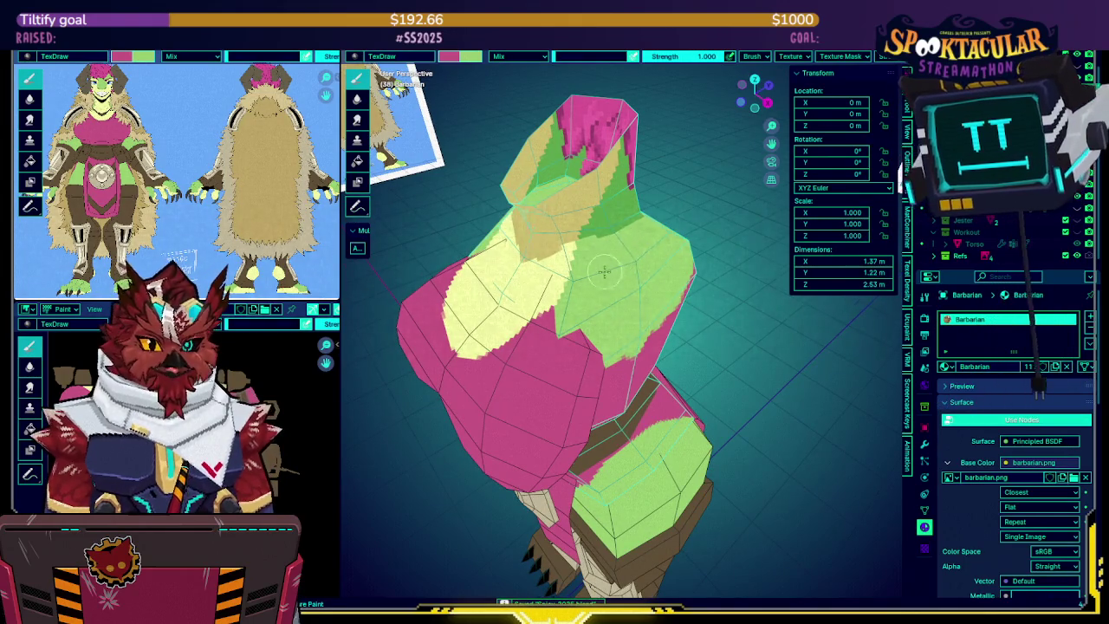
Paint a pink stroke across the green chest patch on the torso's front
middle_drag(608, 268, 606, 270)
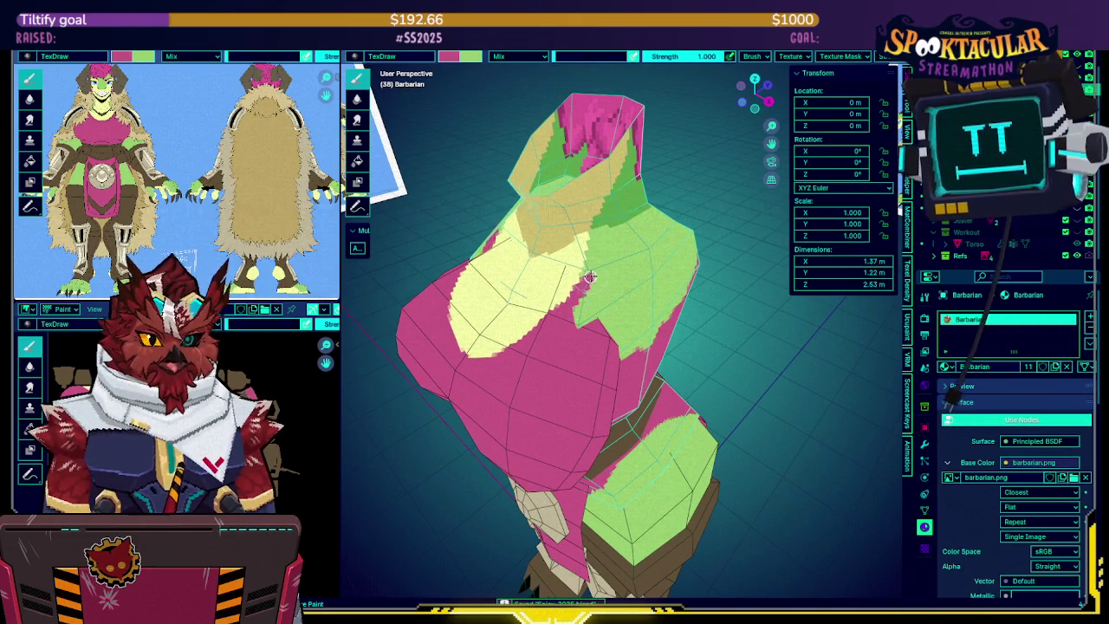
mouse_move(616, 241)
middle_down()
mouse_move(524, 227)
mouse_move(562, 227)
mouse_move(552, 205)
middle_up()
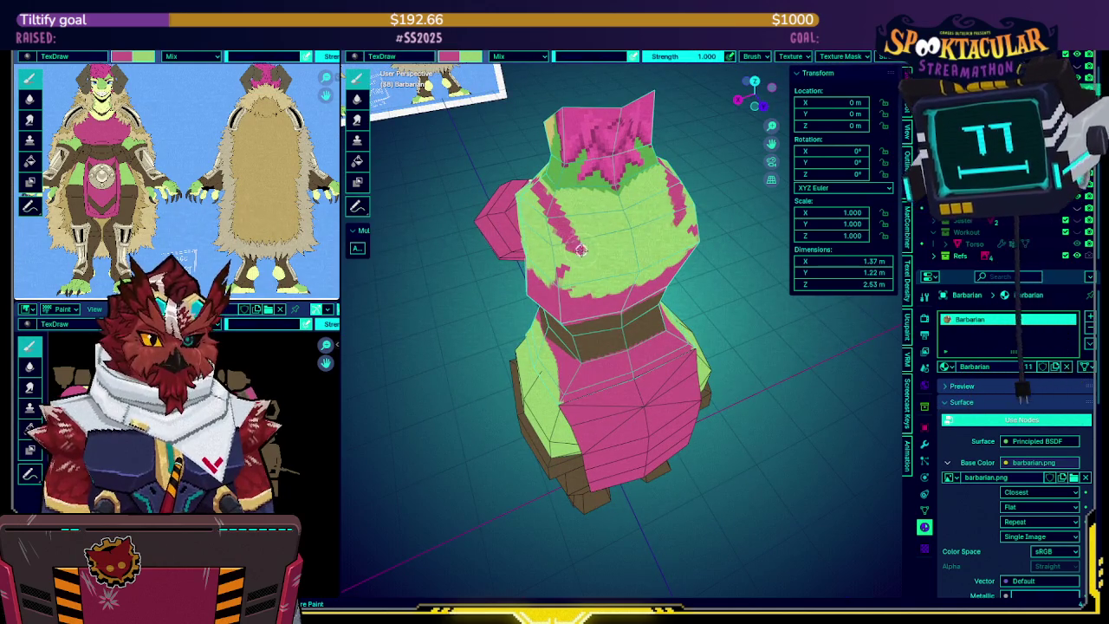
mouse_move(639, 268)
middle_down()
mouse_move(592, 245)
mouse_move(511, 304)
middle_up()
drag(505, 312, 547, 228)
middle_drag(591, 201, 604, 231)
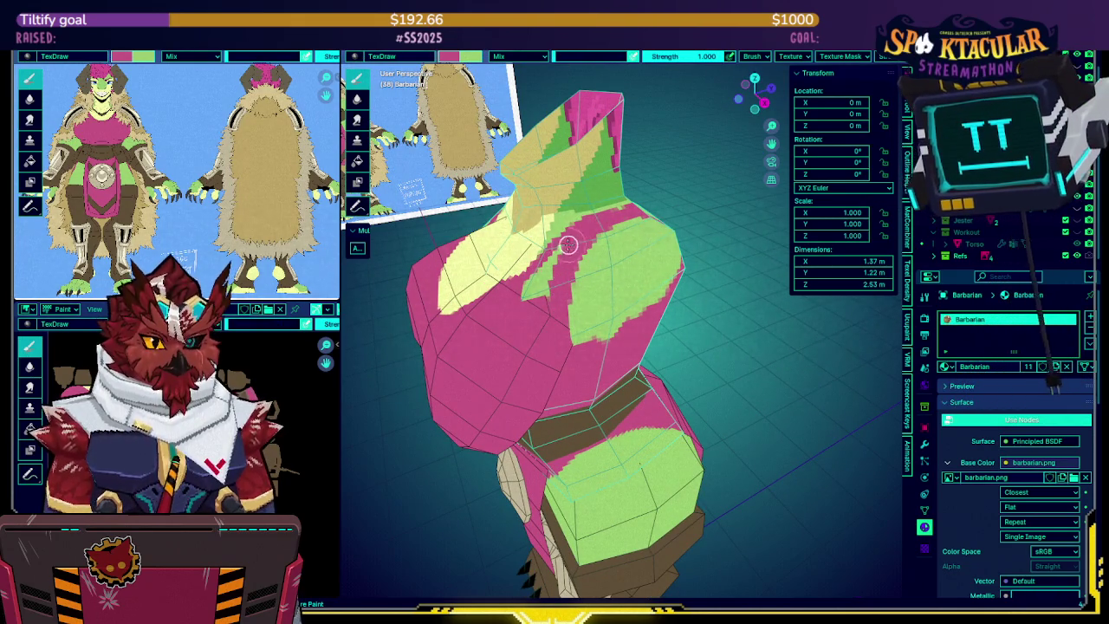
mouse_move(532, 285)
middle_down()
mouse_move(550, 273)
mouse_move(540, 222)
mouse_move(550, 196)
middle_up()
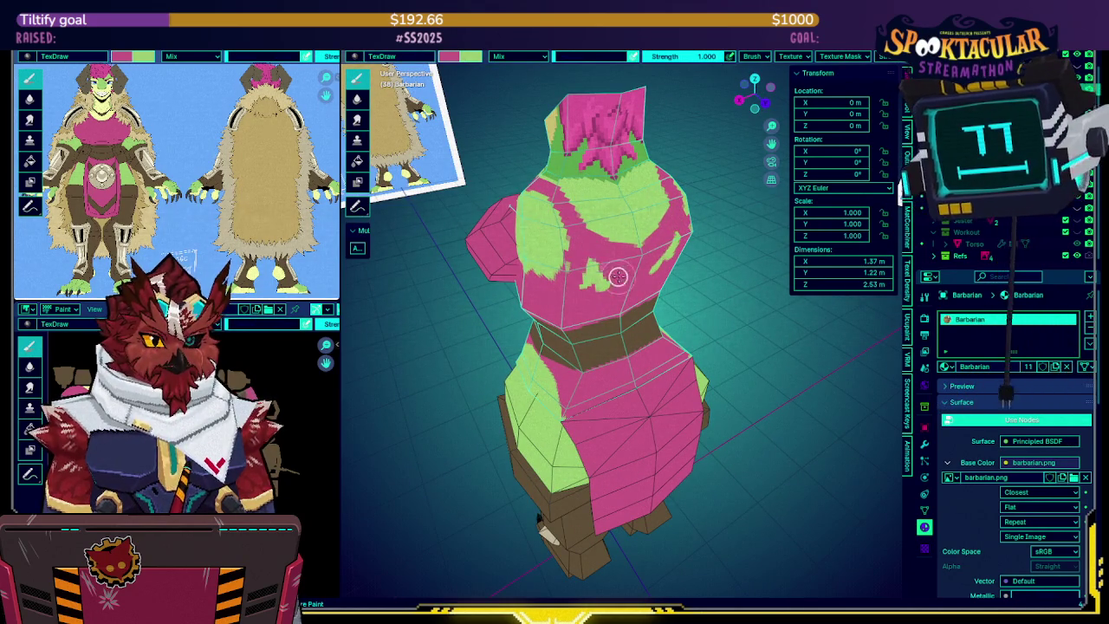
middle_drag(612, 272, 589, 248)
Switch to green, extend the chest patch downward and cover the small pink blob
key(x)
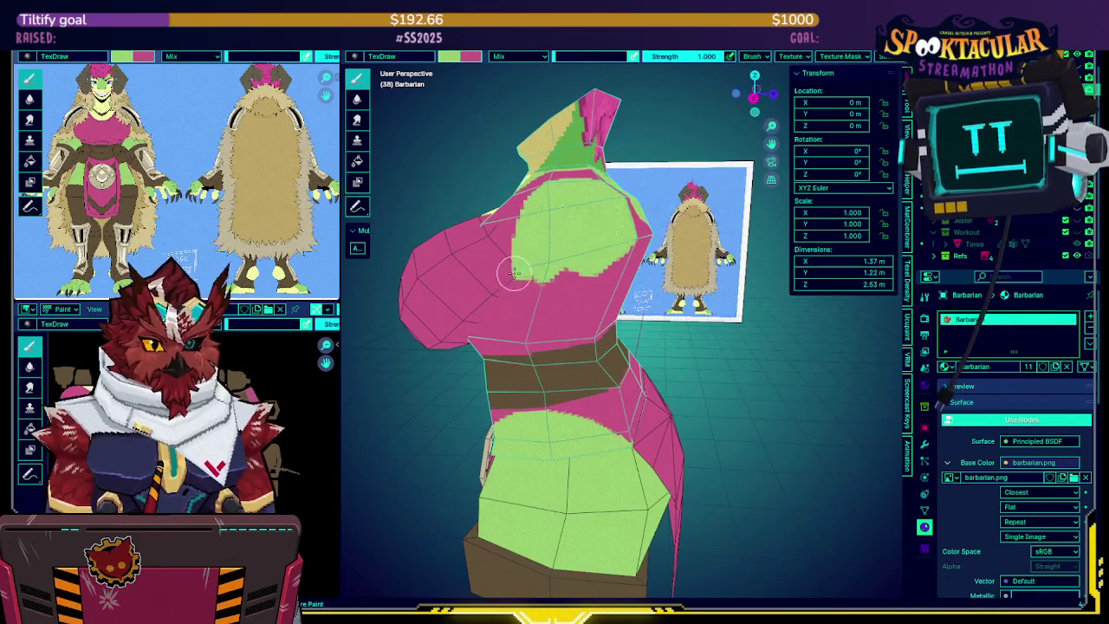
drag(520, 273, 547, 299)
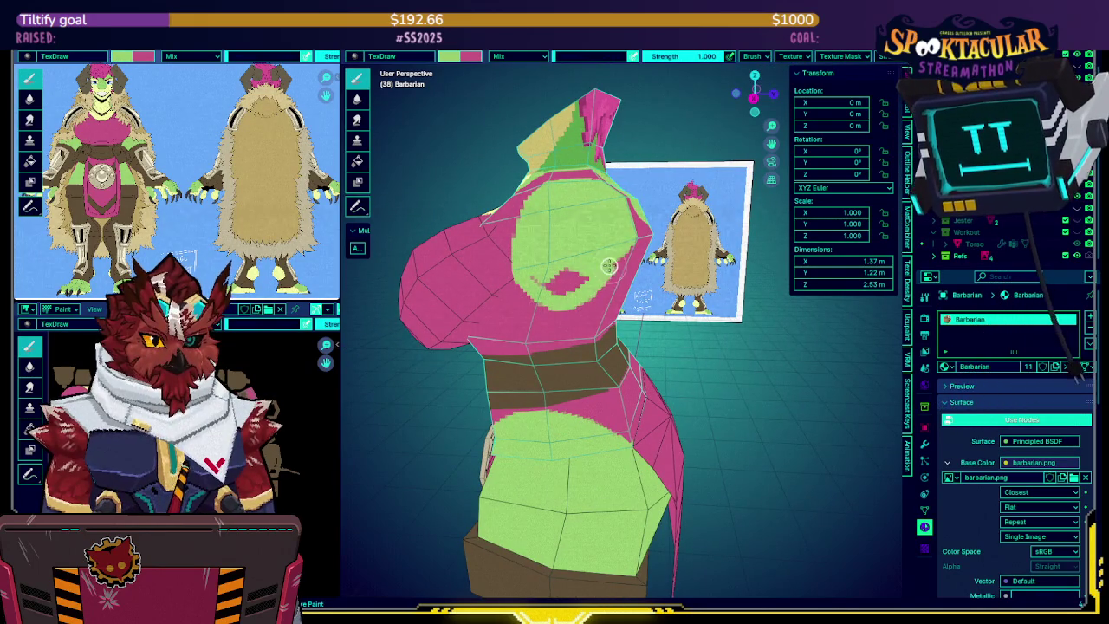
drag(624, 242, 547, 282)
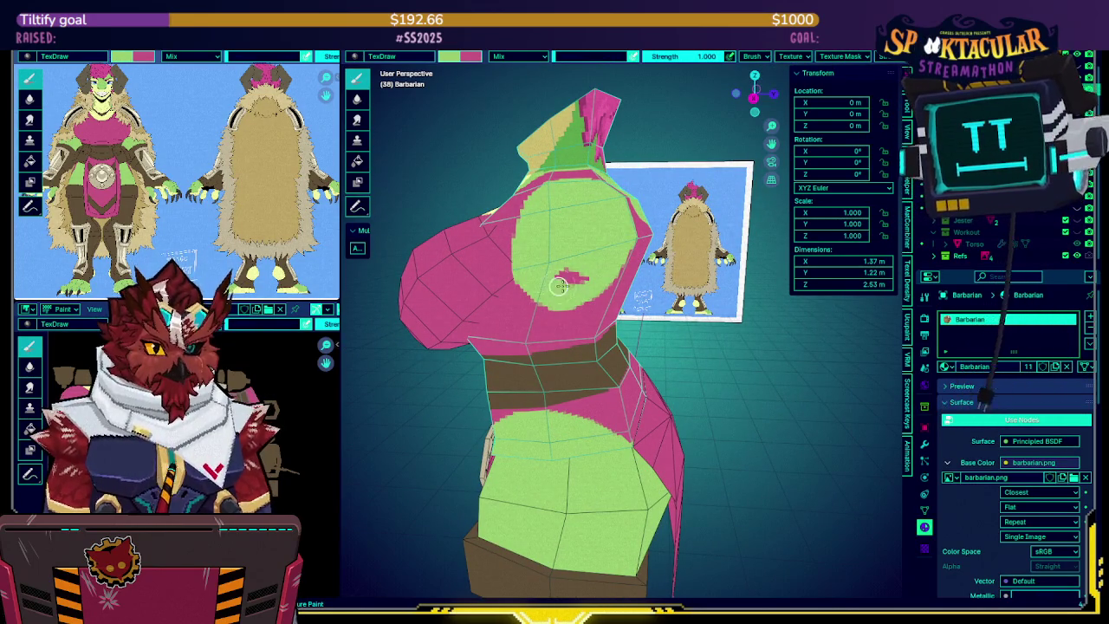
middle_drag(561, 280, 575, 235)
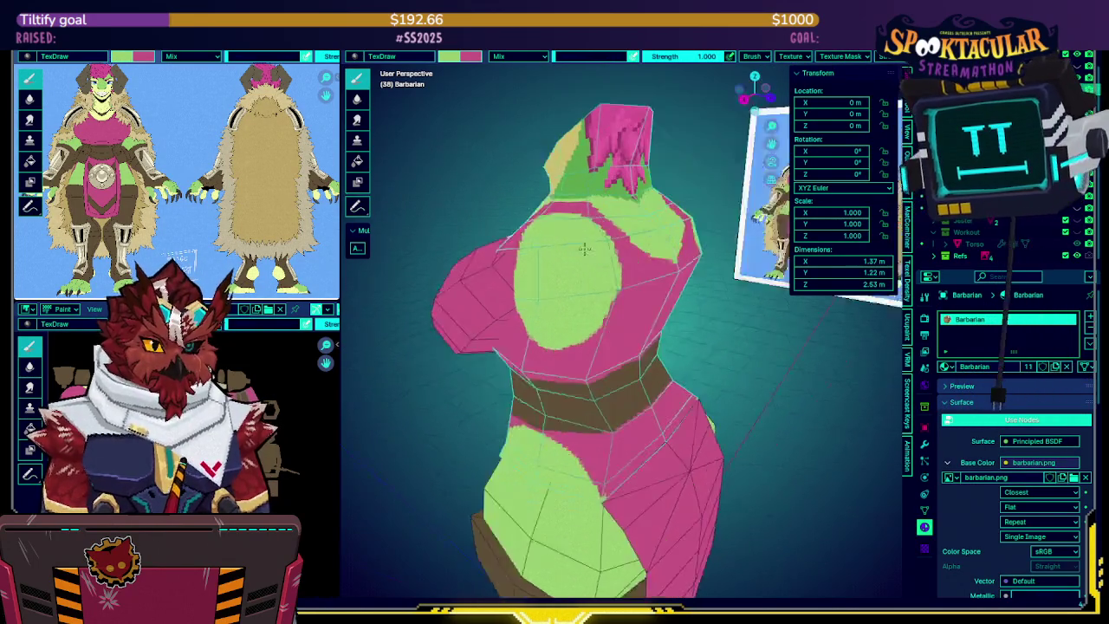
key(x)
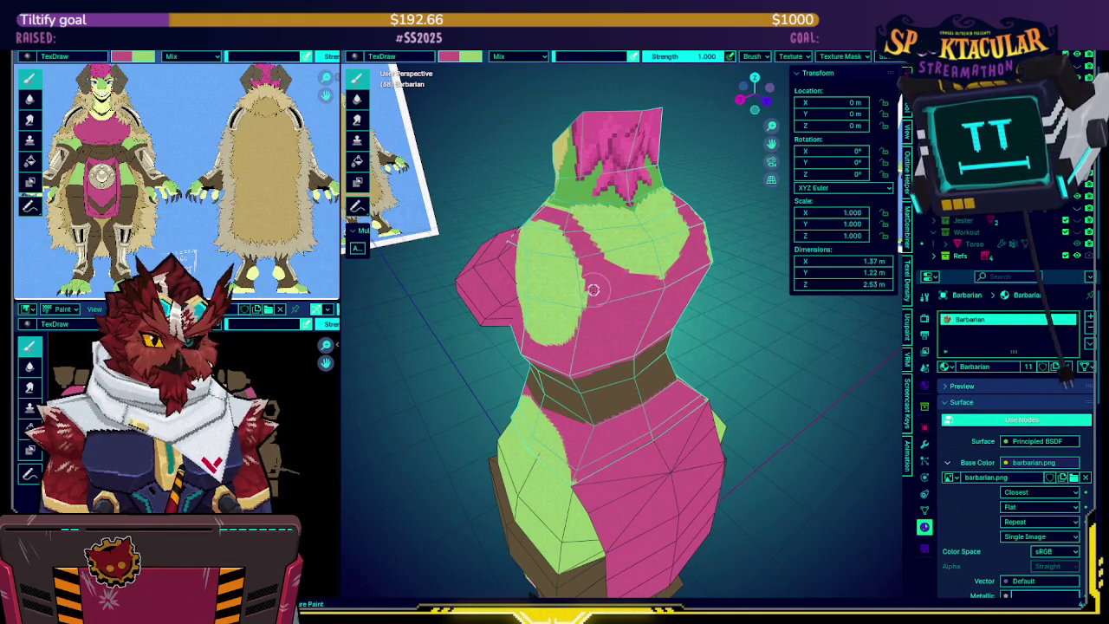
mouse_move(589, 272)
middle_down()
mouse_move(599, 274)
mouse_move(570, 256)
mouse_move(579, 260)
middle_up()
key(x)
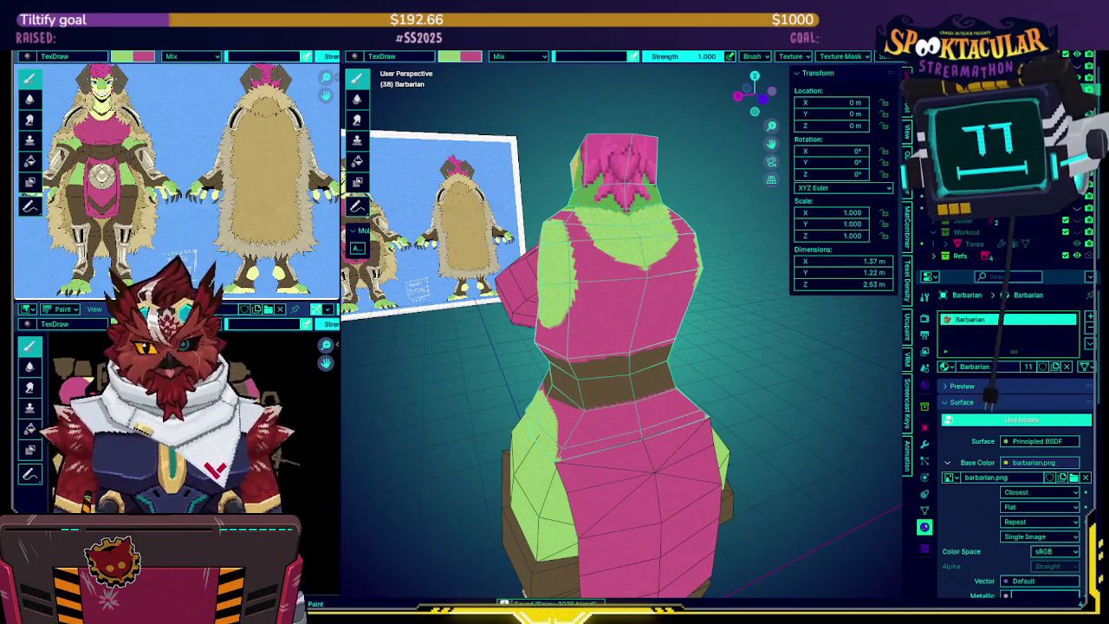
mouse_move(607, 258)
middle_down()
mouse_move(651, 256)
mouse_move(589, 272)
mouse_move(565, 320)
mouse_move(606, 295)
middle_up()
scroll(589, 271, up, 3)
key(x)
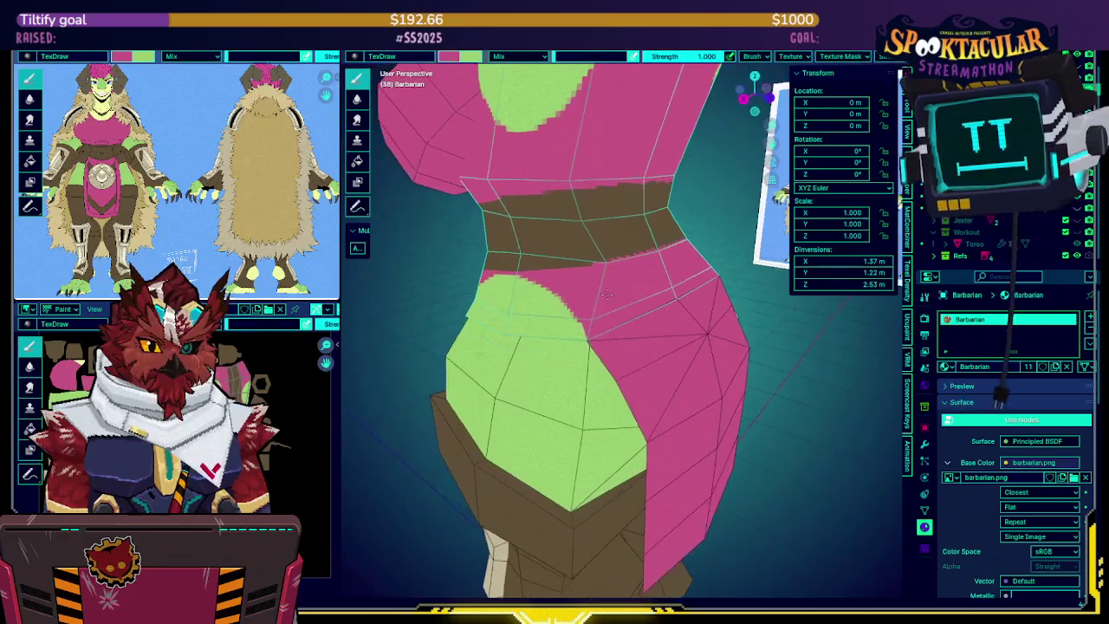
key(KP_Divide)
mouse_move(606, 294)
middle_down()
mouse_move(588, 279)
mouse_move(605, 271)
middle_up()
scroll(595, 304, up, 2)
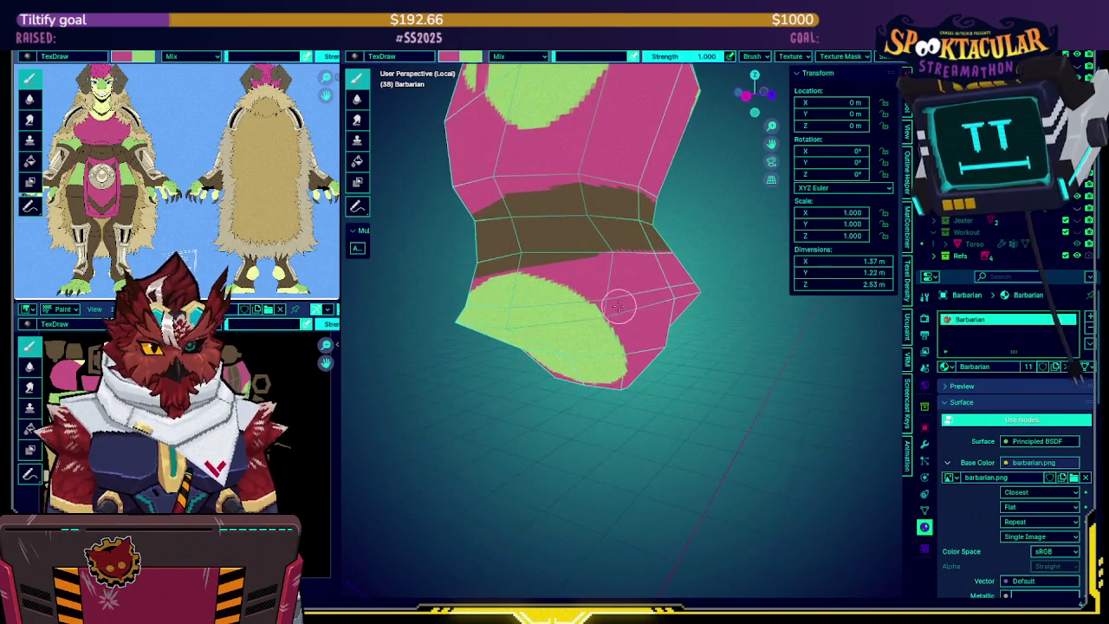
scroll(605, 271, down, 2)
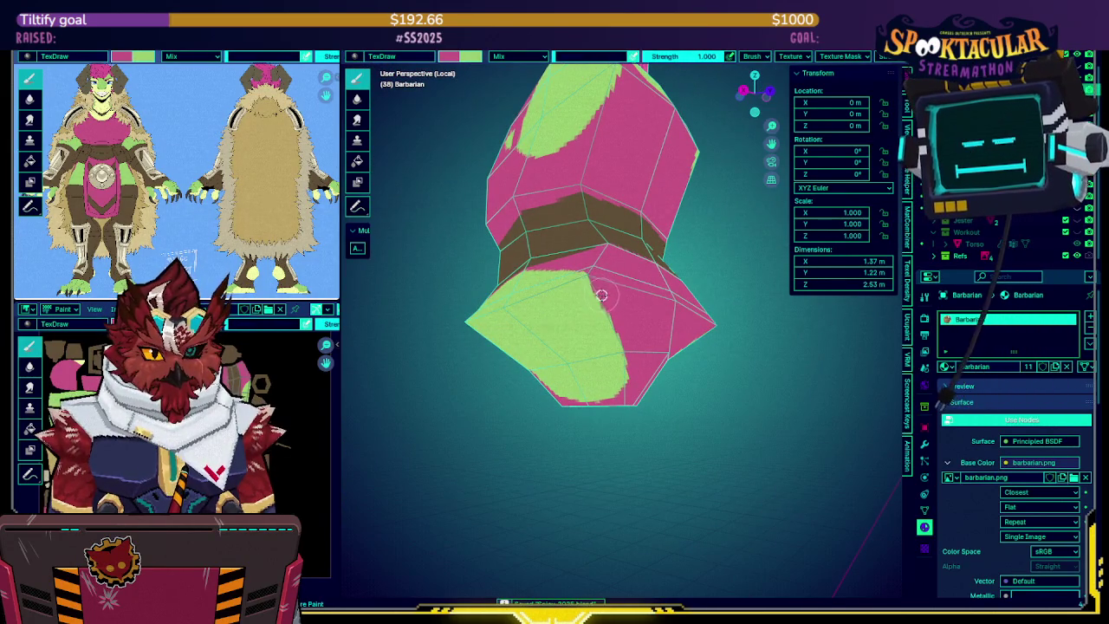
mouse_move(624, 392)
middle_down()
mouse_move(651, 323)
mouse_move(640, 280)
mouse_move(581, 254)
mouse_move(634, 282)
middle_up()
scroll(607, 260, down, 2)
key(KP_Divide)
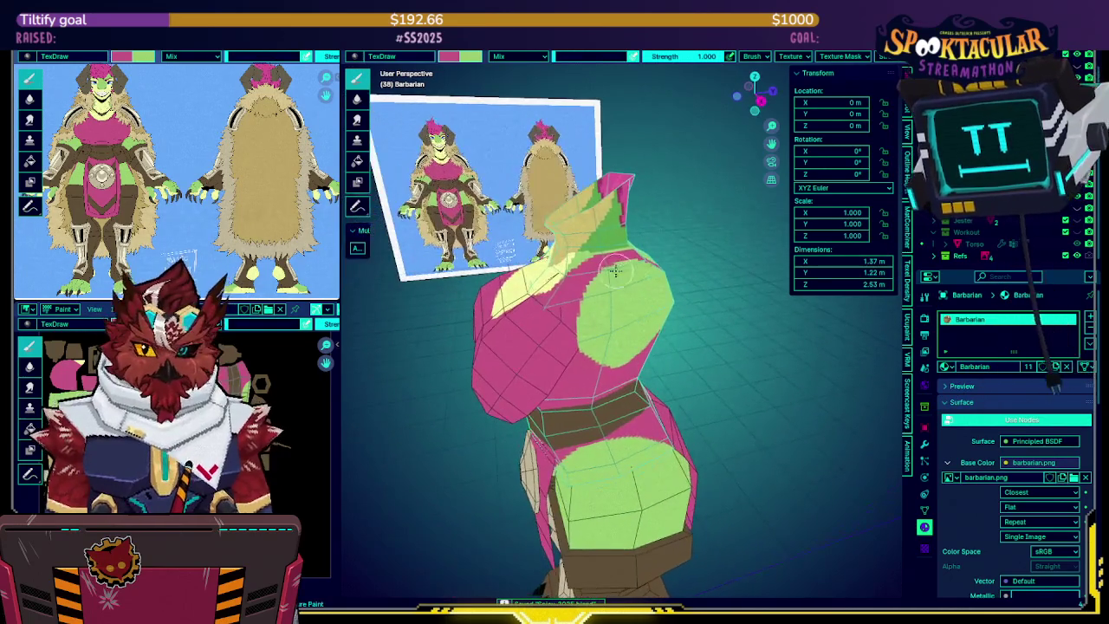
mouse_move(623, 295)
middle_down()
mouse_move(572, 295)
mouse_move(635, 295)
middle_up()
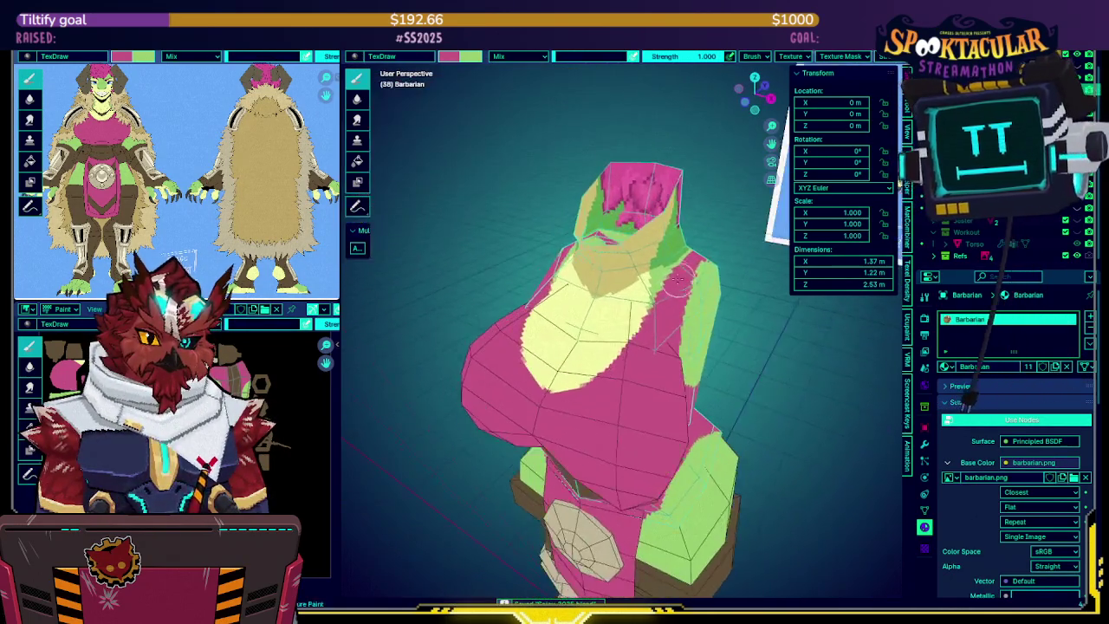
Show the Workout outfit, make the Barbarian body active, orbit to its front and save
click(1078, 232)
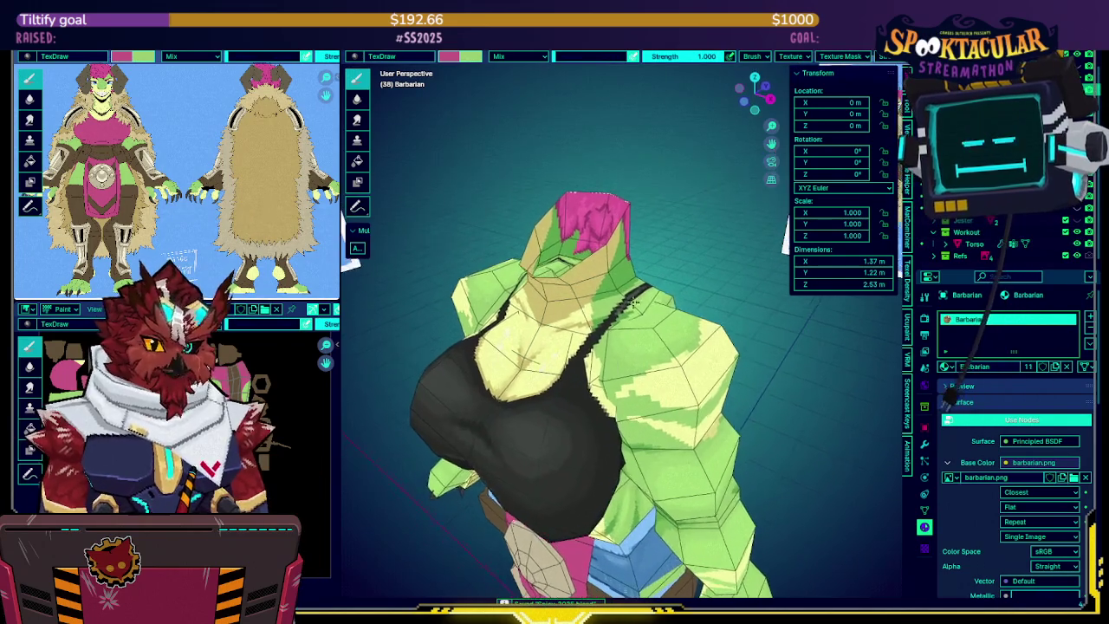
key(s)
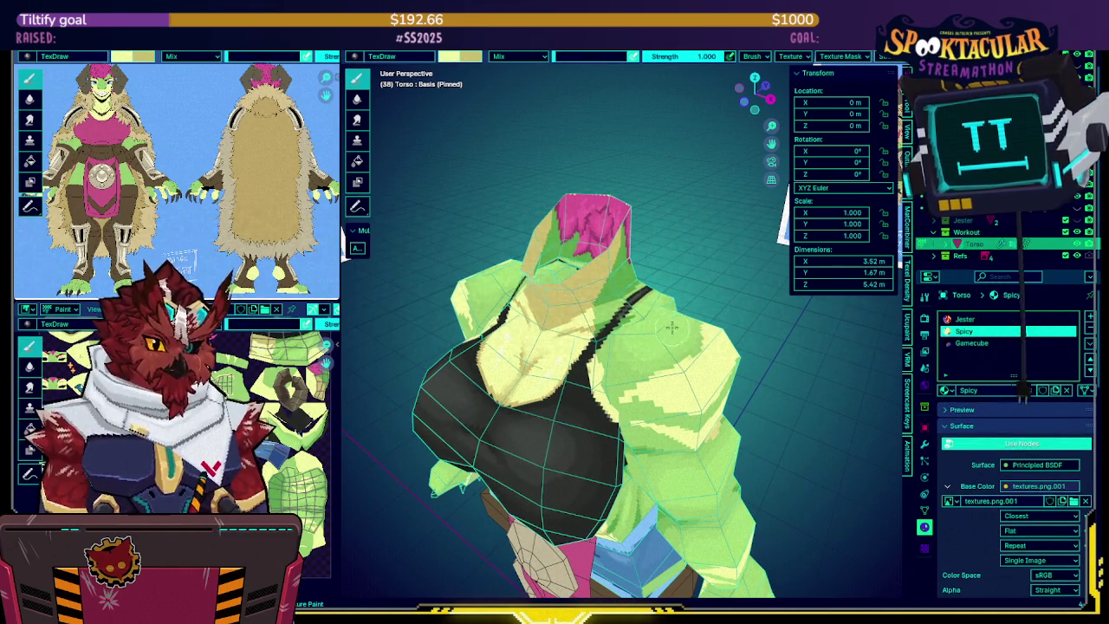
key(alt+q)
middle_drag(615, 281, 644, 338)
scroll(625, 286, up, 2)
scroll(631, 289, up, 2)
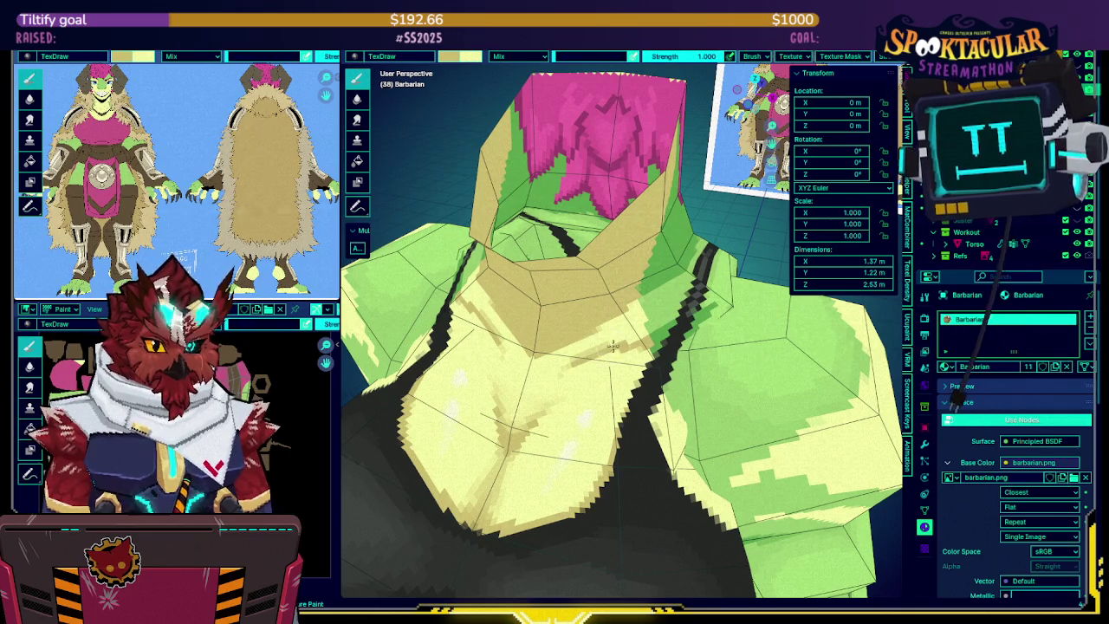
middle_drag(586, 374, 583, 305)
key(ctrl+s)
Isolate the Barbarian torso in Local view and compare it with the full outfit
scroll(579, 351, up, 3)
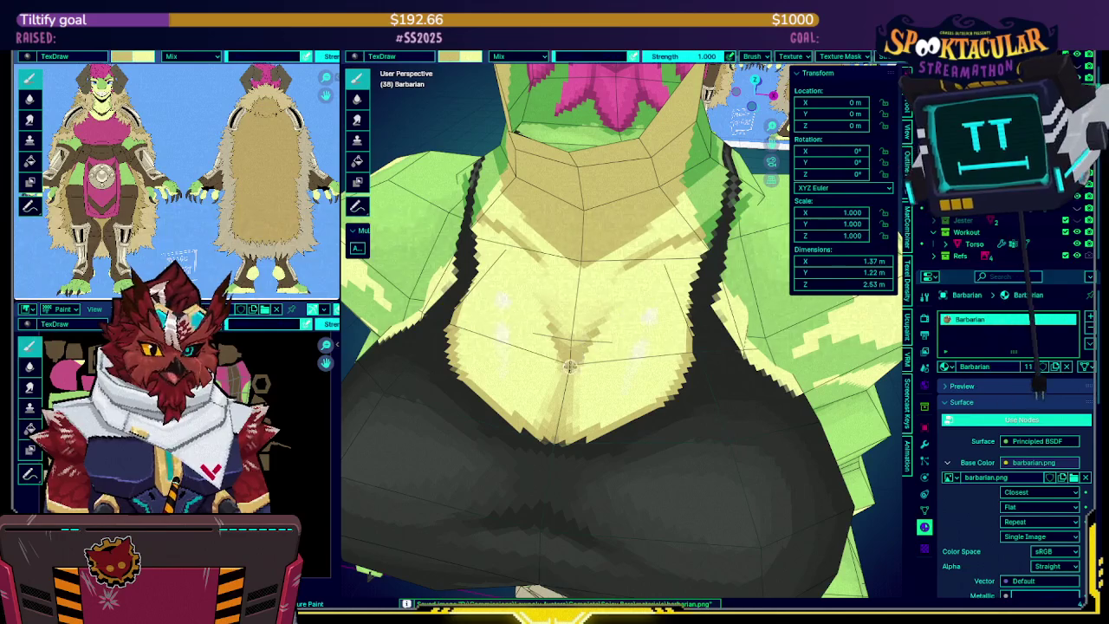
scroll(609, 318, down, 2)
scroll(611, 303, down, 1)
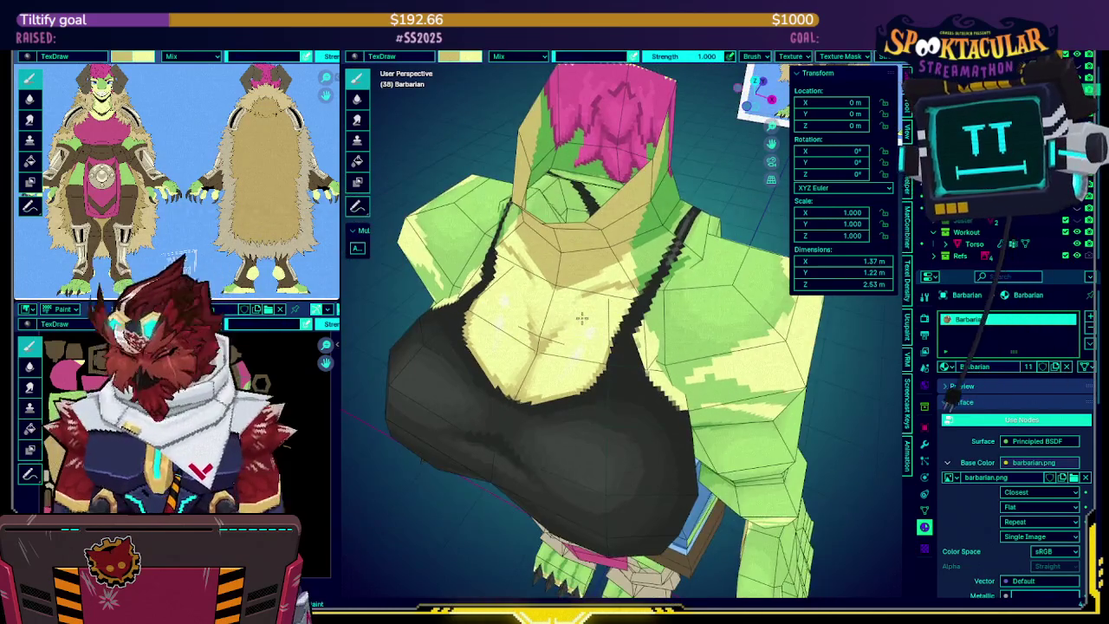
key(KP_Divide)
key(KP_Divide)
key(KP_Divide)
key(KP_Divide)
key(KP_Divide)
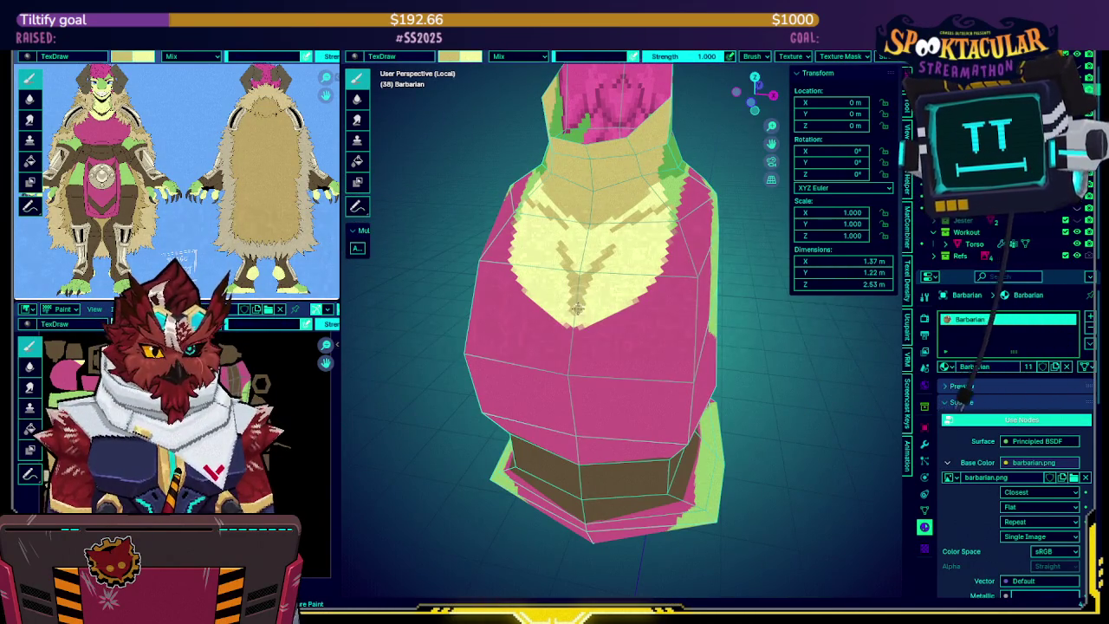
key(KP_Divide)
key(KP_Divide)
key(KP_Divide)
key(KP_Divide)
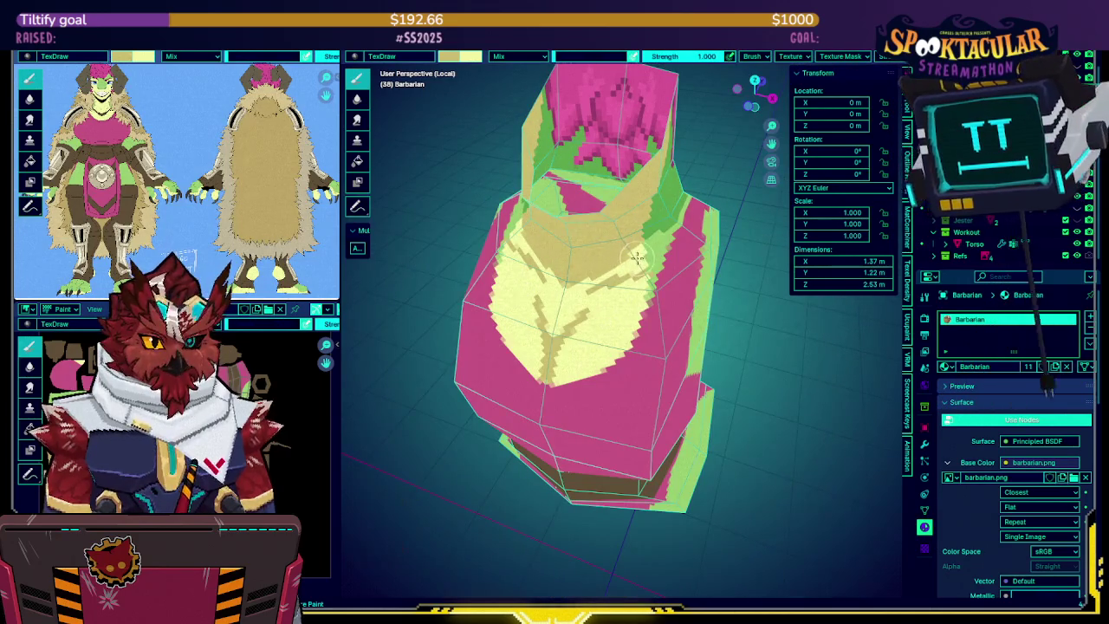
key(KP_Divide)
middle_drag(642, 264, 621, 283)
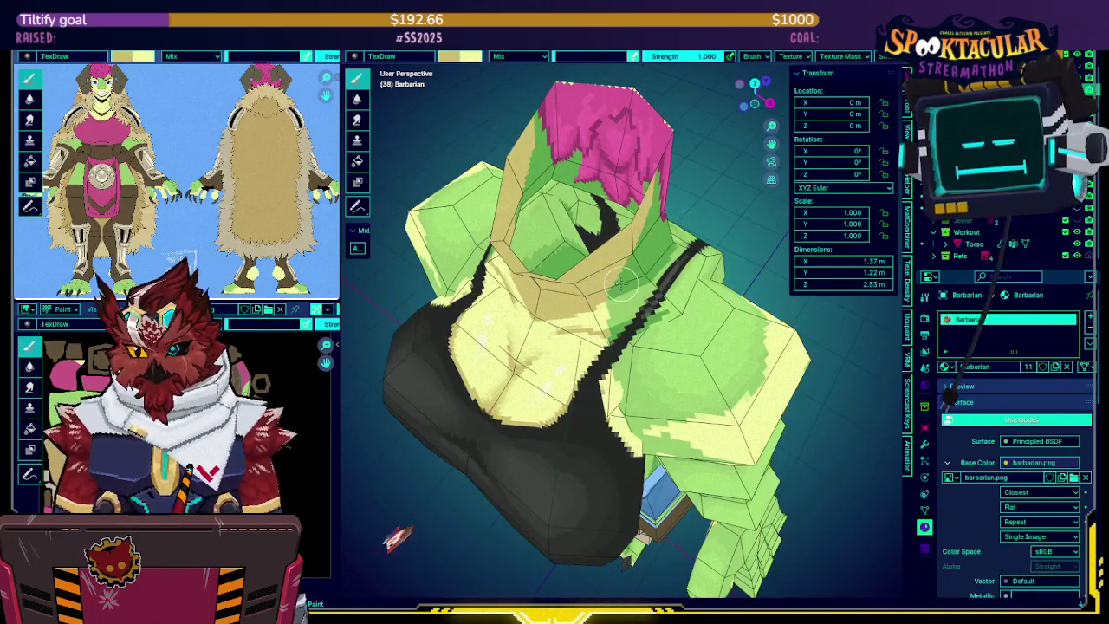
key(KP_Divide)
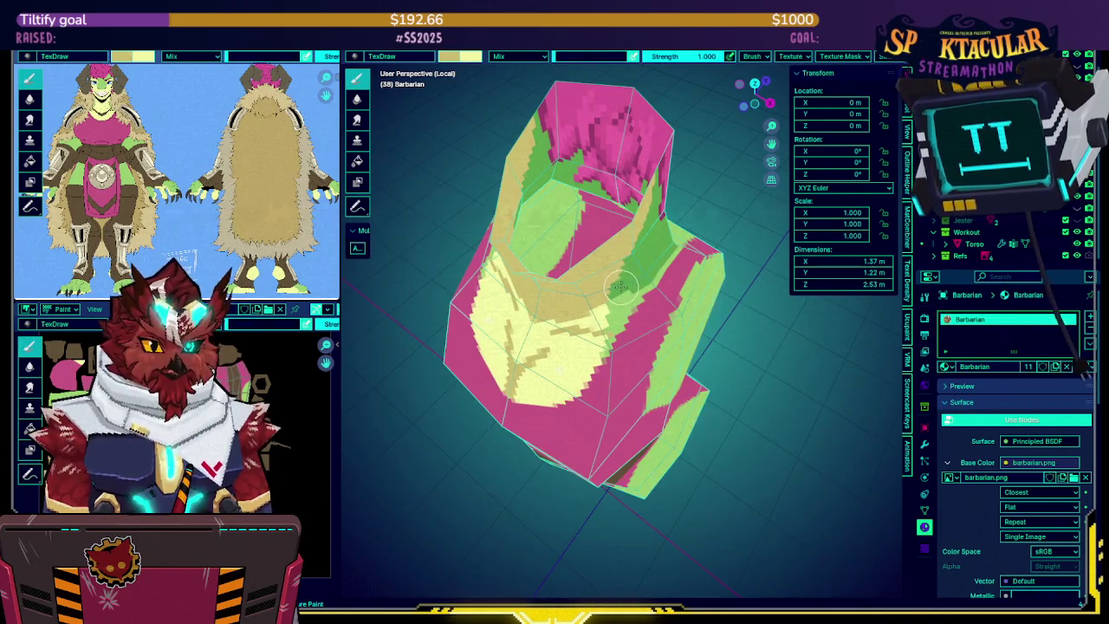
key(KP_Divide)
Make the Barbarian active again, isolate its mesh, and swap the green and pink paint colours
click(617, 330)
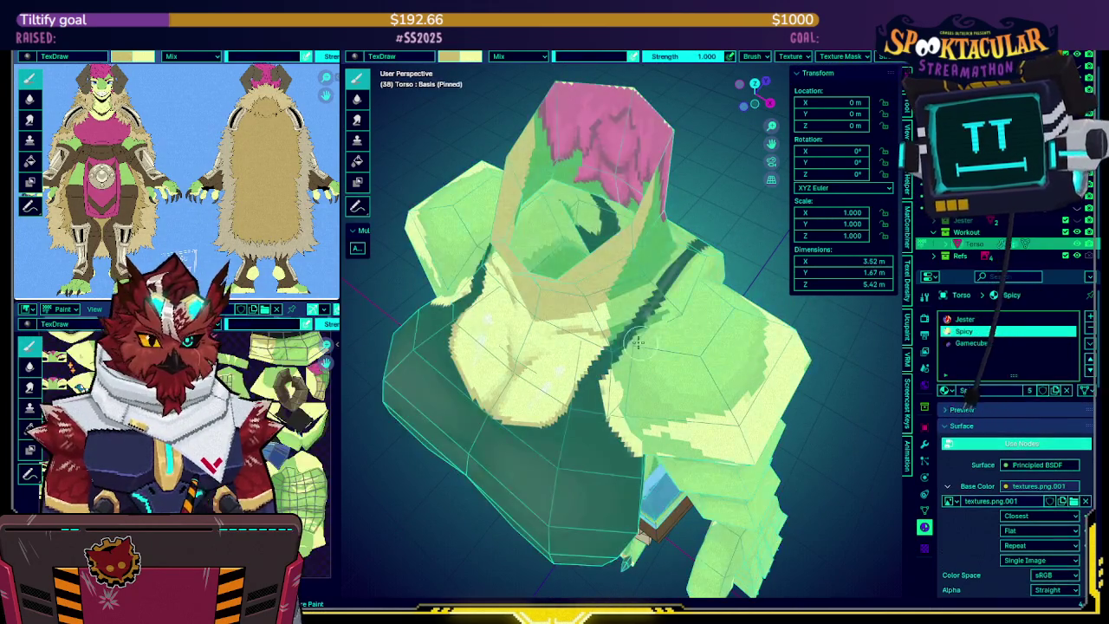
click(607, 290)
scroll(615, 288, up, 2)
middle_drag(626, 289, 670, 296)
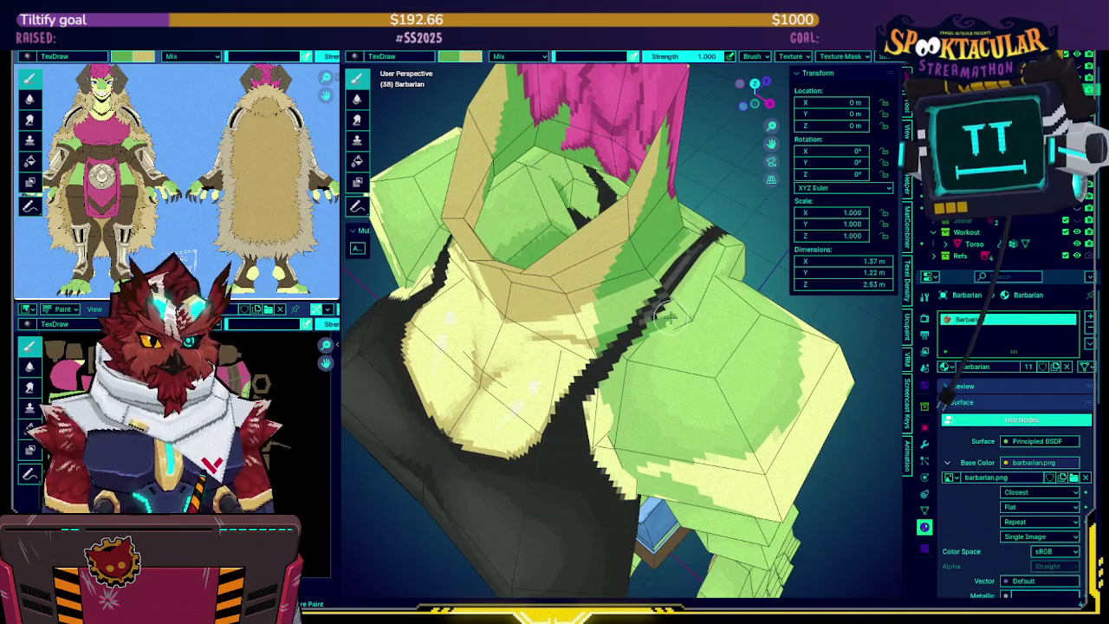
key(KP_Divide)
key(KP_Divide)
key(KP_Divide)
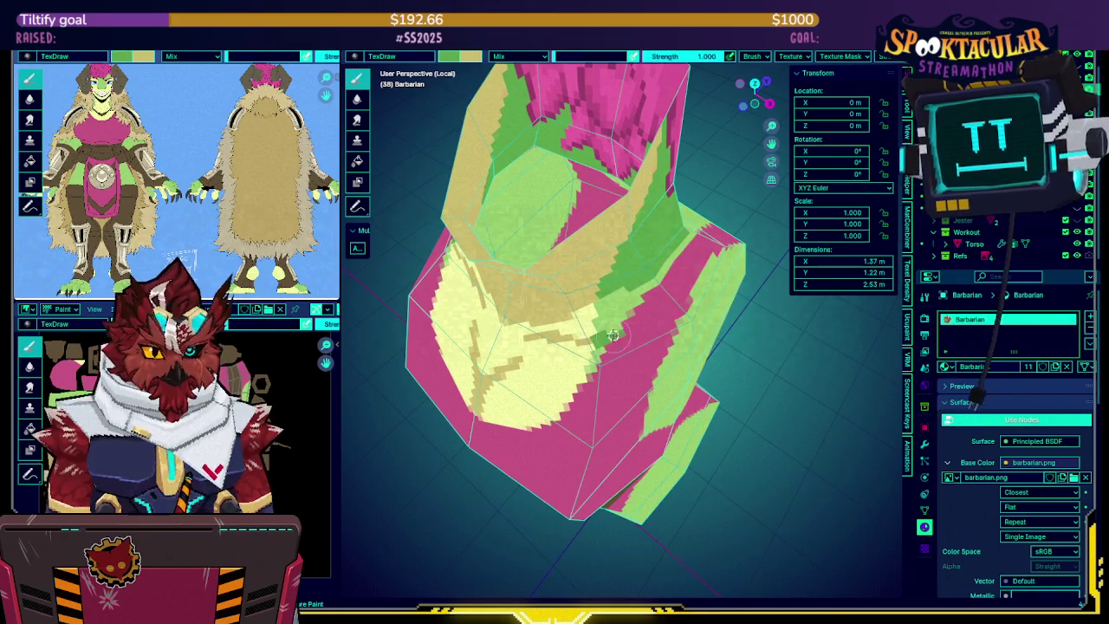
key(x)
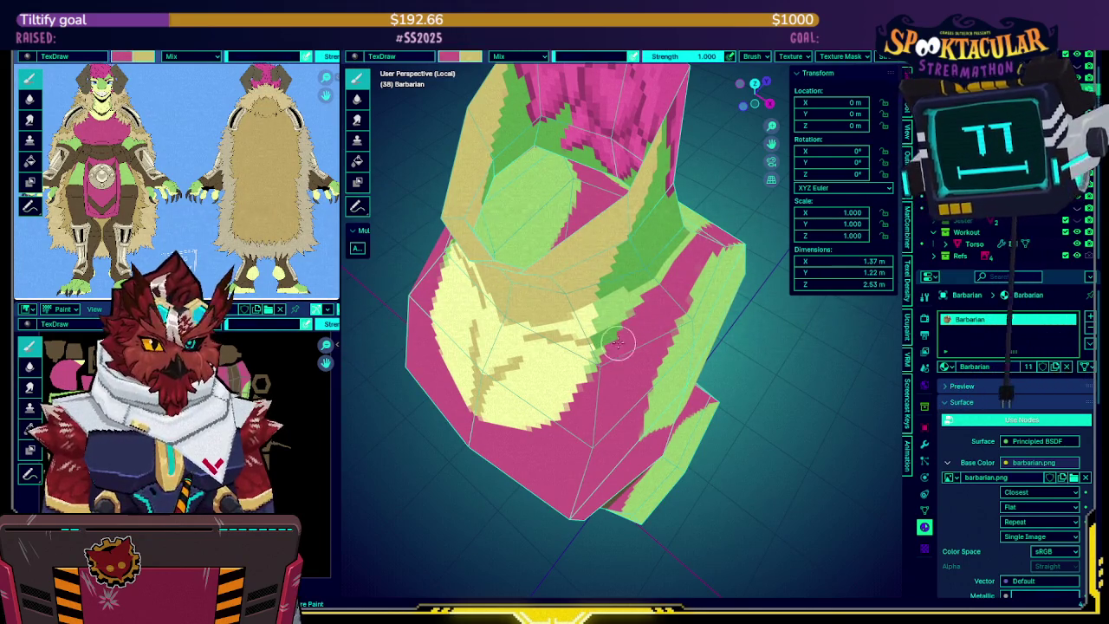
key(x)
Compare the isolated Barbarian mesh with the full character, swap paint colours and save
middle_drag(615, 347, 608, 297)
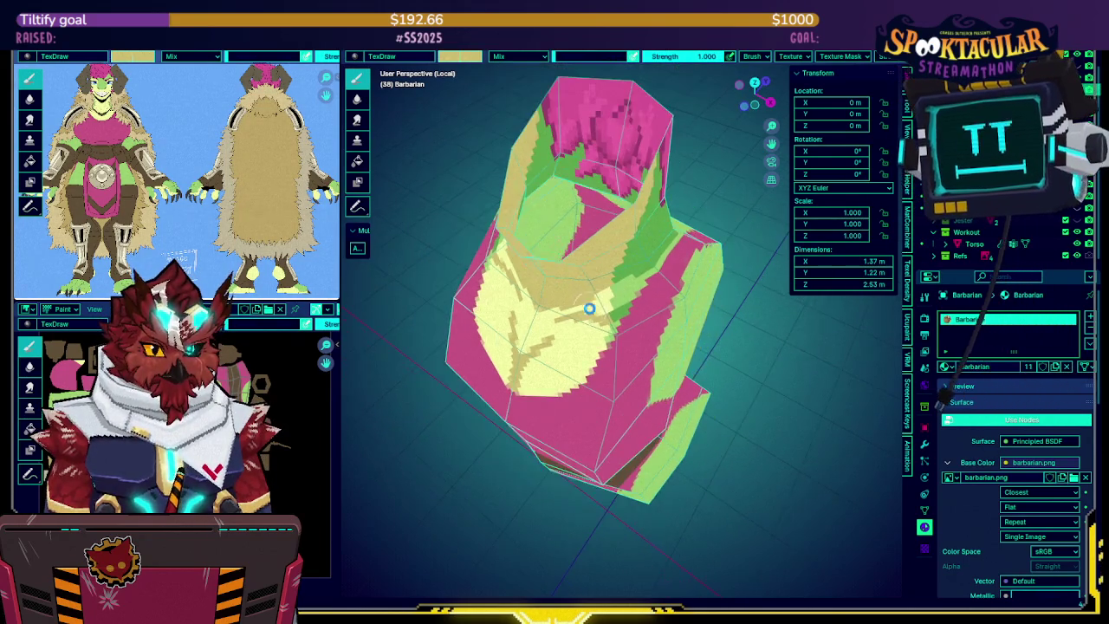
key(KP_Divide)
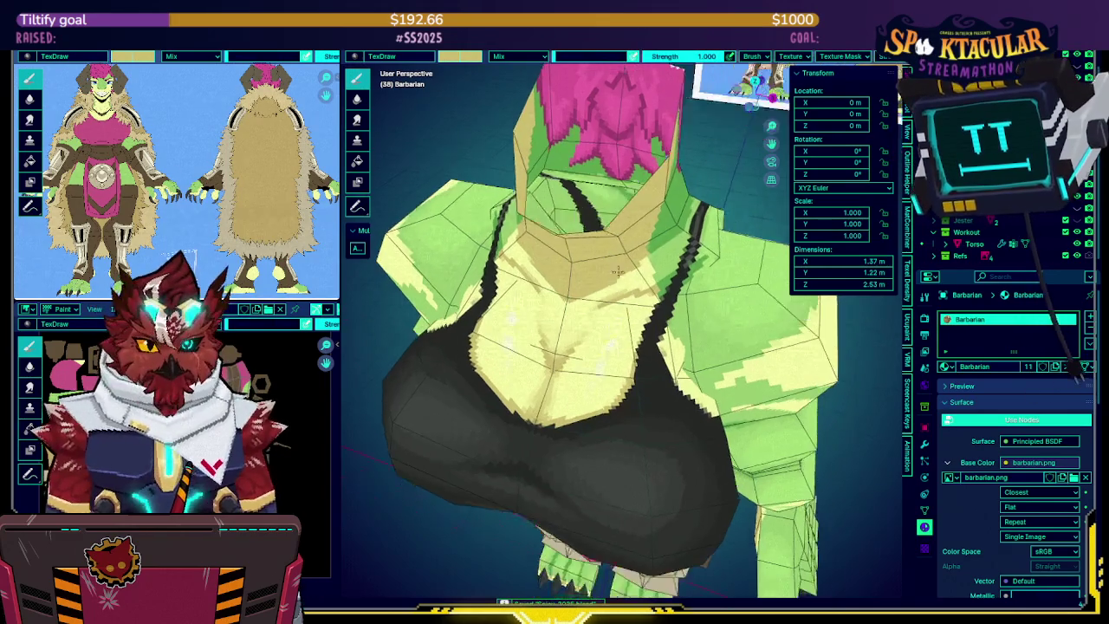
key(KP_Divide)
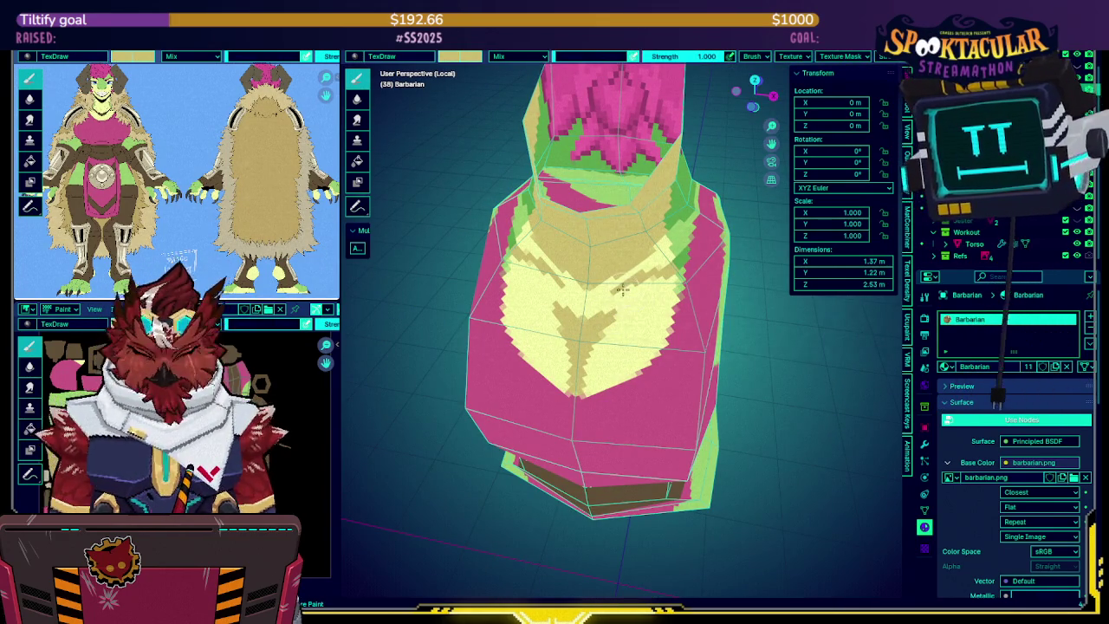
key(KP_Divide)
key(KP_Divide)
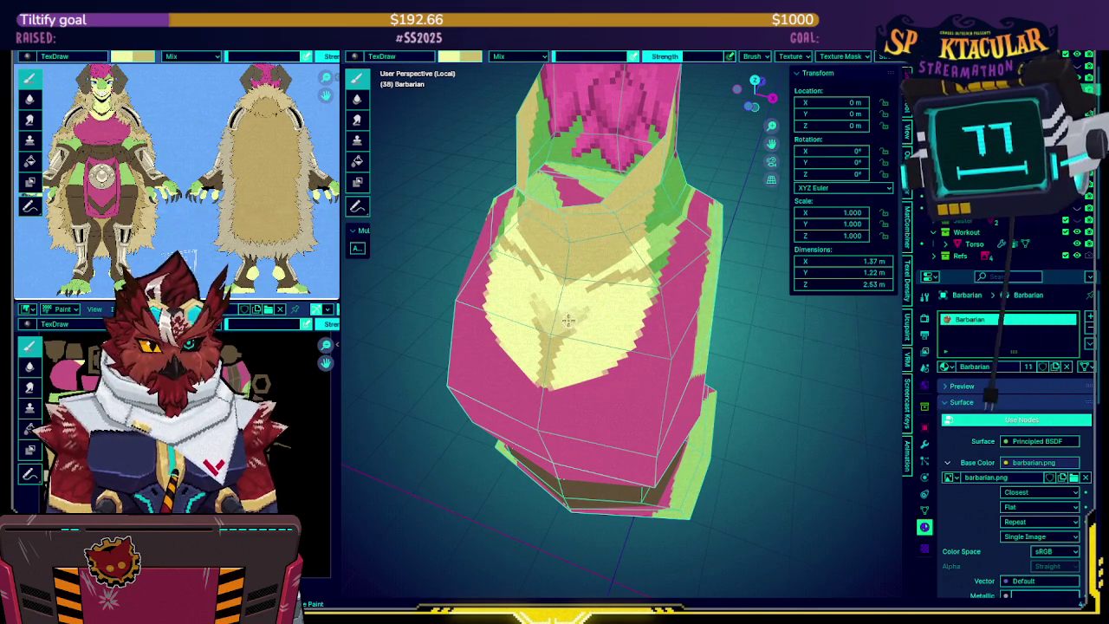
key(KP_Divide)
key(KP_Divide)
key(KP_Divide)
key(KP_Divide)
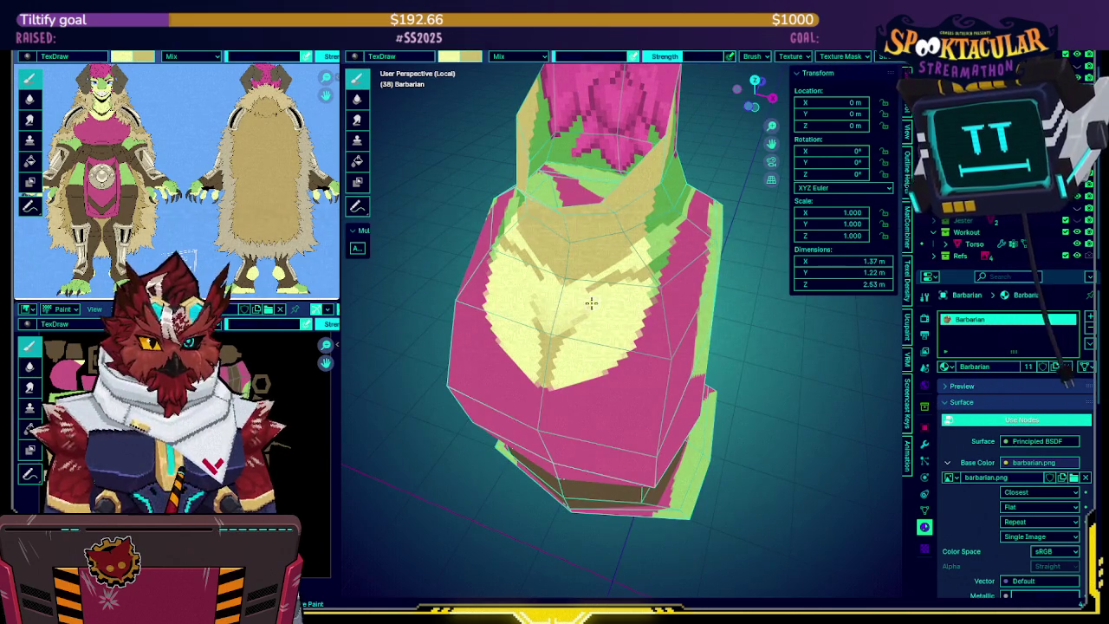
key(KP_Divide)
key(KP_Divide)
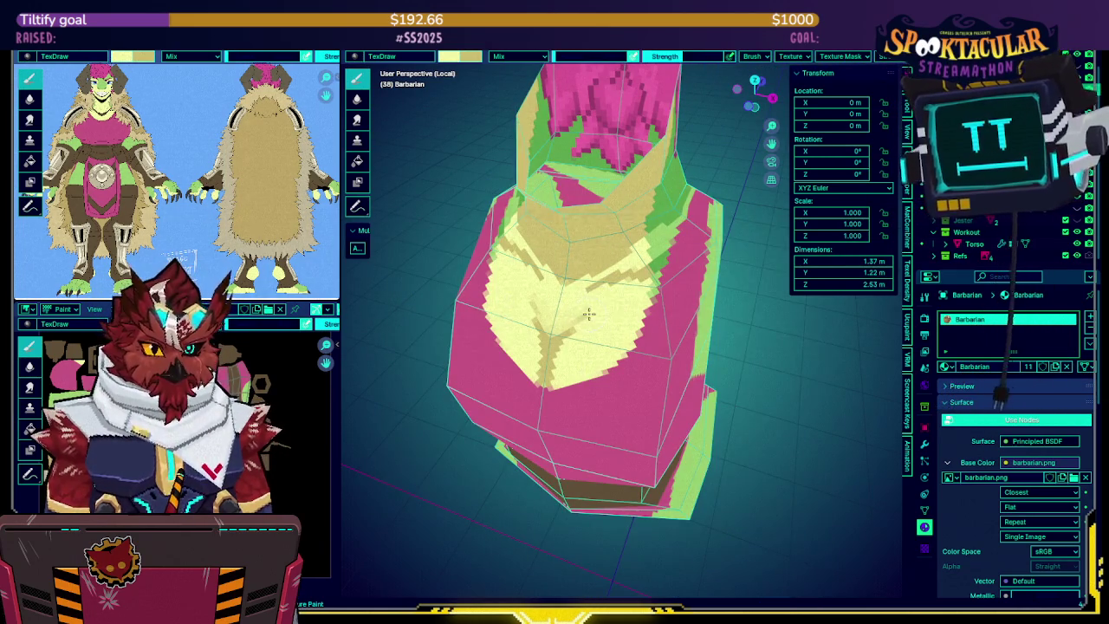
key(x)
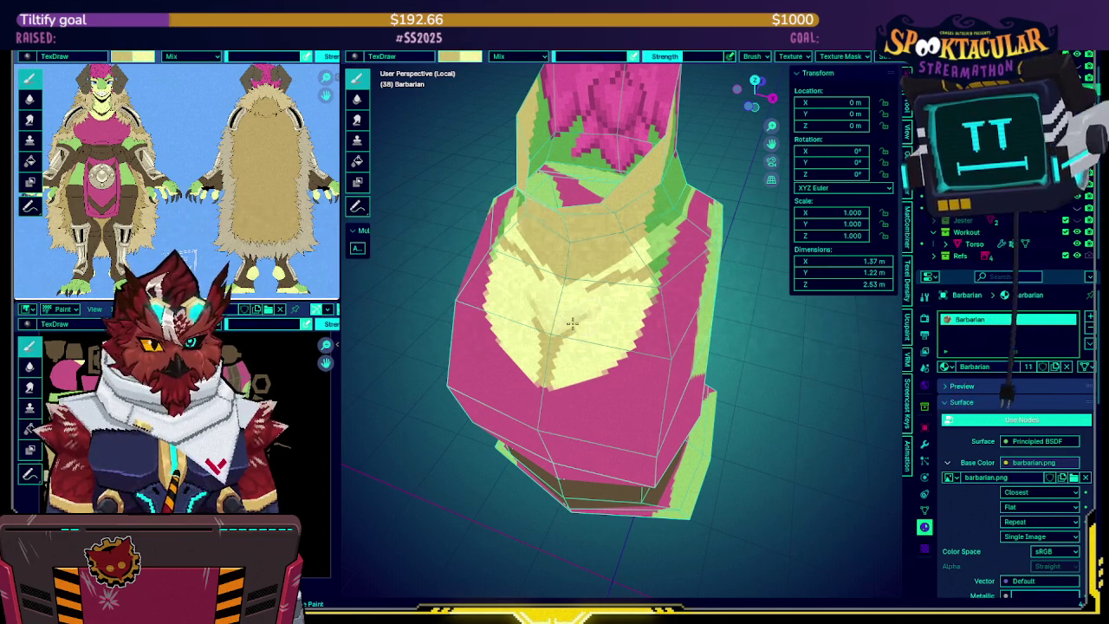
key(ctrl+s)
Toggle between the full character and the isolated pink-and-yellow torso while orbiting
mouse_move(597, 302)
middle_down()
mouse_move(596, 277)
mouse_move(610, 266)
middle_up()
key(KP_Divide)
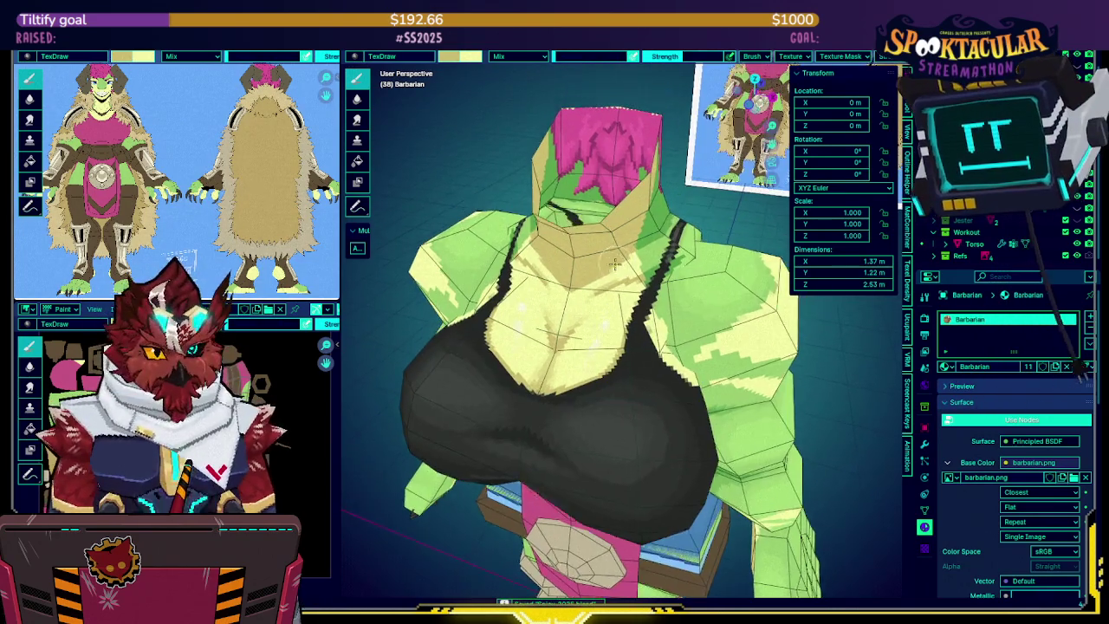
scroll(611, 266, up, 3)
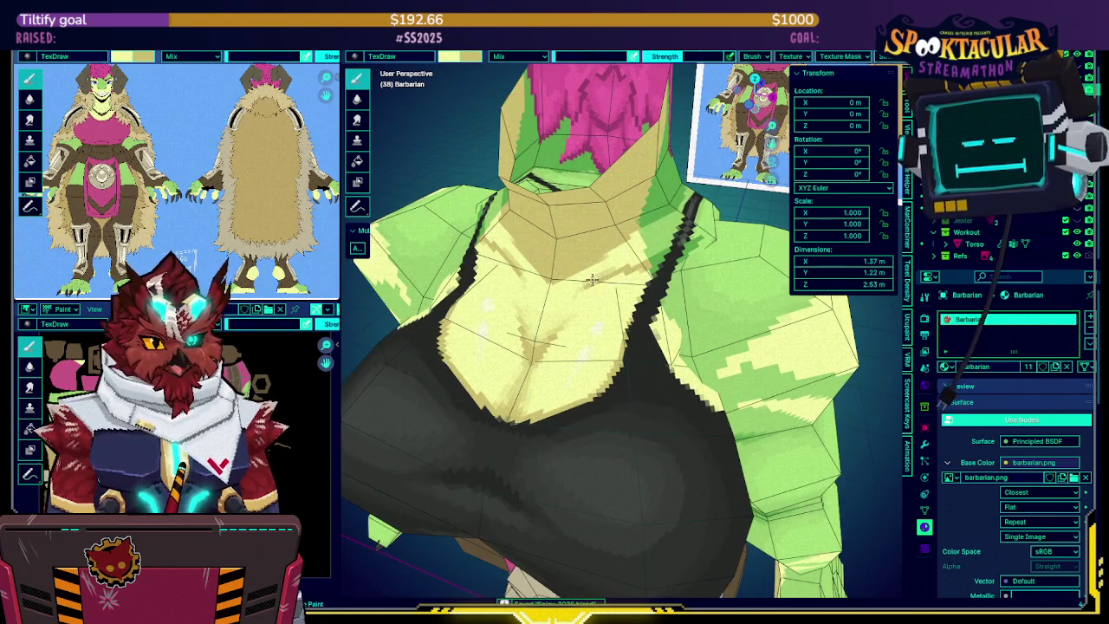
key(KP_Divide)
middle_drag(587, 281, 572, 302)
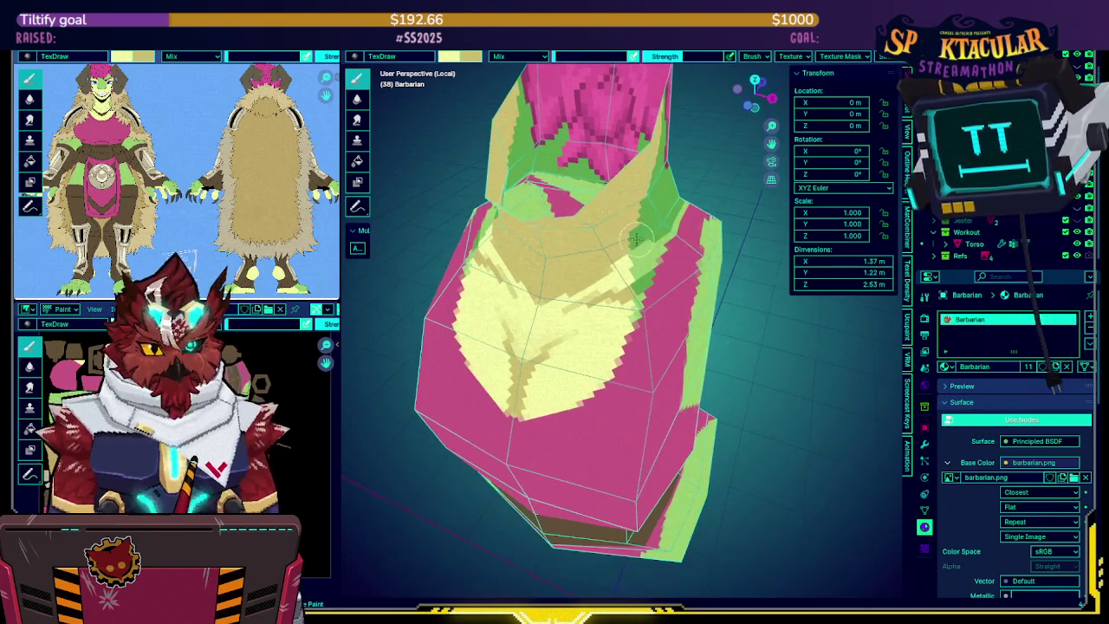
mouse_move(636, 253)
middle_down()
mouse_move(589, 269)
mouse_move(342, 135)
mouse_move(667, 234)
middle_up()
key(KP_Divide)
Briefly isolate the torso again, then orbit it to several frontal and side angles
key(KP_Divide)
key(KP_Divide)
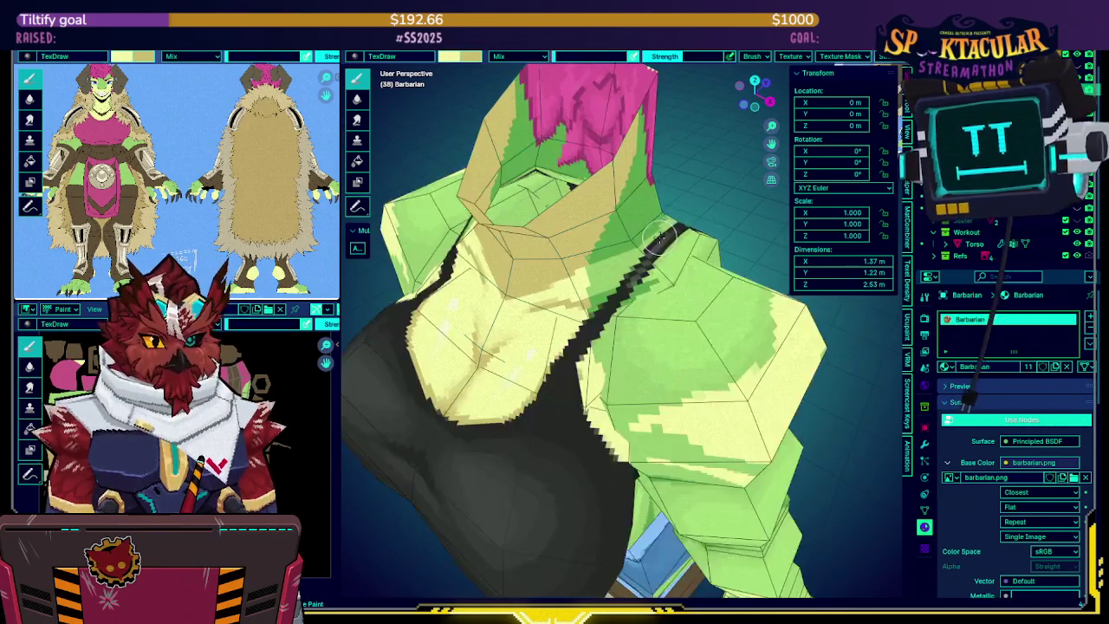
key(KP_Divide)
key(KP_Divide)
key(KP_Divide)
key(KP_Divide)
mouse_move(655, 231)
middle_down()
mouse_move(641, 240)
mouse_move(695, 254)
mouse_move(644, 245)
mouse_move(630, 271)
middle_up()
key(KP_Divide)
key(KP_Divide)
key(KP_Divide)
key(KP_Divide)
key(KP_Divide)
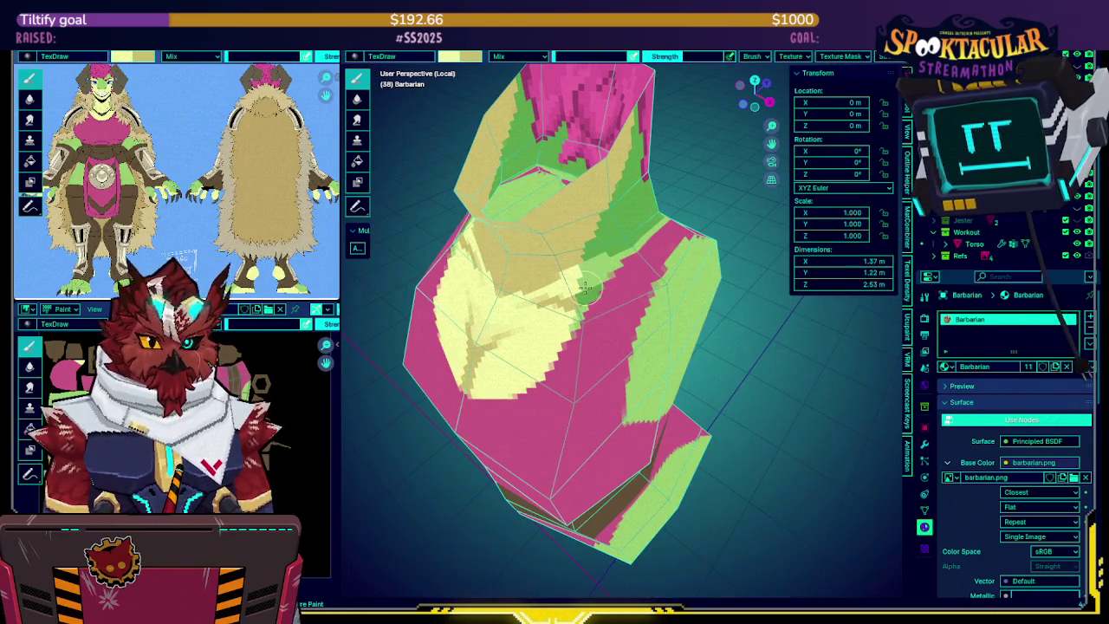
middle_drag(587, 295, 554, 267)
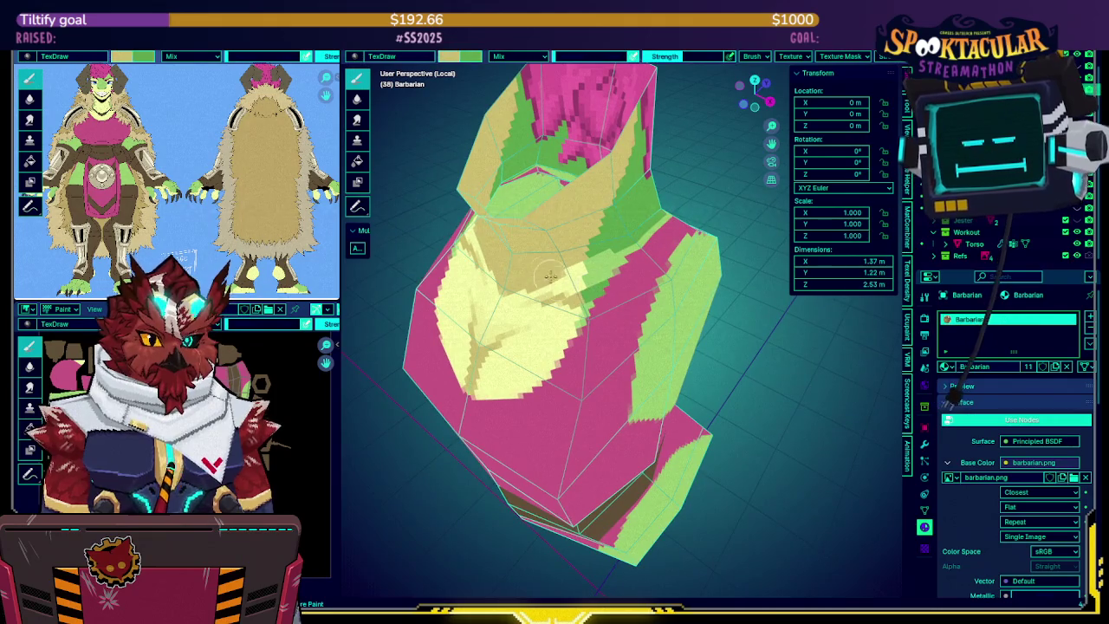
middle_drag(681, 199, 669, 280)
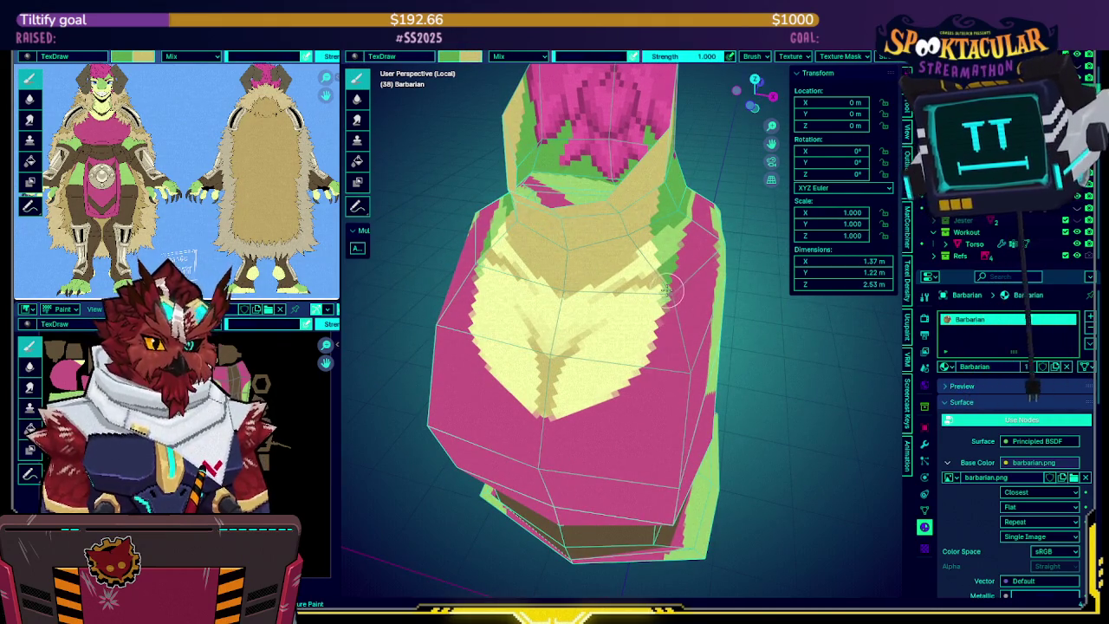
middle_drag(664, 303, 545, 297)
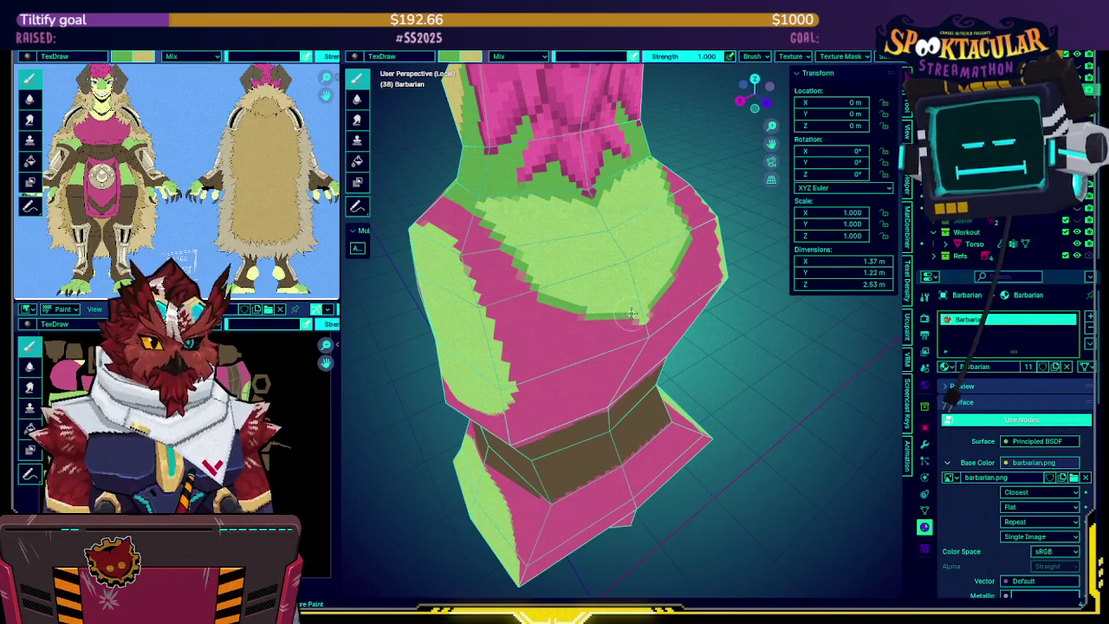
mouse_move(640, 319)
middle_down()
mouse_move(623, 287)
mouse_move(565, 288)
middle_up()
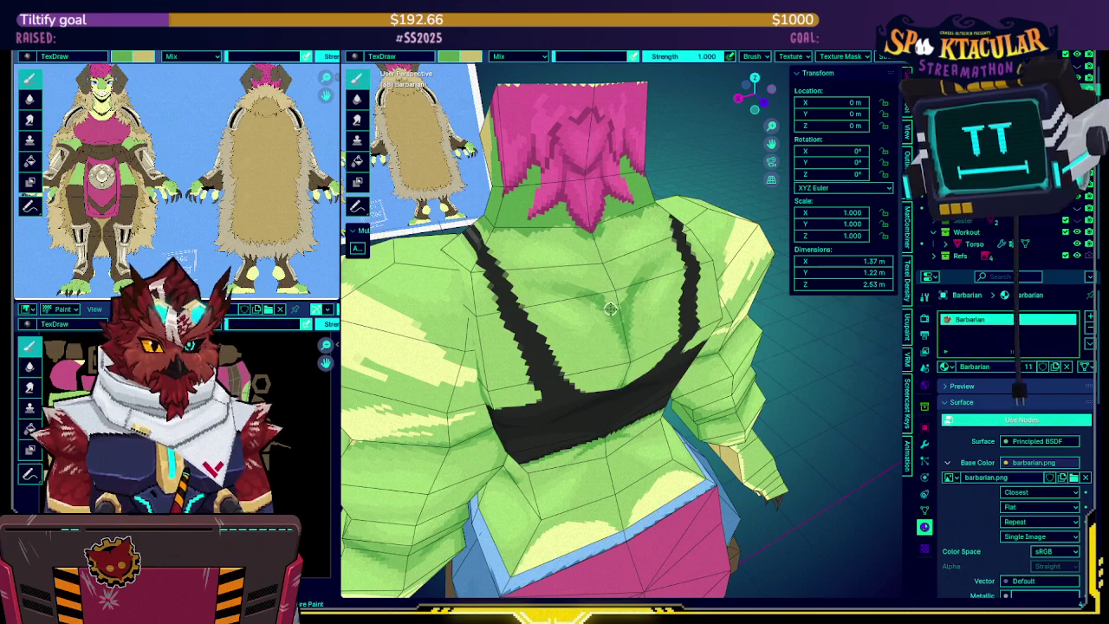
key(KP_Divide)
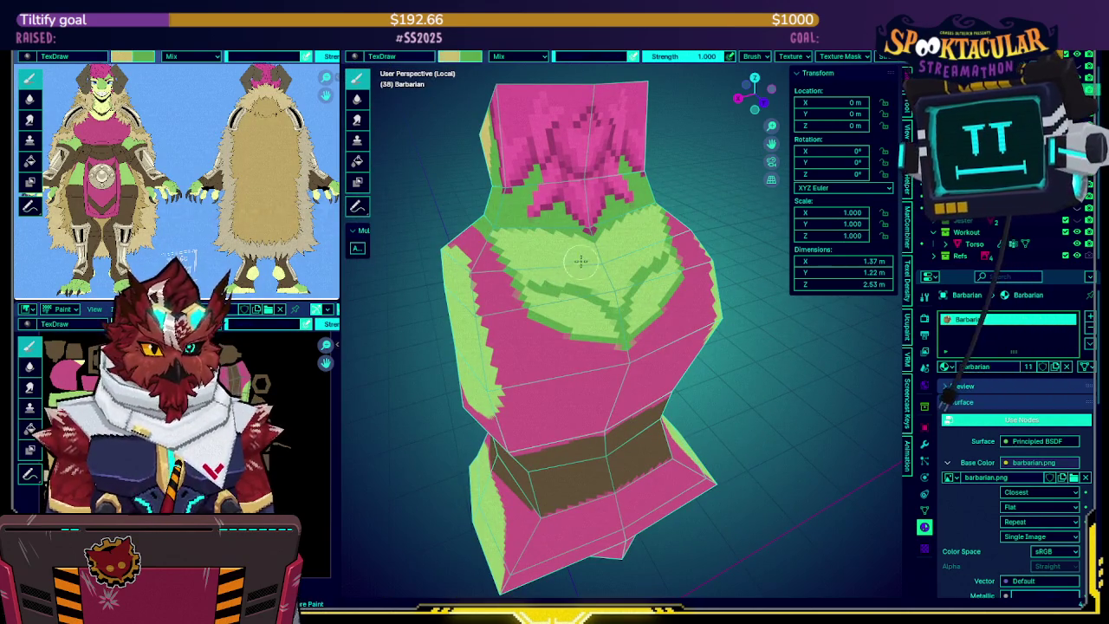
mouse_move(613, 208)
middle_down()
mouse_move(589, 274)
mouse_move(606, 267)
middle_up()
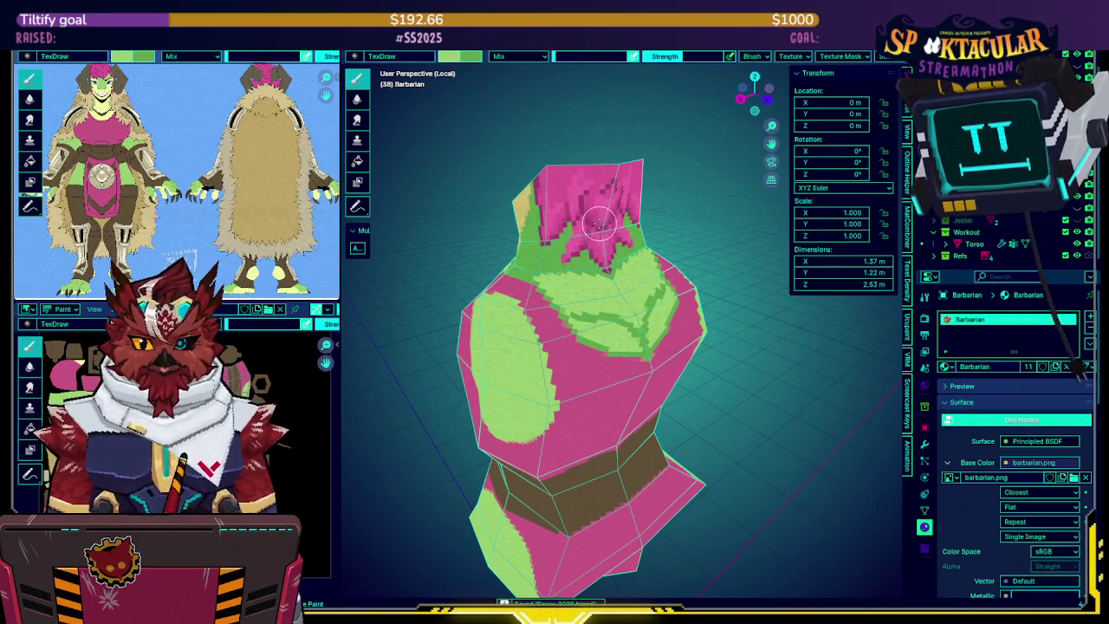
middle_drag(583, 234, 613, 282)
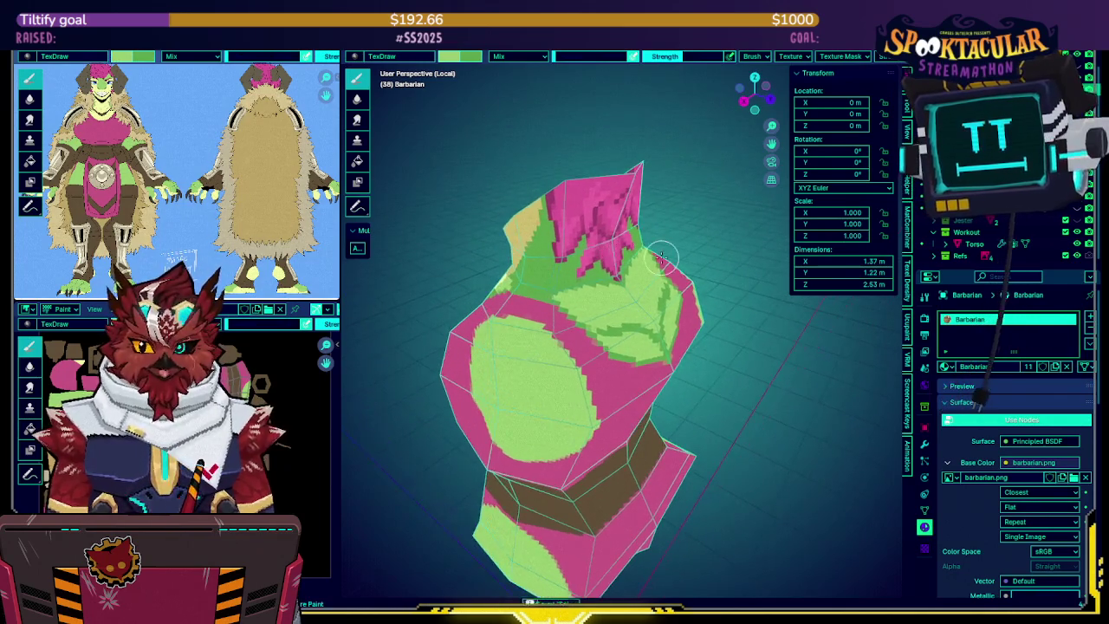
mouse_move(614, 281)
middle_down()
mouse_move(587, 203)
mouse_move(587, 230)
mouse_move(596, 209)
middle_up()
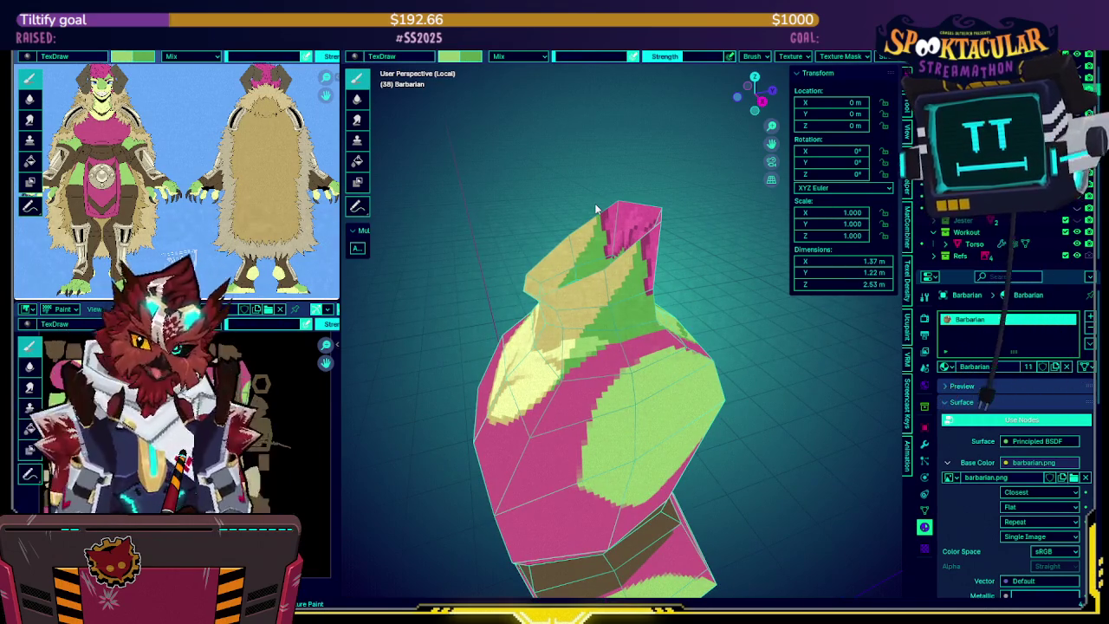
Exit Local view and Texture Paint, unhide hair, horns and eyes, and set shading colour to Material
key(KP_Divide)
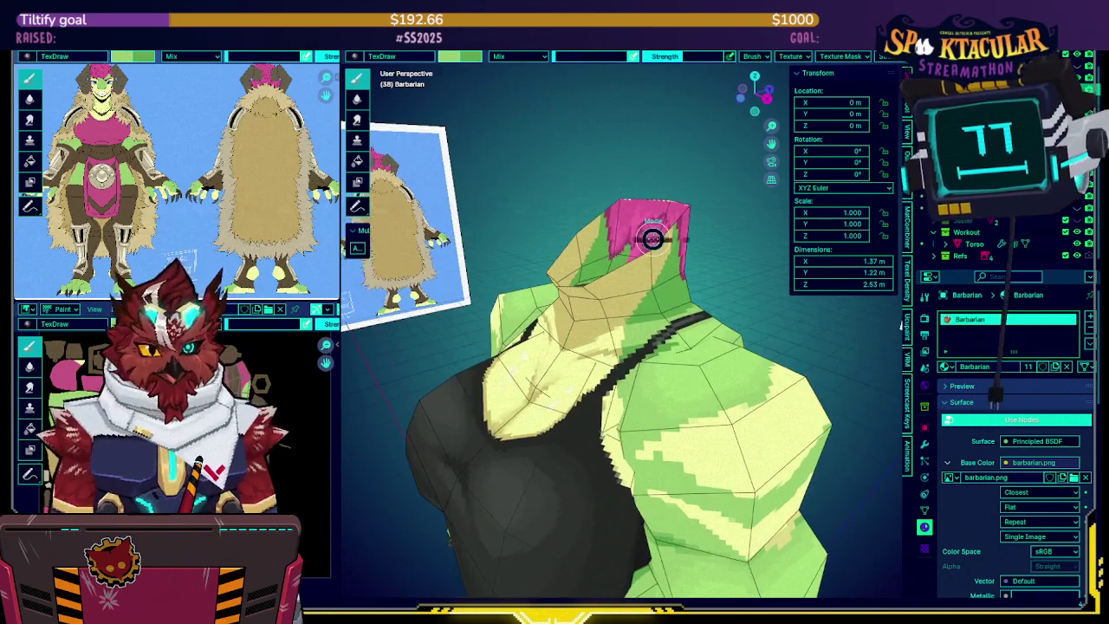
key(Tab)
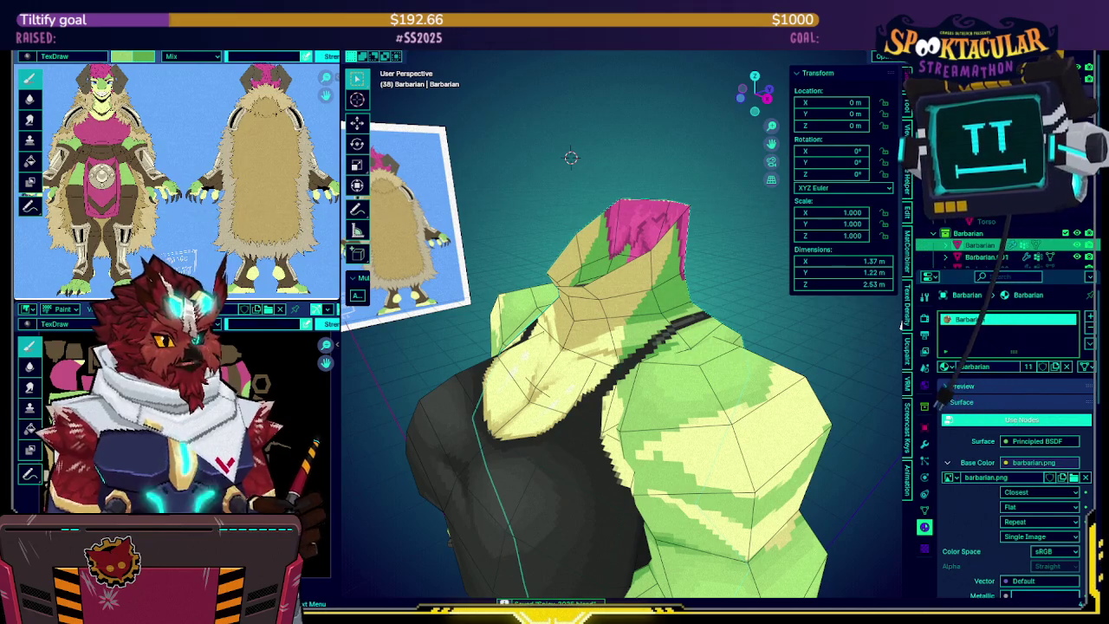
key(alt+h)
middle_drag(596, 312, 546, 219)
click(545, 219)
mouse_move(611, 196)
middle_down()
mouse_move(641, 215)
mouse_move(568, 180)
mouse_move(668, 163)
mouse_move(528, 169)
mouse_move(613, 192)
middle_up()
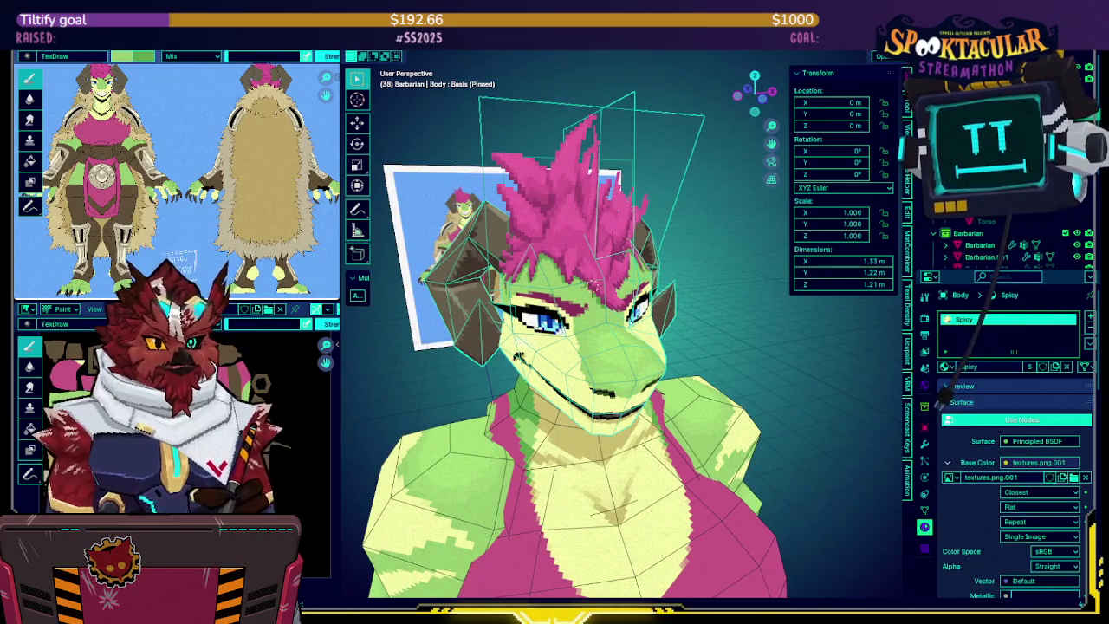
click(918, 55)
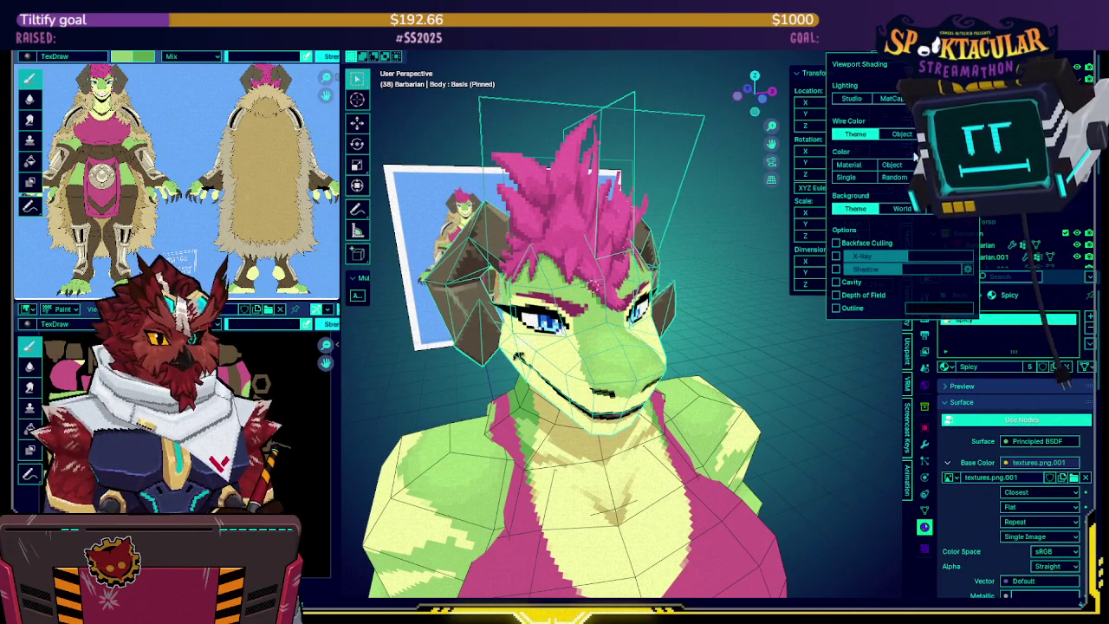
click(862, 166)
Orbit around the white untextured head, change the active tool, and reopen the Viewport Shading options
mouse_move(607, 182)
middle_down()
mouse_move(602, 174)
mouse_move(639, 179)
mouse_move(619, 198)
mouse_move(630, 185)
mouse_move(483, 182)
mouse_move(664, 164)
mouse_move(700, 173)
mouse_move(522, 189)
middle_up()
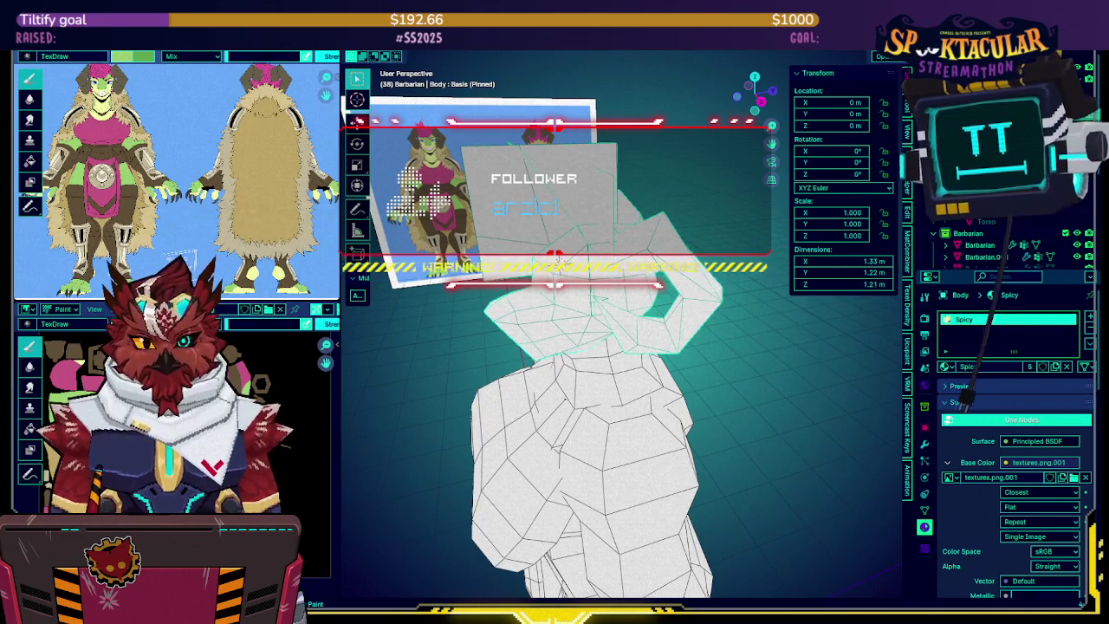
key(w)
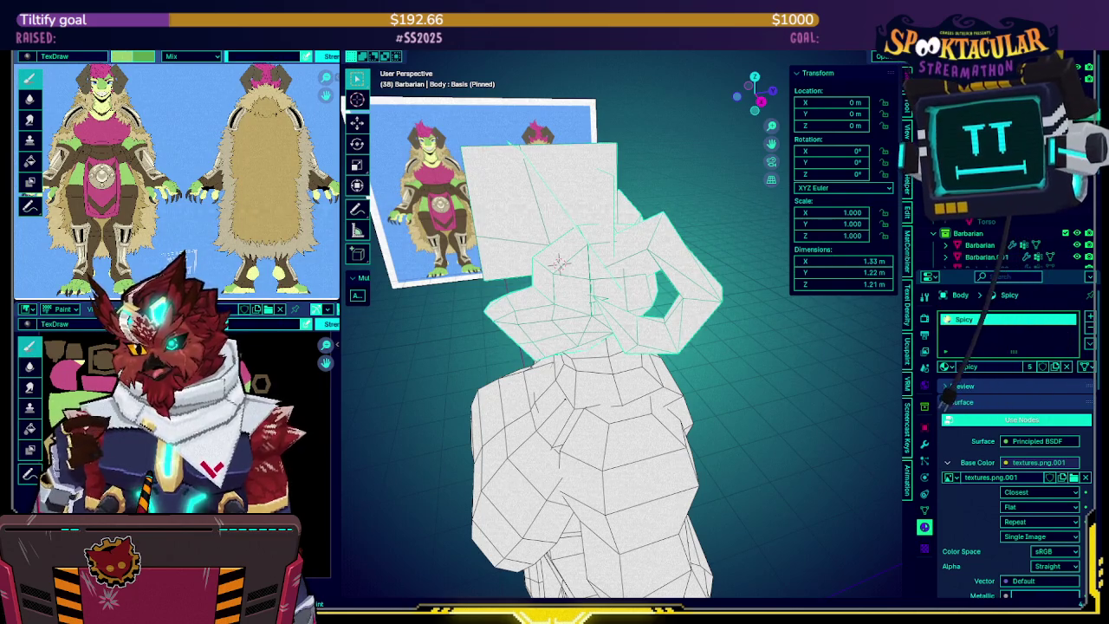
middle_drag(690, 147, 628, 150)
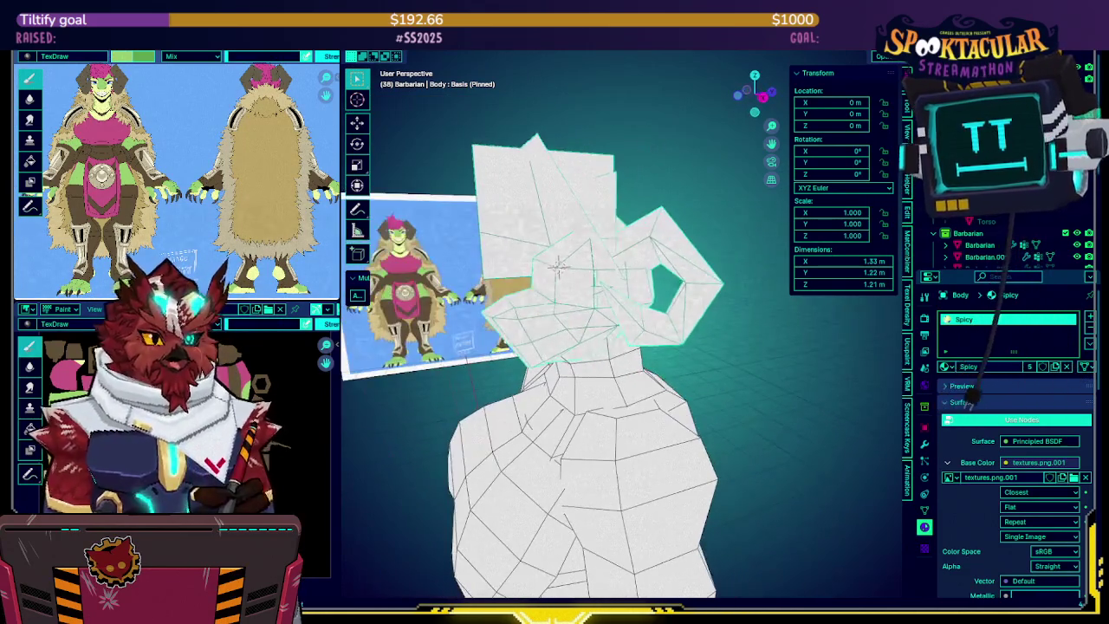
click(901, 56)
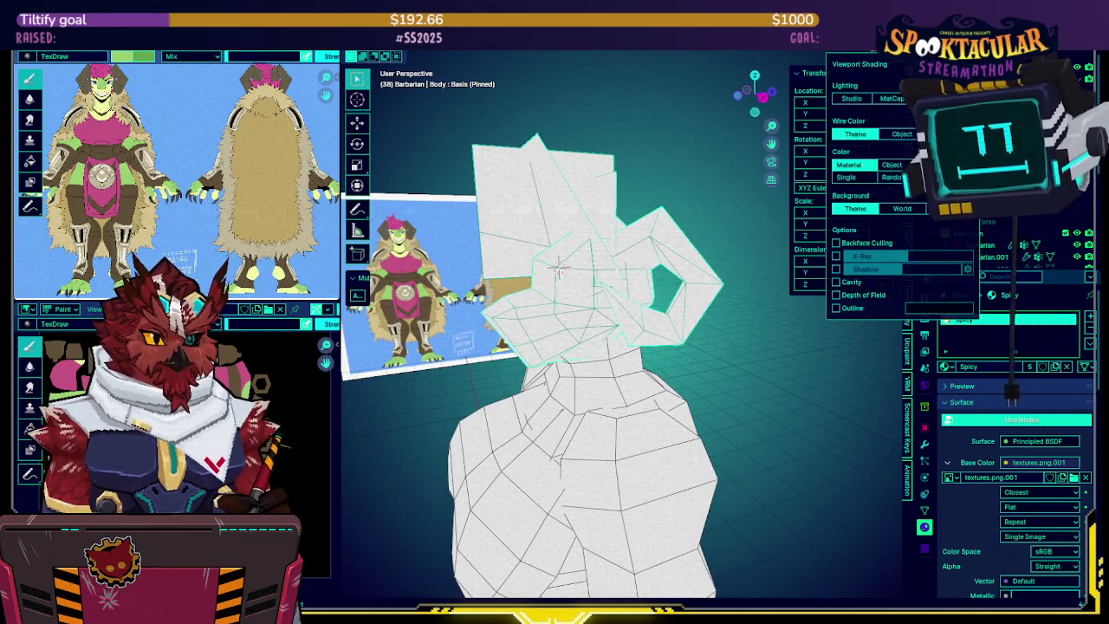
Restore Texture shading colour and save the painted barbarian texture image
click(919, 177)
mouse_move(664, 192)
middle_down()
mouse_move(688, 173)
mouse_move(546, 232)
middle_up()
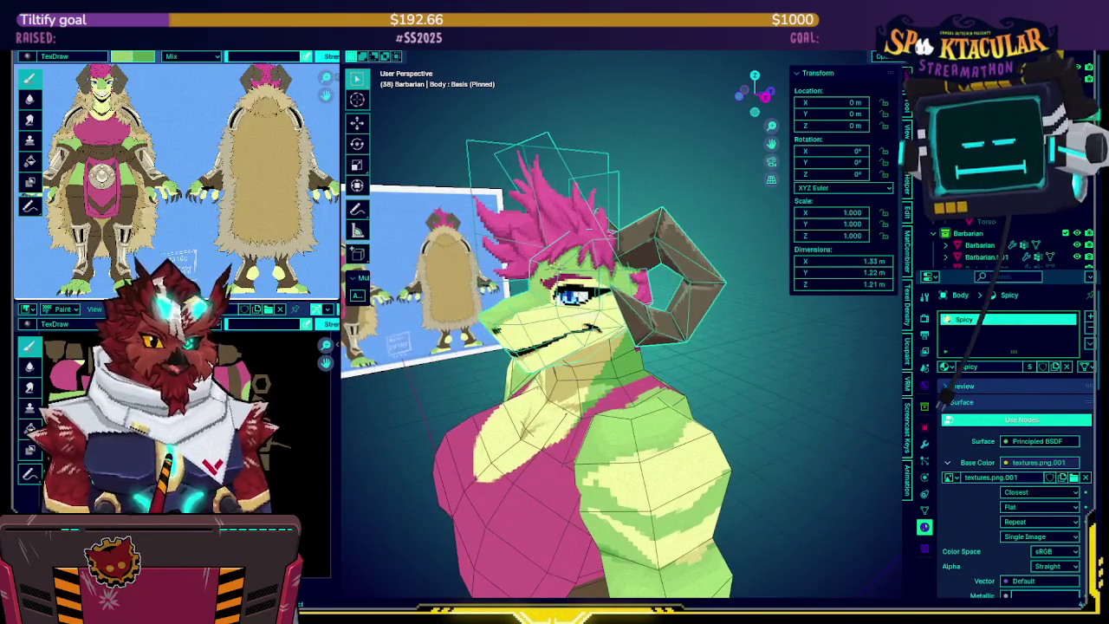
middle_drag(546, 232, 597, 83)
key(alt+s)
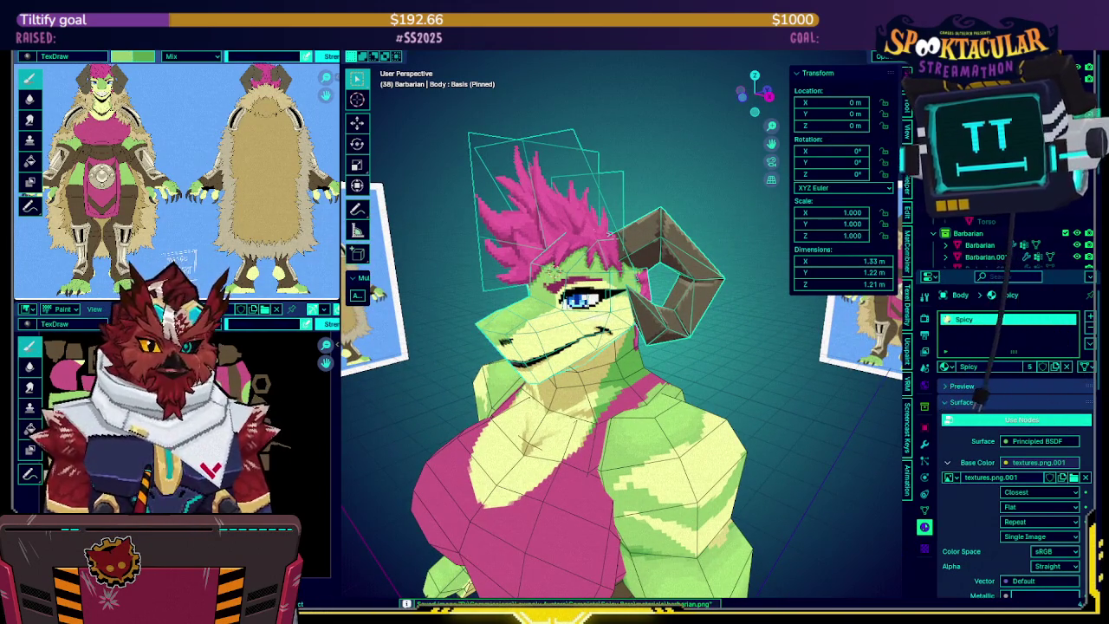
Open snuffy-merged.blend from recent files, saving Spicy-2025.blend when prompted
key(ctrl+q)
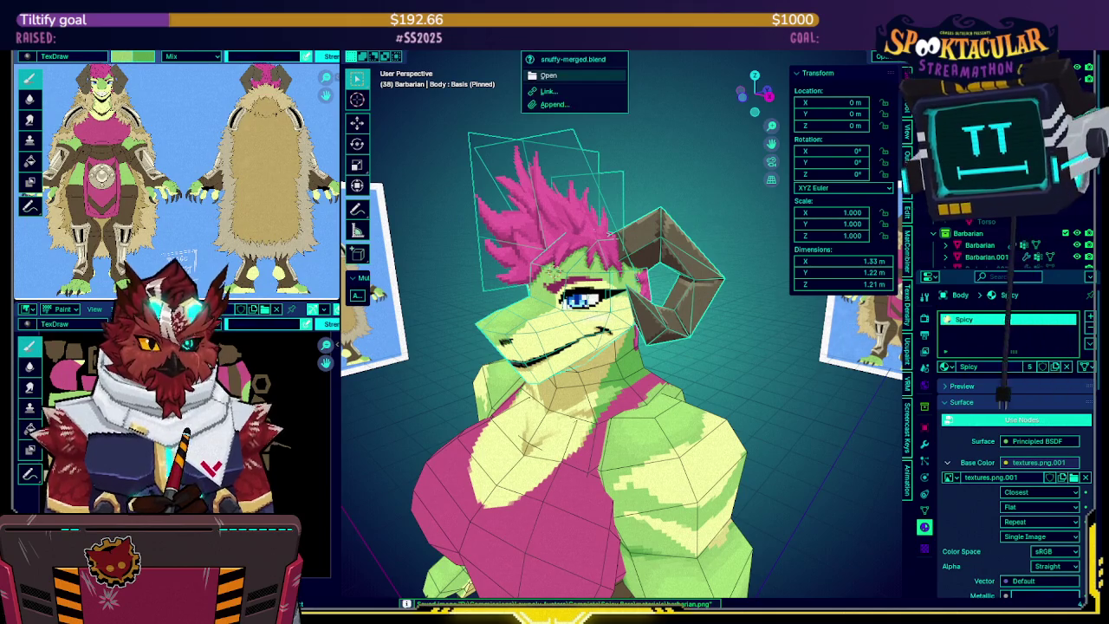
click(607, 75)
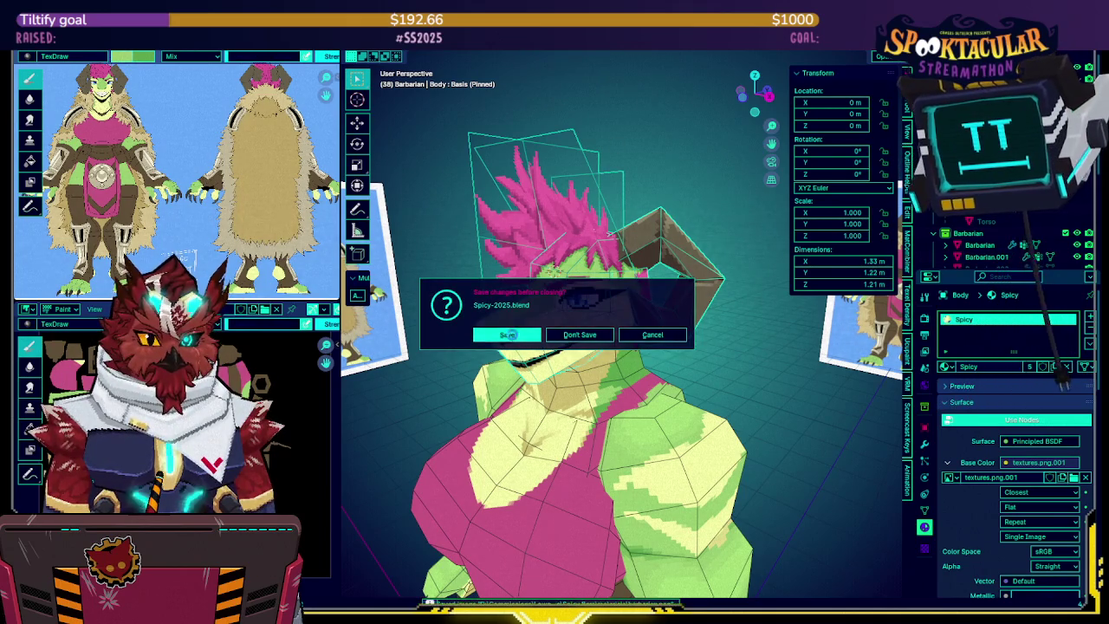
click(513, 337)
scroll(517, 314, up, 1)
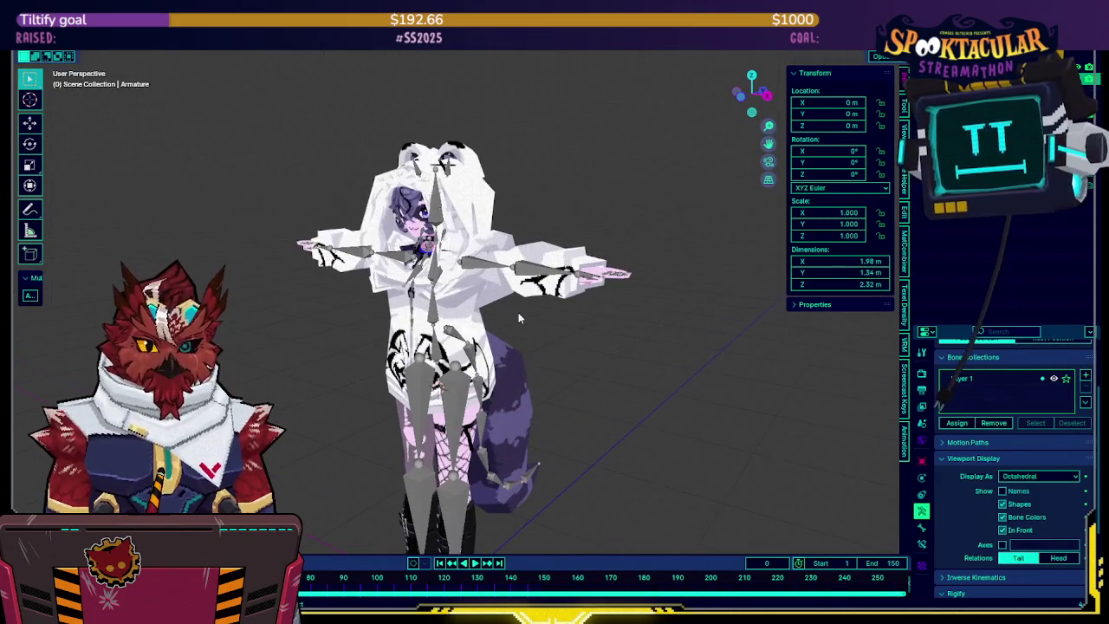
Hide the Hoodie-Up and Hoodie meshes and toggle the shirt's chest print visibility
middle_drag(478, 283, 506, 302)
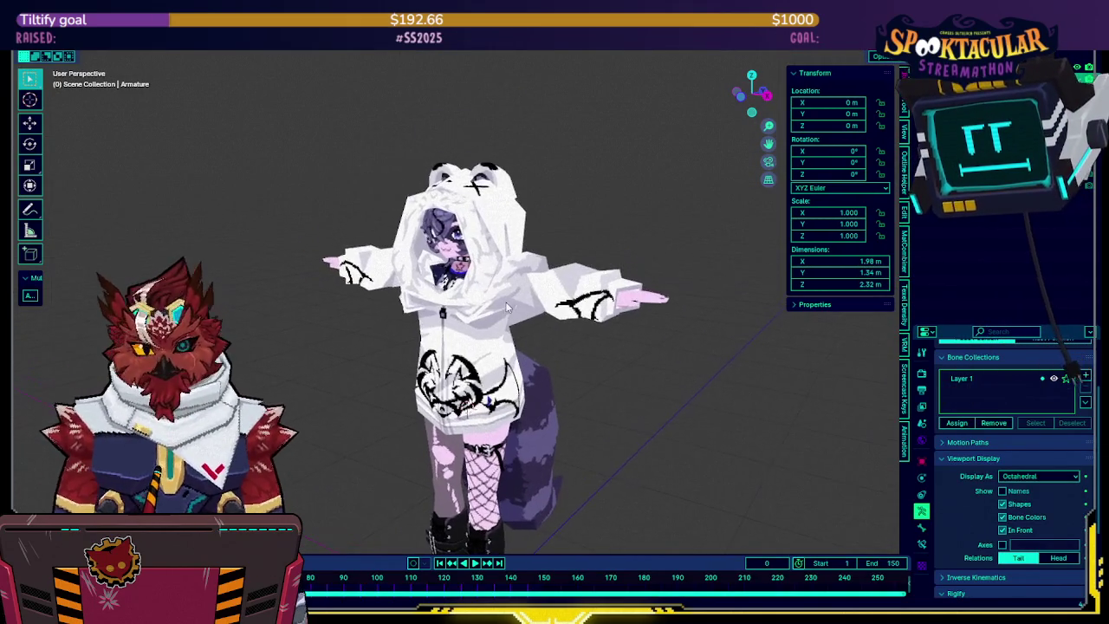
click(520, 251)
key(h)
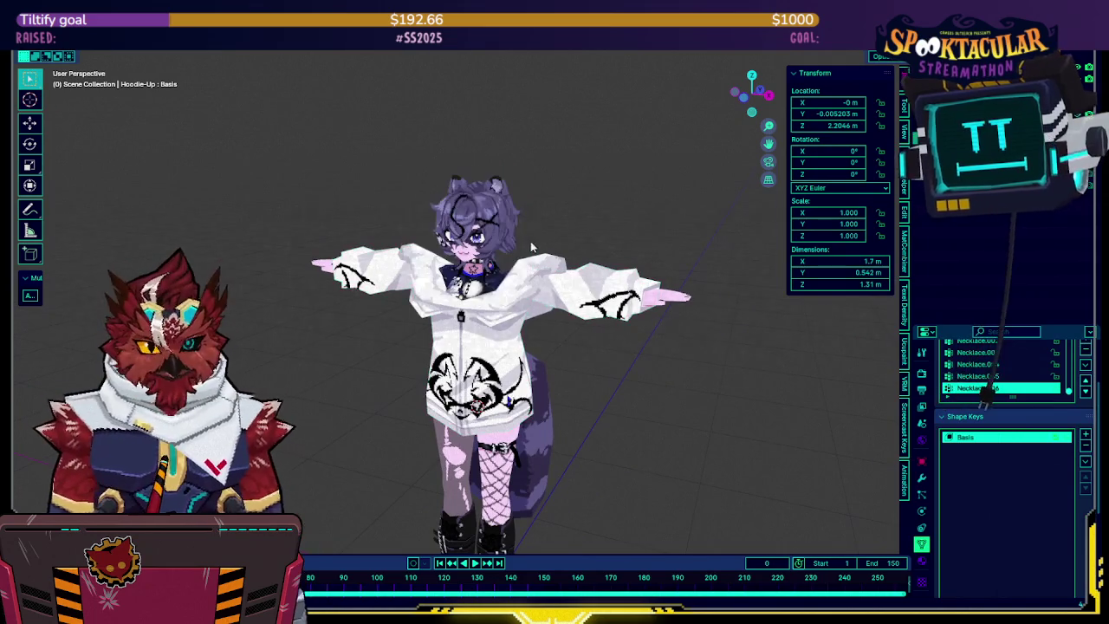
click(537, 271)
key(h)
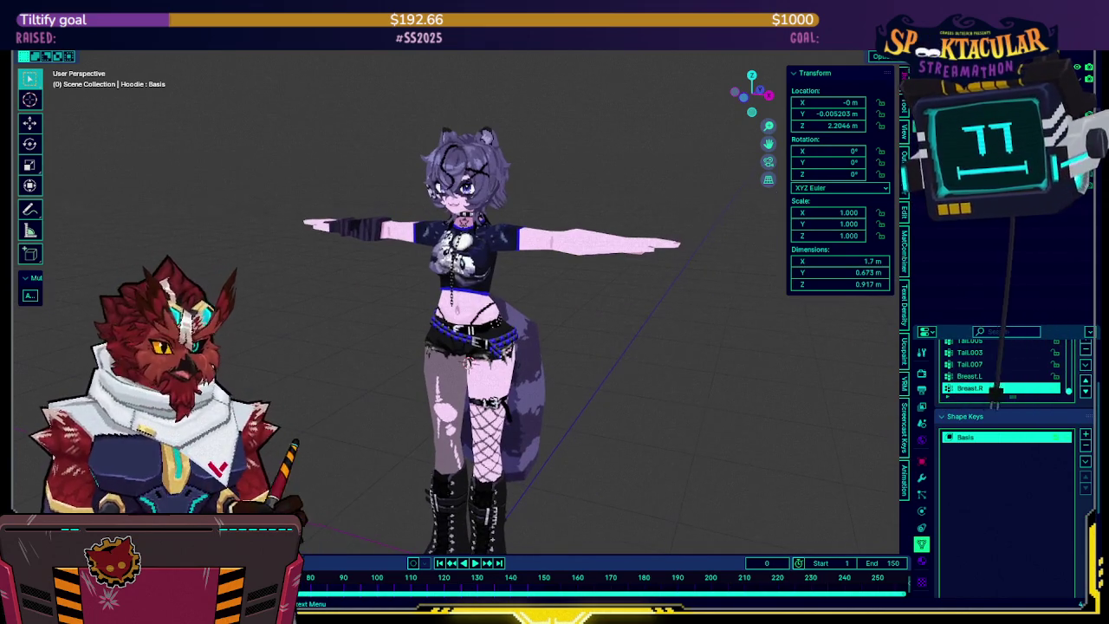
click(1055, 387)
click(1055, 387)
click(1056, 387)
click(1056, 387)
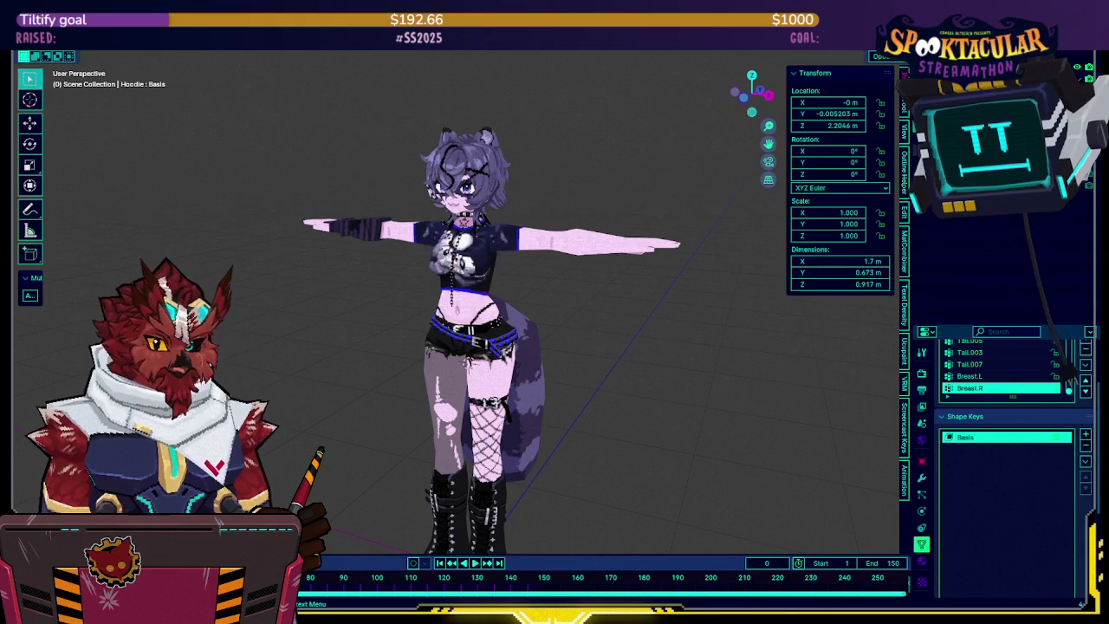
Enter Edit Mode on the Body mesh and select the connected hair geometry
scroll(578, 144, up, 3)
middle_drag(578, 144, 553, 223)
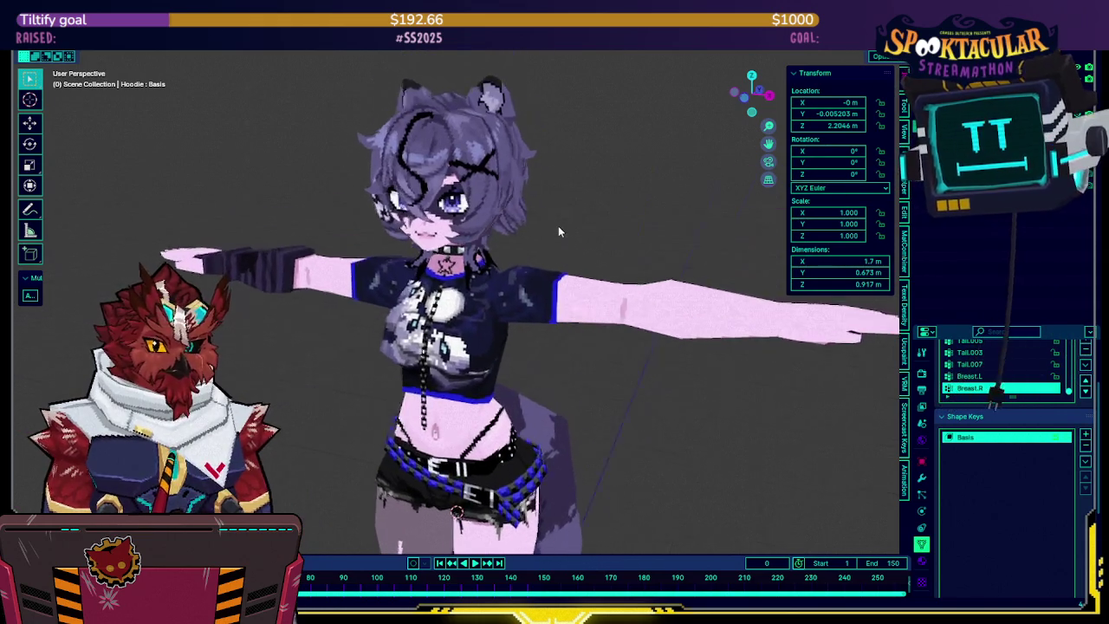
click(552, 224)
key(Tab)
scroll(580, 195, up, 2)
key(shift+z)
key(shift+z)
key(shift+z)
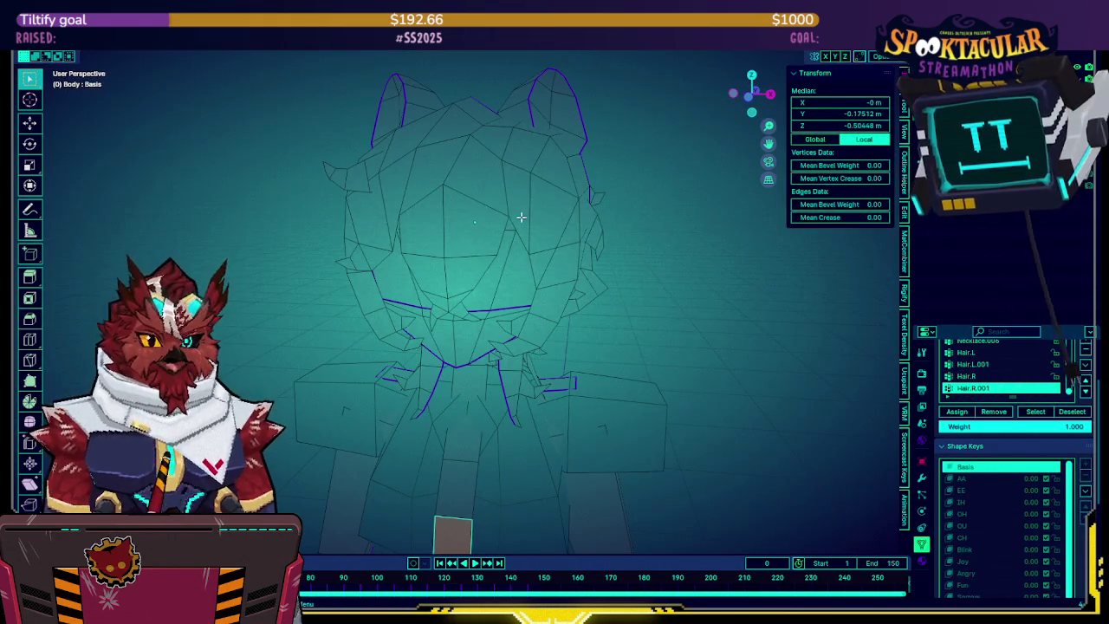
key(alt+a)
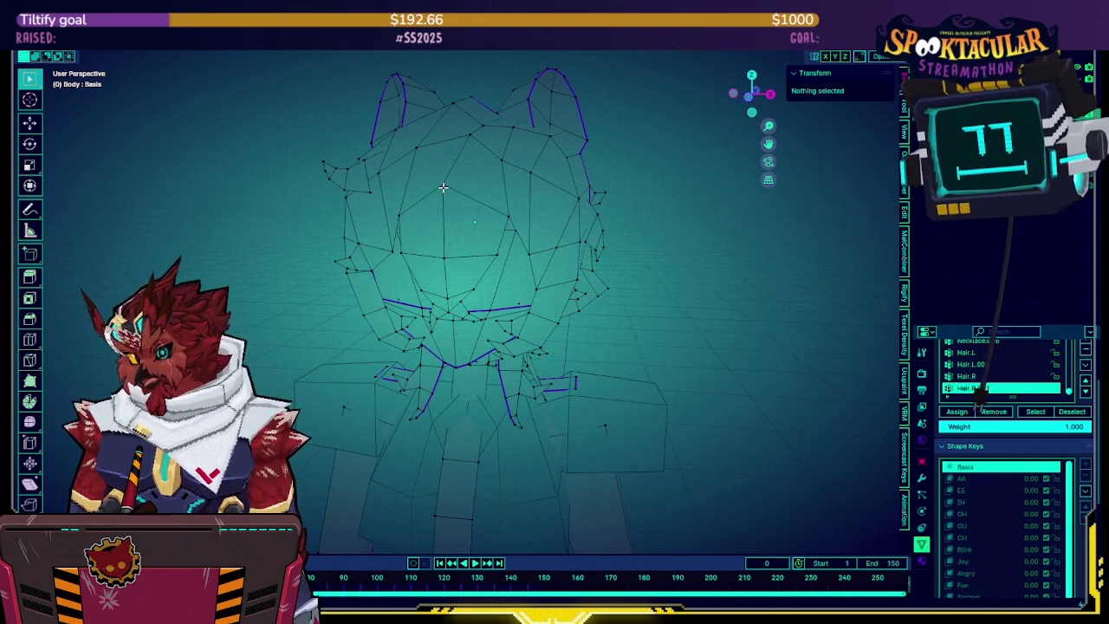
key(l)
key(shift+z)
Orbit around the selected hair, then review its material settings (snuffy-textures.png, Alpha Clip)
mouse_move(443, 188)
middle_down()
mouse_move(502, 202)
mouse_move(523, 249)
mouse_move(609, 240)
mouse_move(508, 266)
mouse_move(650, 266)
mouse_move(639, 211)
mouse_move(572, 232)
mouse_move(647, 238)
mouse_move(352, 343)
middle_up()
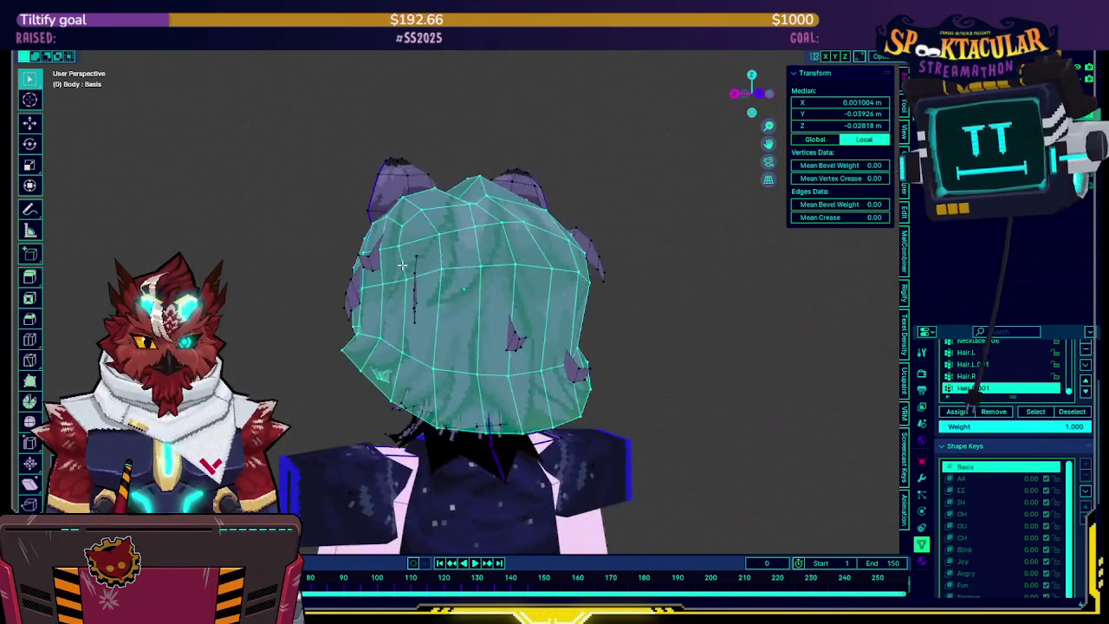
mouse_move(561, 388)
middle_down()
mouse_move(590, 349)
mouse_move(554, 347)
mouse_move(619, 354)
mouse_move(608, 364)
mouse_move(986, 404)
middle_up()
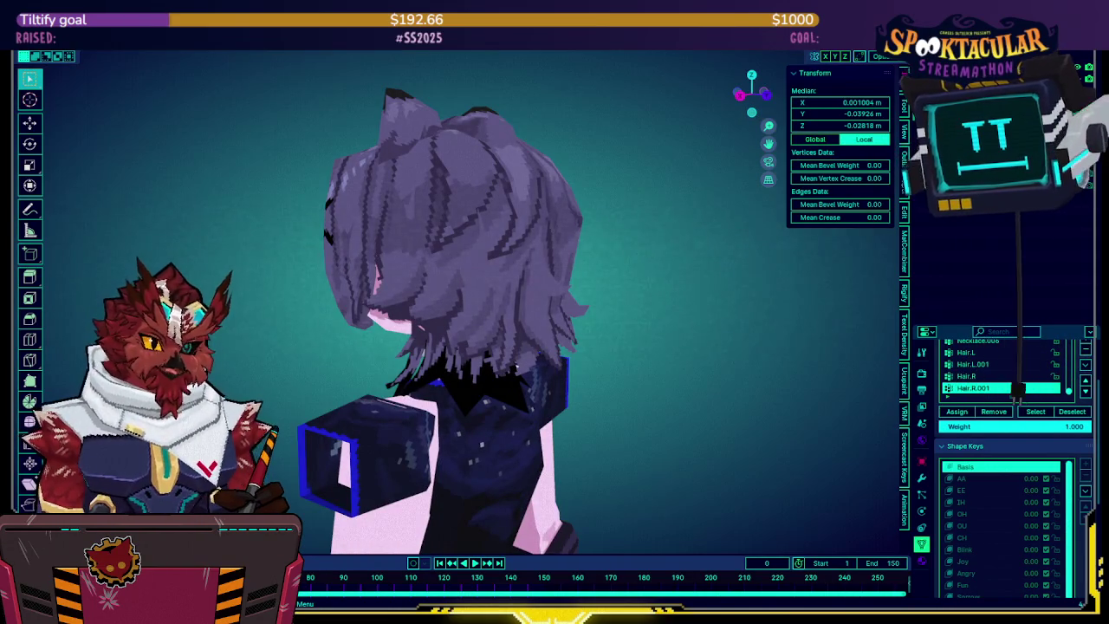
mouse_move(364, 225)
middle_down()
mouse_move(612, 222)
mouse_move(453, 300)
mouse_move(487, 285)
mouse_move(771, 264)
mouse_move(686, 305)
middle_up()
scroll(453, 300, up, 5)
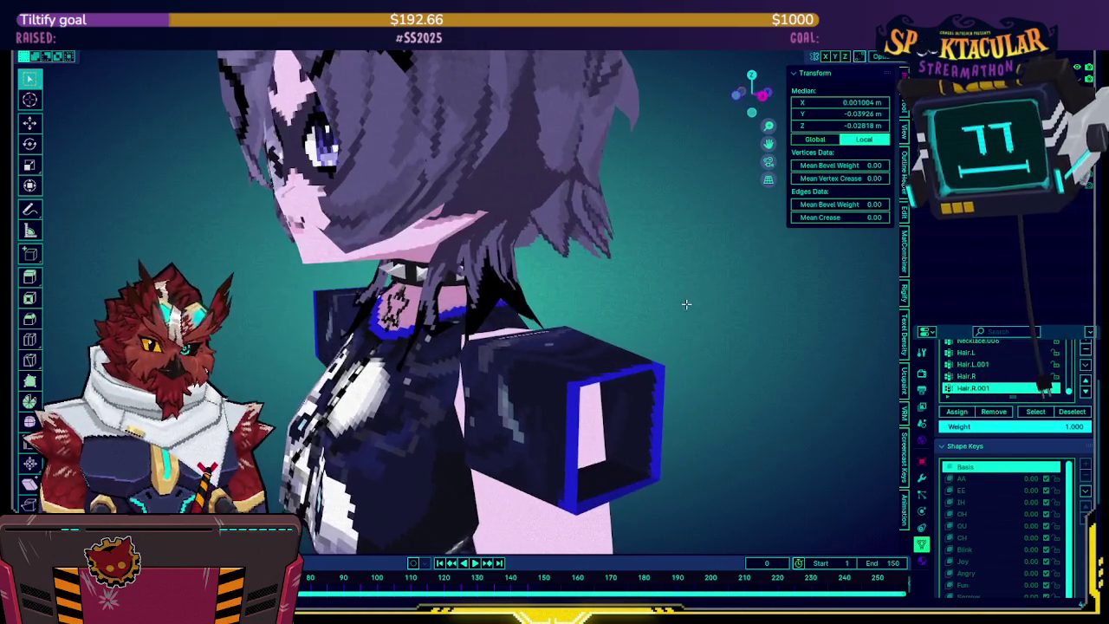
click(922, 561)
scroll(990, 517, down, 5)
scroll(973, 415, down, 4)
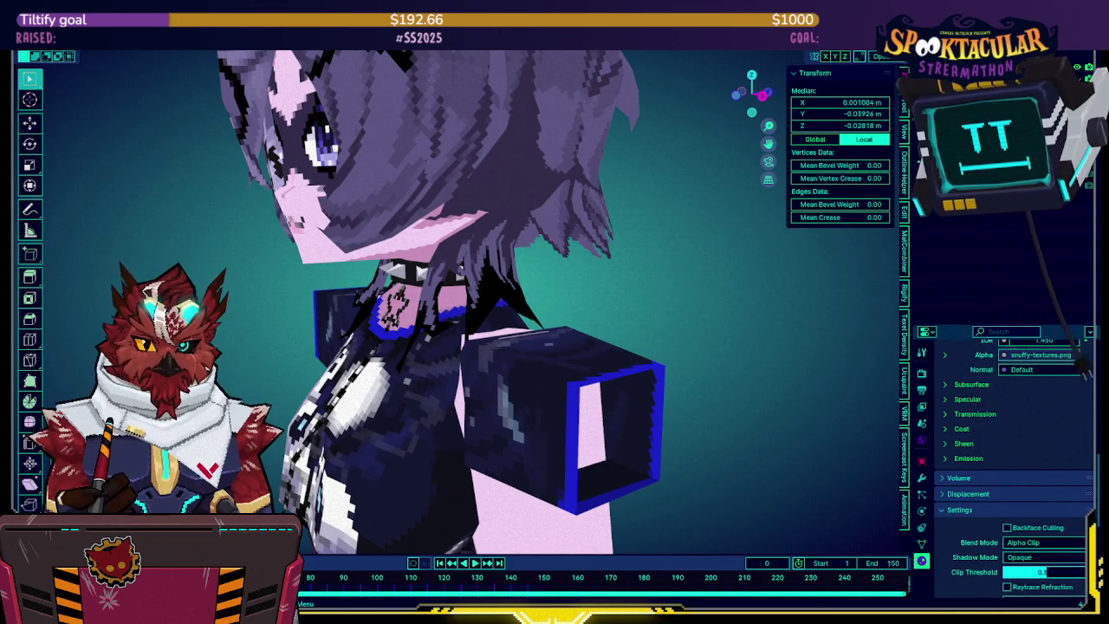
Leave texture painting for the next workspace and zoom in and out around the avatar
key(ctrl+Page_Down)
scroll(212, 343, up, 1)
scroll(213, 342, up, 2)
scroll(212, 342, up, 2)
scroll(212, 343, up, 1)
scroll(217, 338, down, 4)
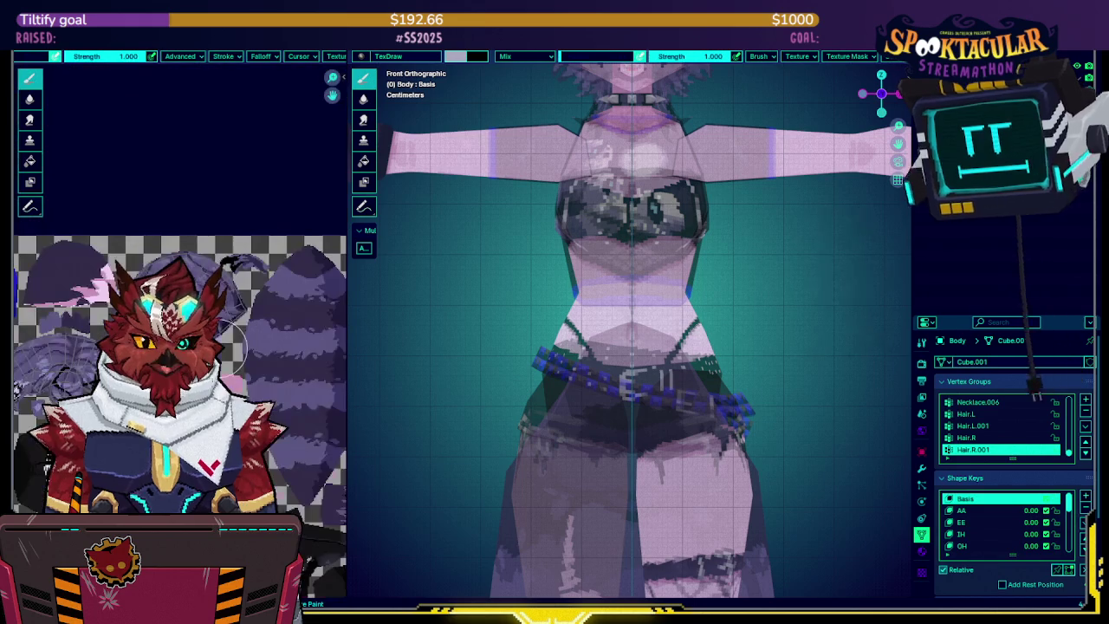
scroll(230, 342, up, 2)
scroll(221, 341, down, 1)
scroll(212, 339, up, 2)
scroll(199, 338, up, 2)
scroll(229, 291, down, 2)
scroll(230, 291, down, 2)
scroll(229, 288, down, 2)
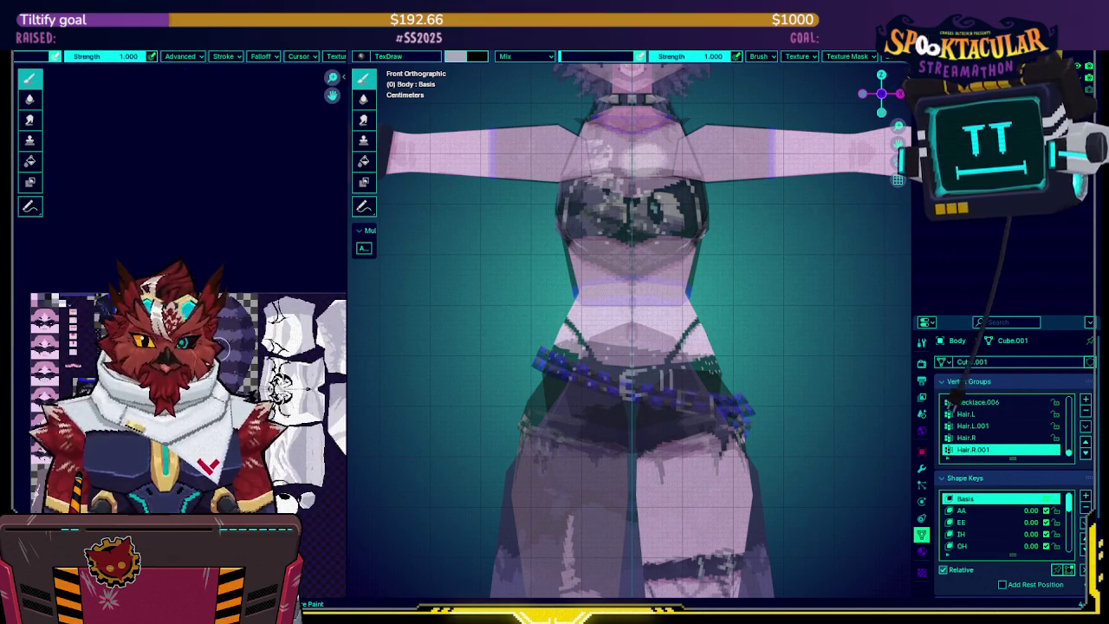
scroll(230, 289, up, 1)
scroll(230, 288, up, 1)
scroll(230, 288, up, 2)
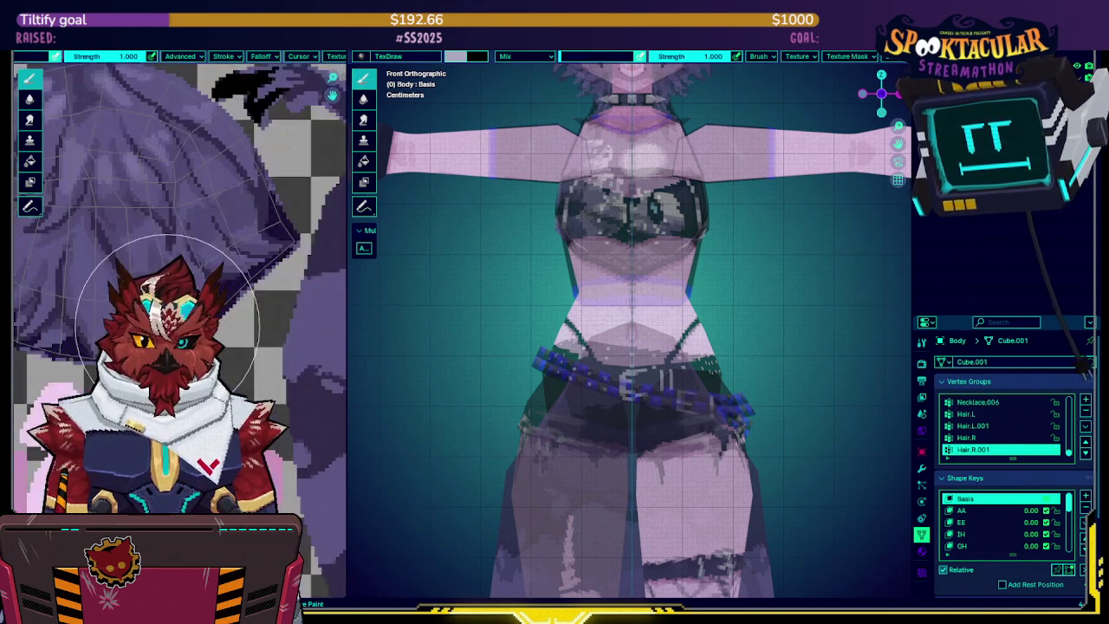
scroll(229, 289, up, 2)
scroll(230, 289, down, 2)
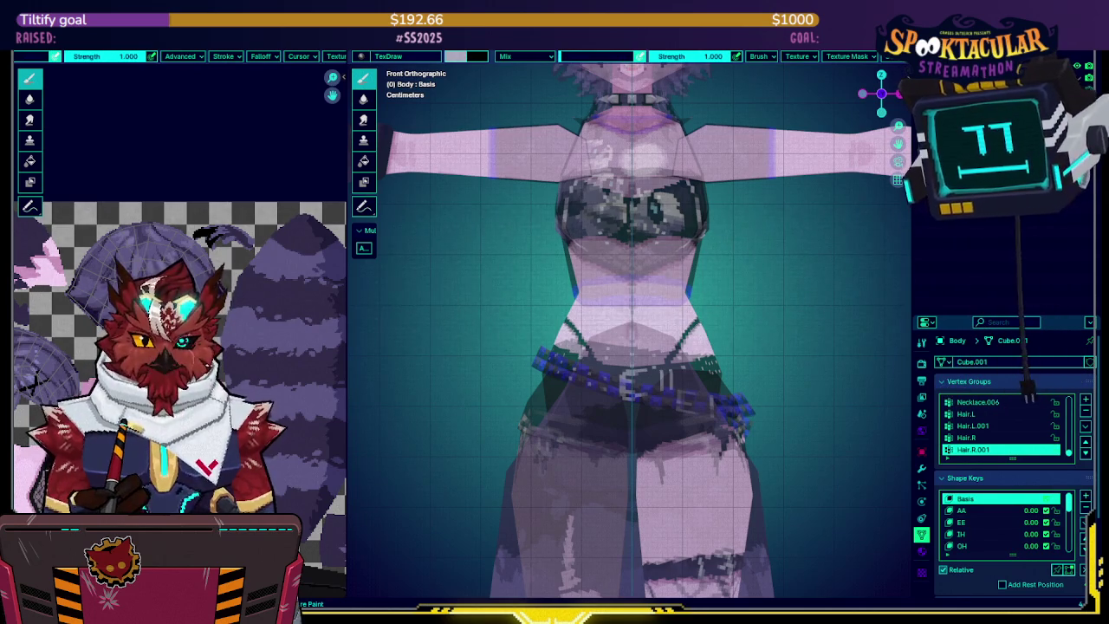
Inspect the material nodes in an enlarged Shading node editor, then return to the 3D view
key(ctrl+Page_Down)
scroll(520, 460, up, 2)
scroll(522, 457, up, 1)
scroll(599, 500, up, 1)
drag(611, 356, 611, 215)
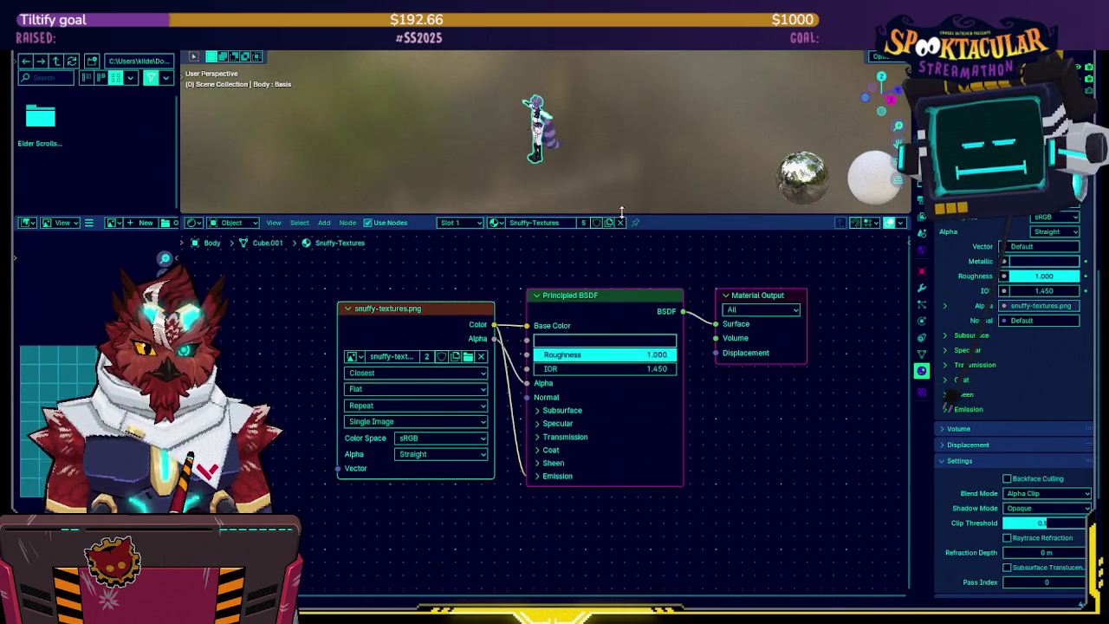
scroll(640, 354, up, 1)
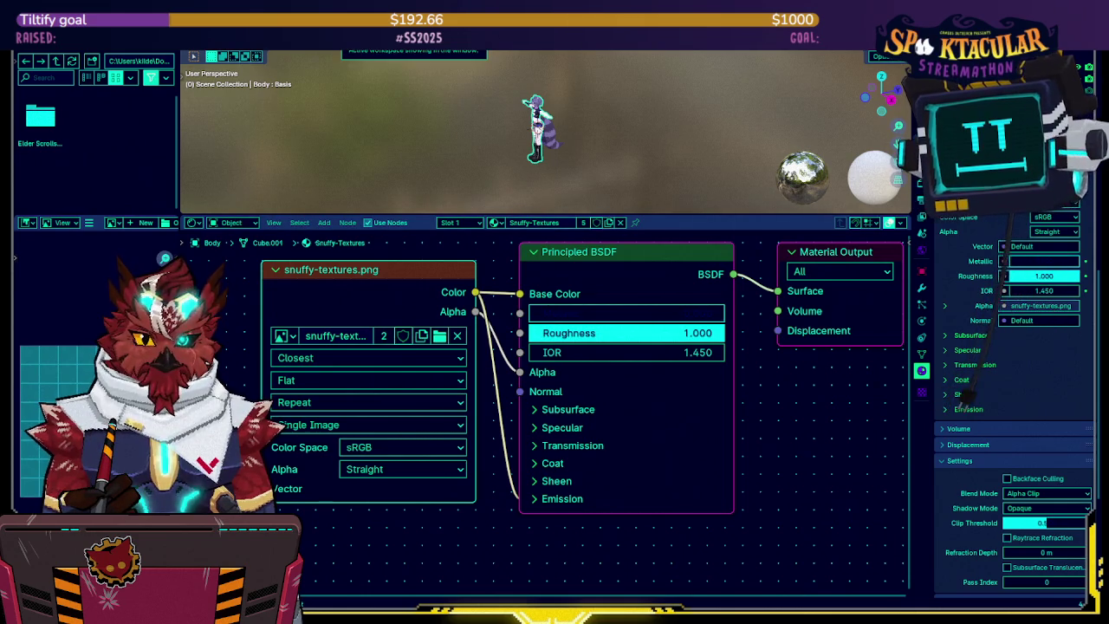
key(ctrl+space)
mouse_move(520, 174)
middle_down()
mouse_move(469, 189)
mouse_move(464, 202)
middle_up()
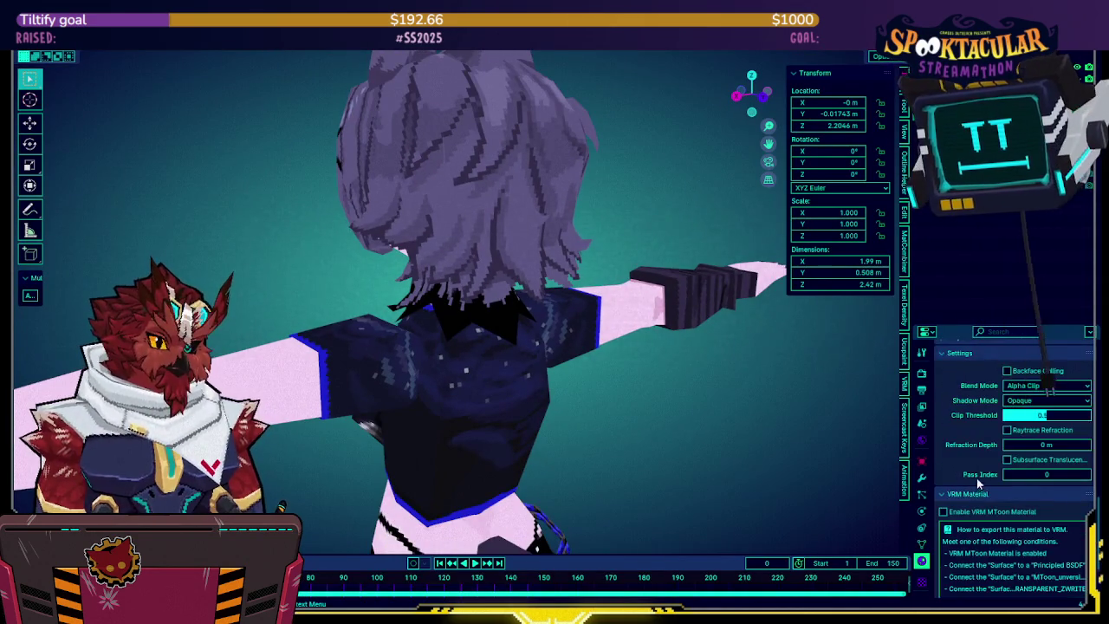
Inspect the avatar's front in wireframe, then return to textured display at full-body view
scroll(971, 454, down, 1)
click(899, 56)
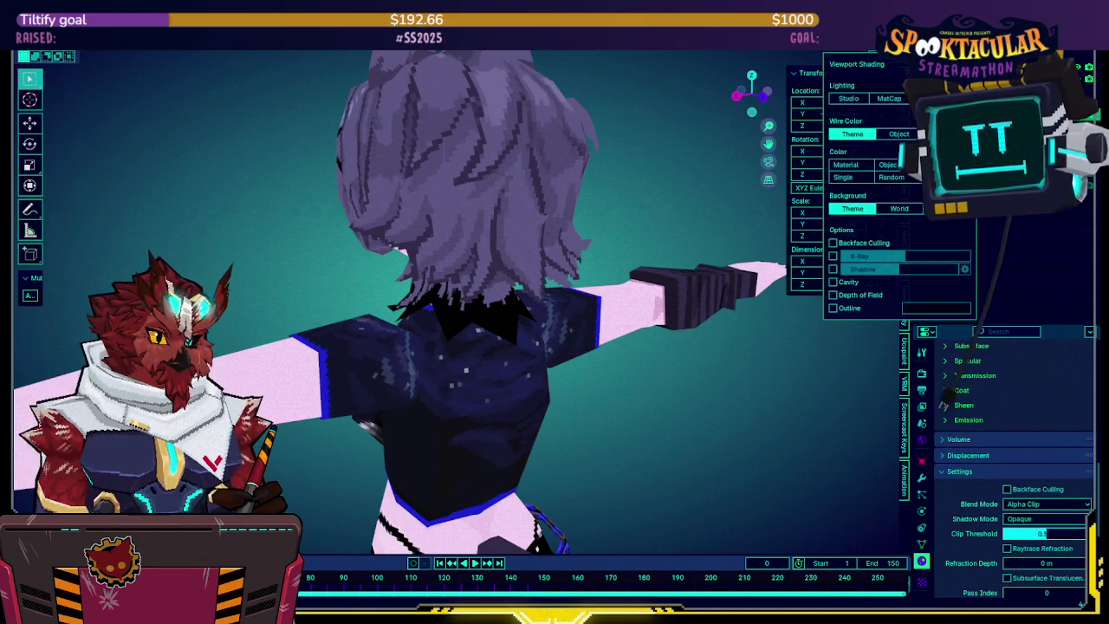
mouse_move(746, 181)
middle_down()
mouse_move(617, 292)
mouse_move(748, 285)
mouse_move(633, 283)
mouse_move(744, 282)
mouse_move(610, 247)
mouse_move(705, 243)
mouse_move(650, 214)
mouse_move(620, 249)
mouse_move(551, 272)
mouse_move(581, 278)
mouse_move(540, 267)
mouse_move(547, 293)
mouse_move(549, 261)
mouse_move(620, 265)
mouse_move(565, 273)
middle_up()
key(shift+z)
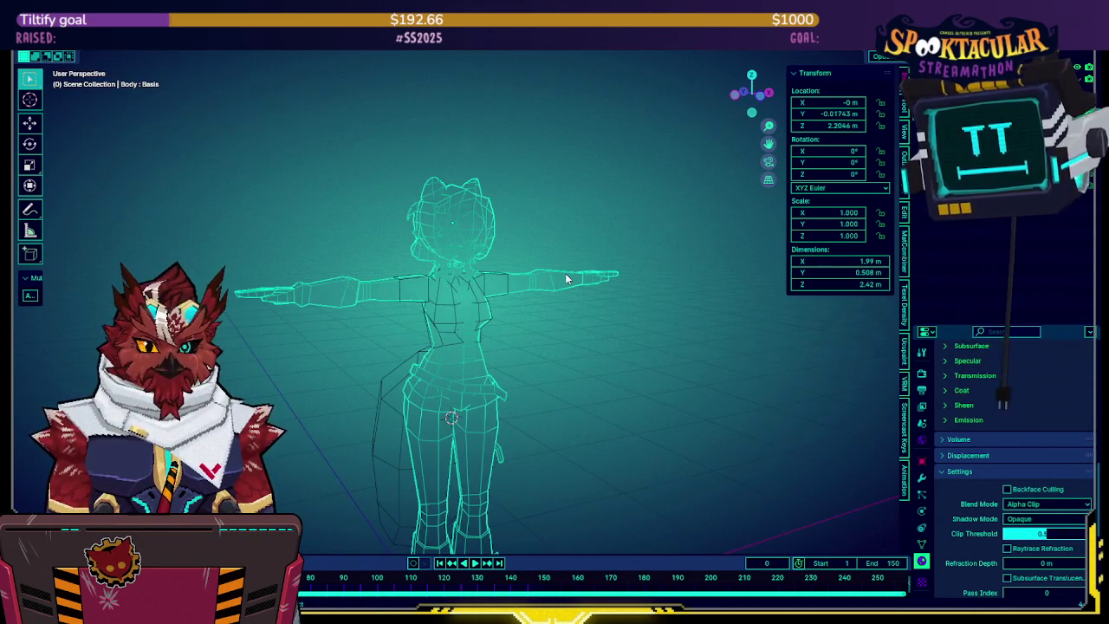
click(568, 312)
scroll(566, 322, up, 3)
mouse_move(565, 327)
middle_down()
mouse_move(591, 365)
mouse_move(713, 379)
mouse_move(564, 300)
mouse_move(705, 289)
mouse_move(623, 268)
mouse_move(713, 266)
mouse_move(748, 294)
mouse_move(609, 289)
mouse_move(616, 295)
mouse_move(574, 216)
mouse_move(646, 230)
mouse_move(662, 208)
mouse_move(641, 307)
mouse_move(711, 329)
middle_up()
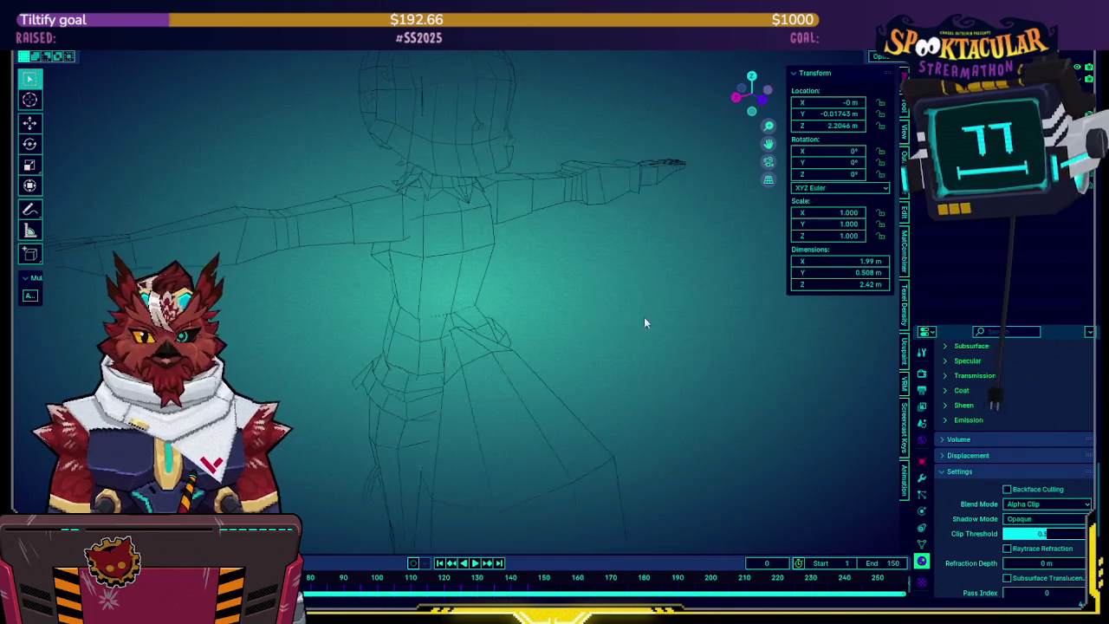
key(shift+z)
middle_drag(562, 290, 630, 291)
scroll(630, 291, down, 3)
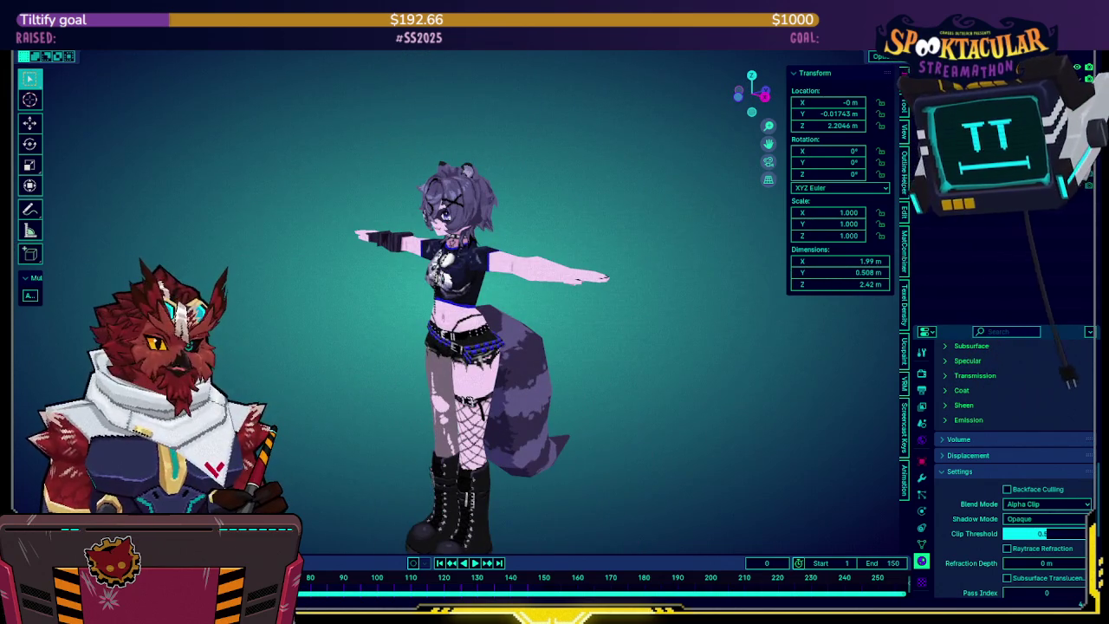
Enable Statistics and the floor grid in the Viewport Overlays
click(901, 56)
click(829, 54)
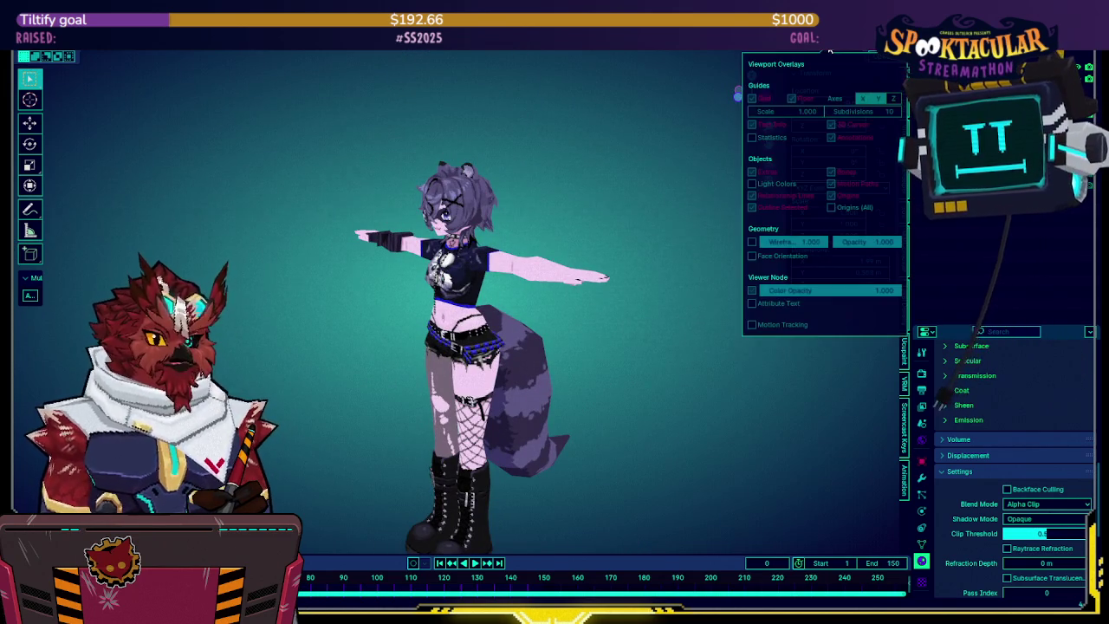
key(shift+alt+z)
mouse_move(603, 200)
middle_down()
mouse_move(648, 190)
mouse_move(648, 147)
mouse_move(612, 166)
middle_up()
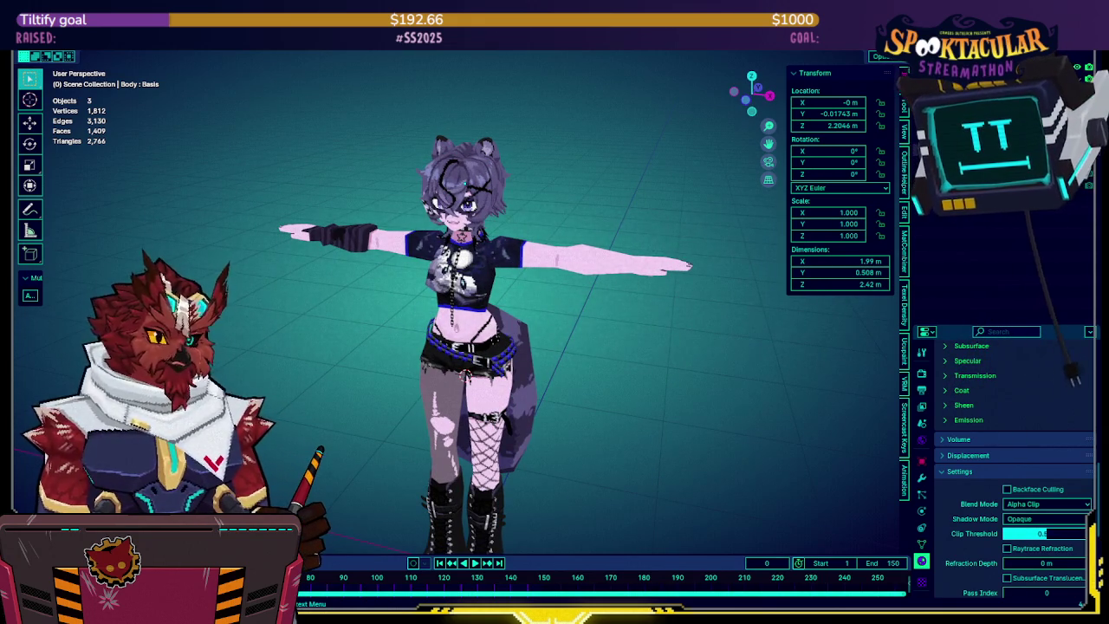
key(h)
mouse_move(594, 204)
middle_down()
mouse_move(697, 178)
mouse_move(611, 186)
mouse_move(630, 188)
mouse_move(547, 224)
mouse_move(620, 227)
mouse_move(582, 177)
mouse_move(655, 225)
mouse_move(640, 237)
mouse_move(513, 242)
mouse_move(615, 235)
mouse_move(598, 234)
middle_up()
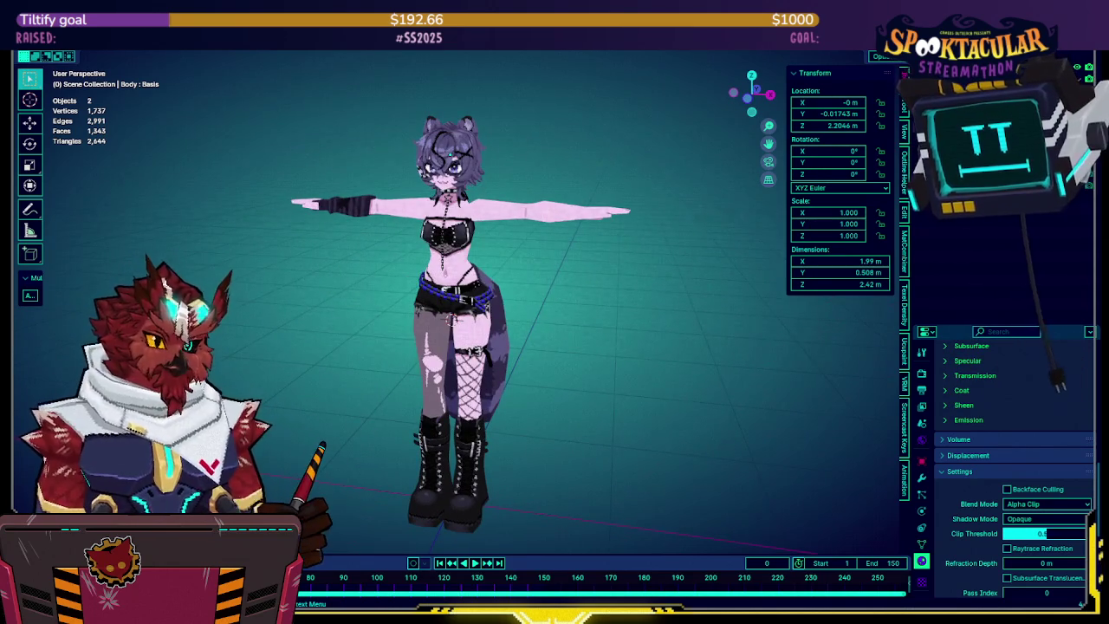
key(alt+h)
key(alt+h)
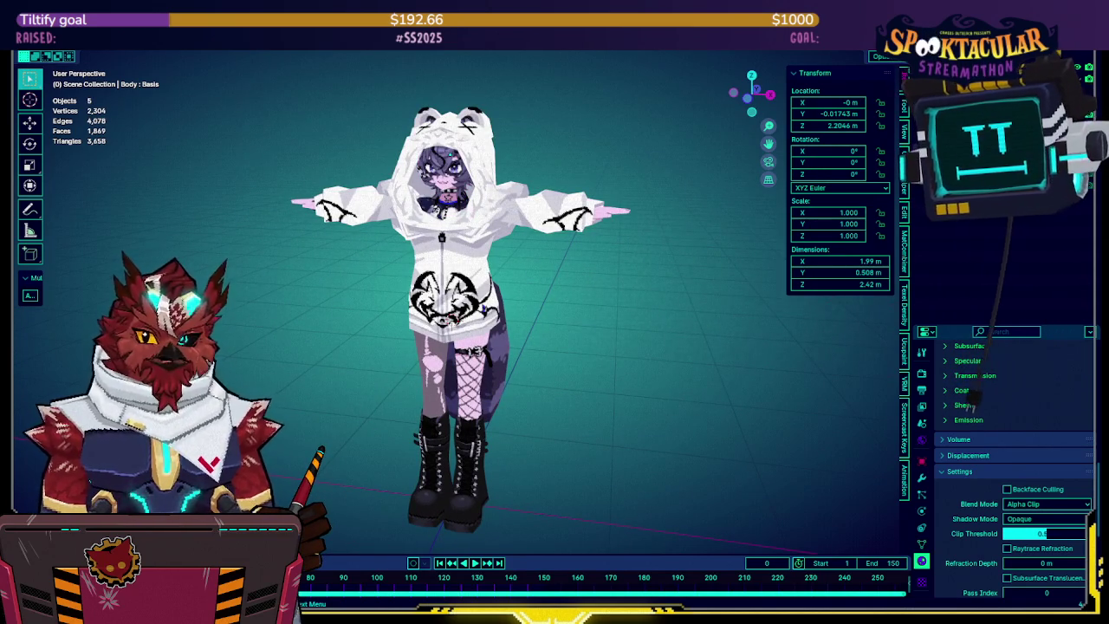
key(h)
key(h)
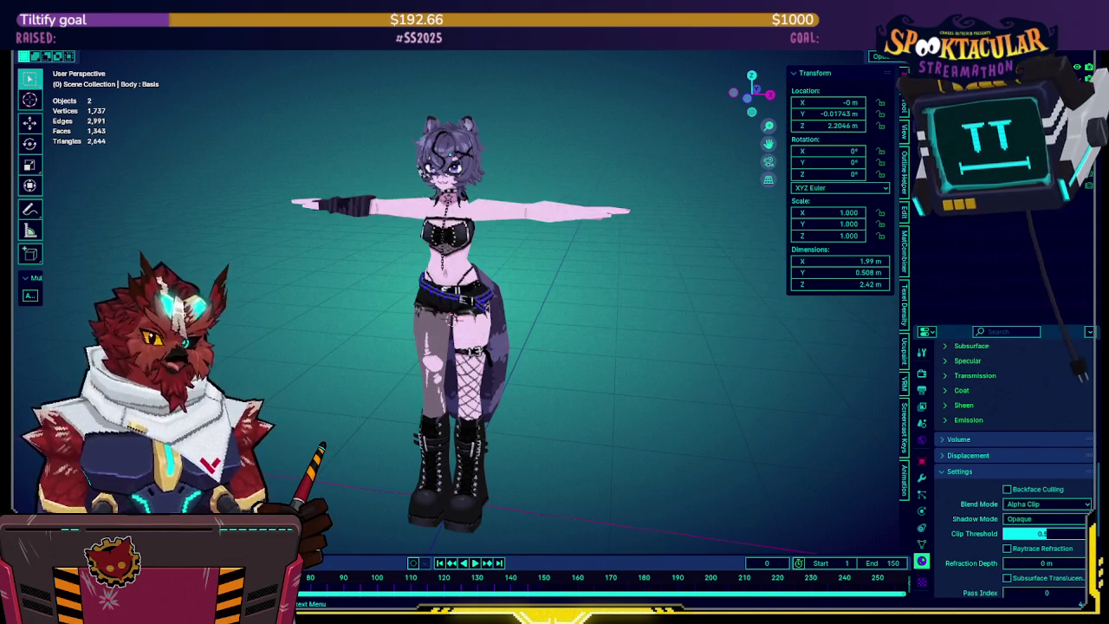
key(ctrl+z)
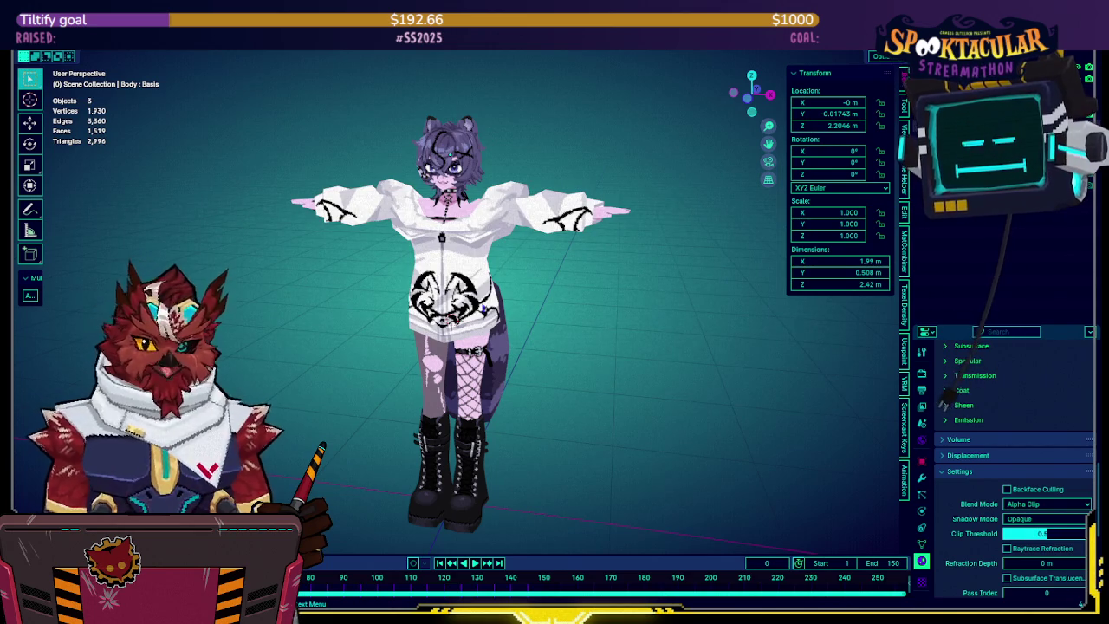
key(h)
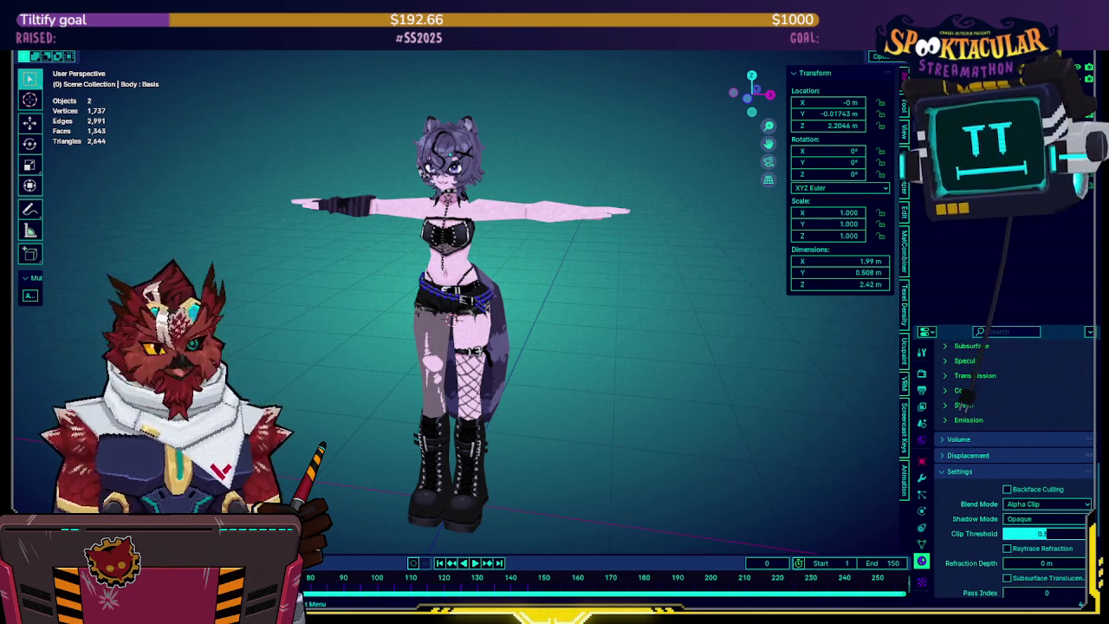
key(alt+h)
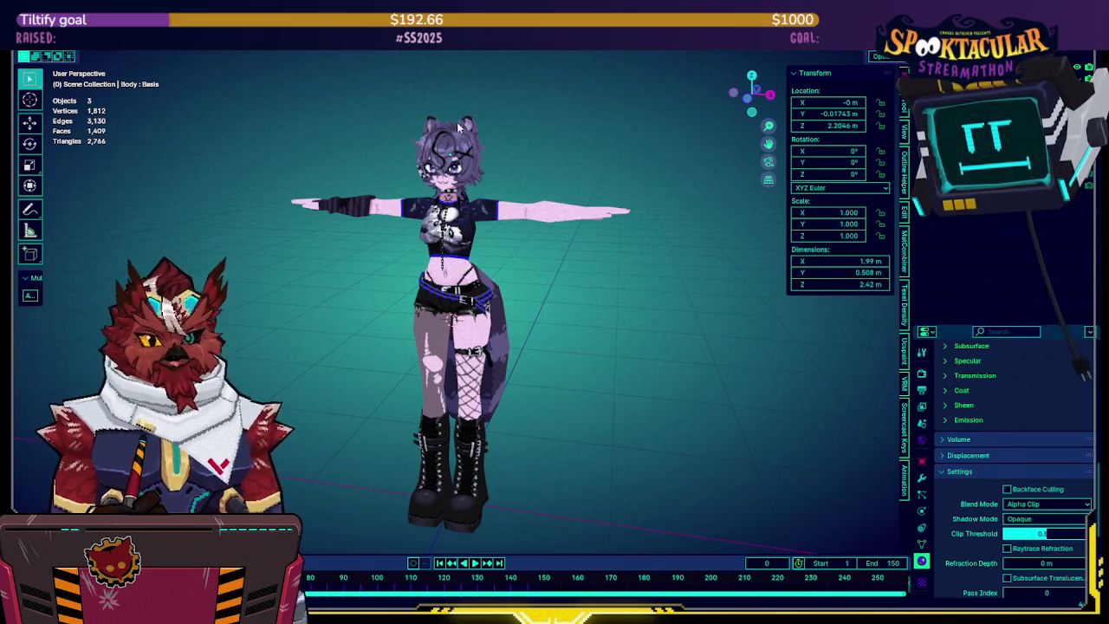
scroll(461, 125, up, 2)
scroll(472, 139, up, 1)
scroll(537, 178, up, 1)
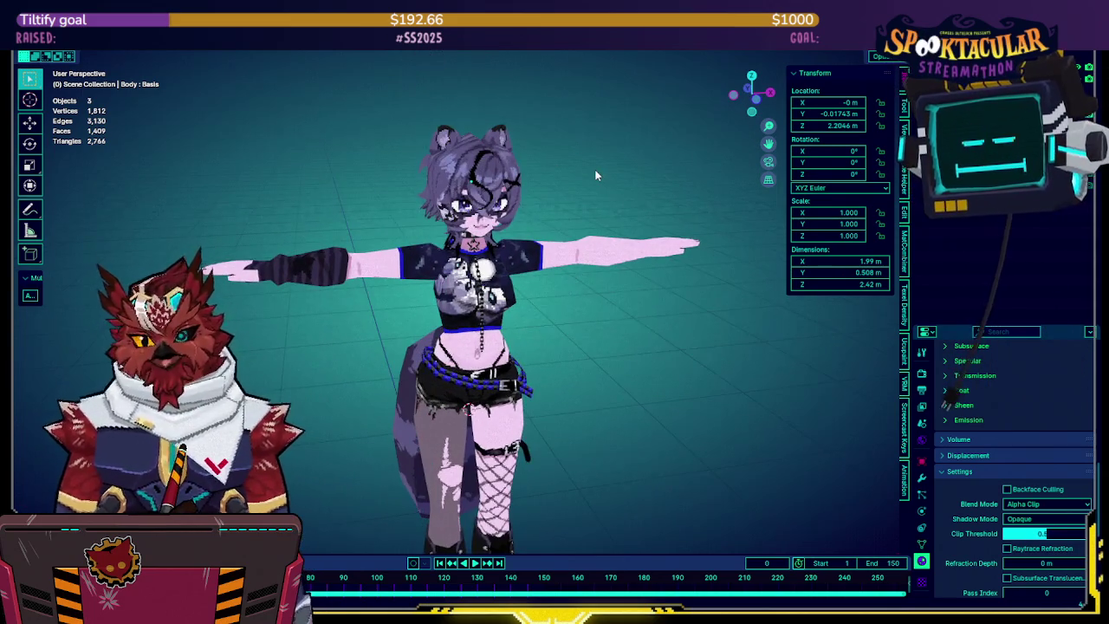
scroll(596, 169, up, 1)
scroll(606, 195, down, 1)
mouse_move(616, 212)
middle_down()
mouse_move(626, 204)
mouse_move(595, 205)
mouse_move(628, 198)
mouse_move(532, 207)
mouse_move(632, 198)
mouse_move(344, 209)
mouse_move(598, 211)
mouse_move(229, 188)
mouse_move(180, 205)
mouse_move(101, 205)
mouse_move(590, 210)
mouse_move(525, 209)
mouse_move(490, 154)
mouse_move(442, 157)
mouse_move(561, 206)
mouse_move(638, 199)
mouse_move(571, 194)
middle_up()
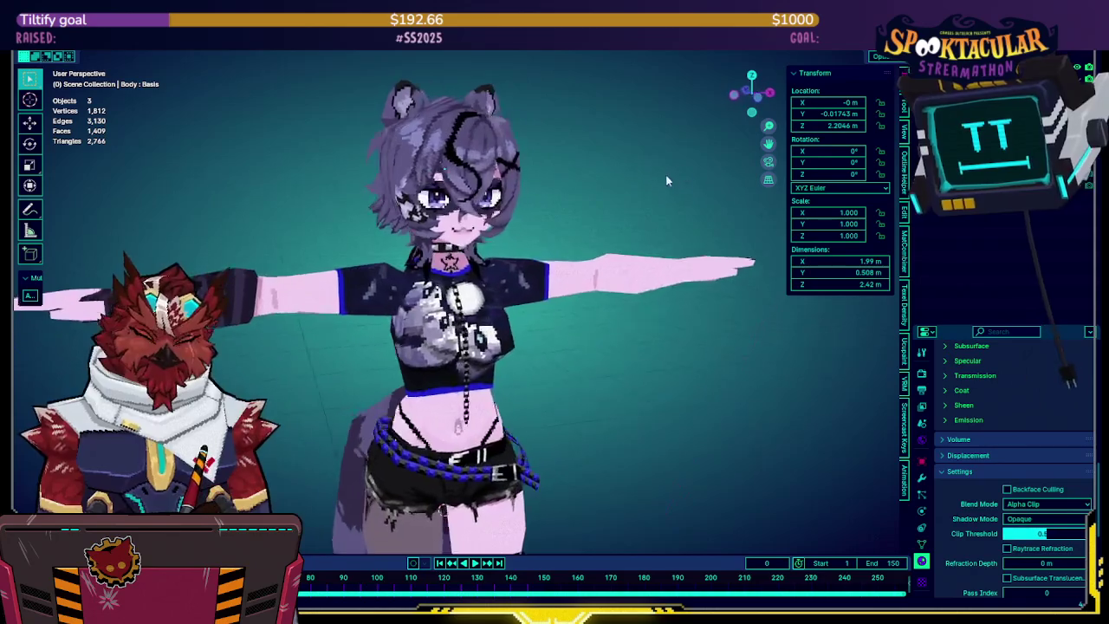
Orbit slightly around the avatar and bring up the File menu
middle_drag(620, 184, 597, 185)
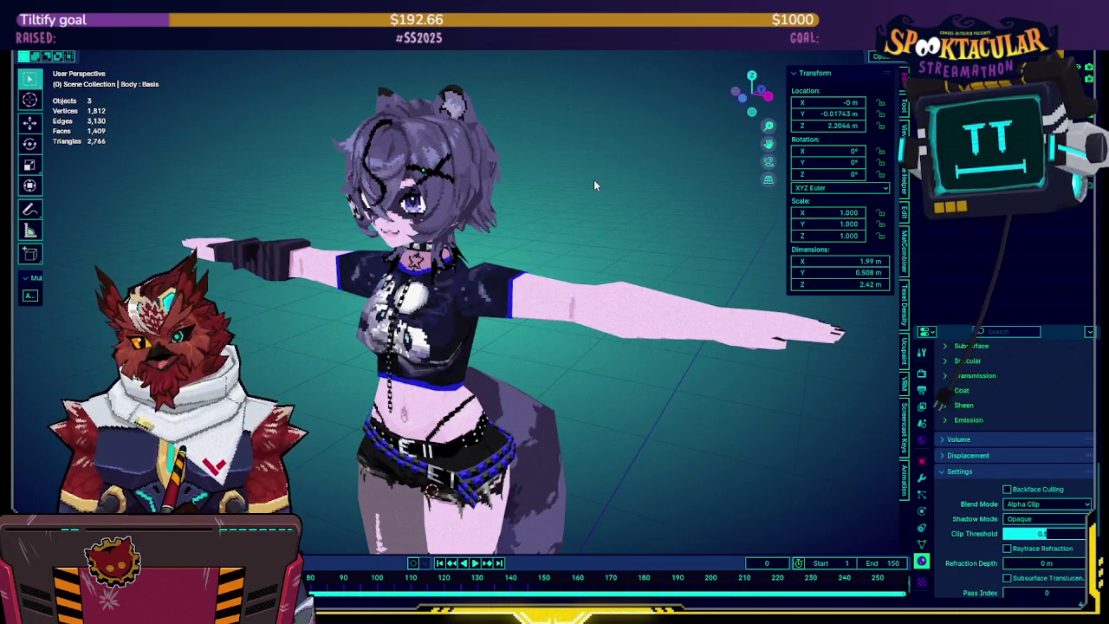
key(F4)
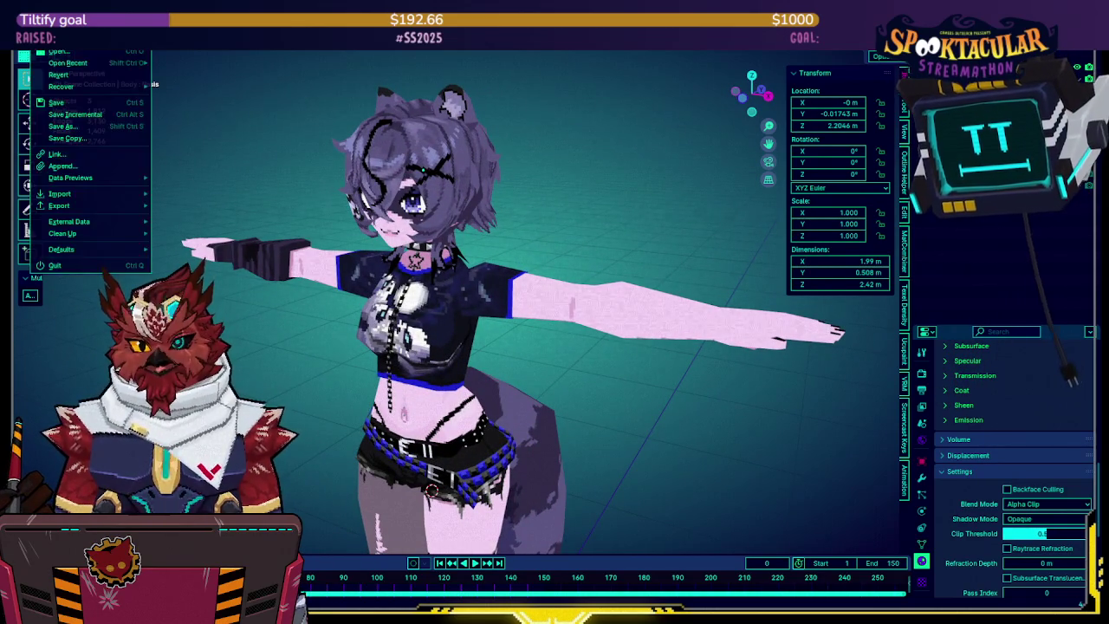
Open another avatar .blend file, dismissing the unsaved-changes prompt
click(61, 264)
key(Escape)
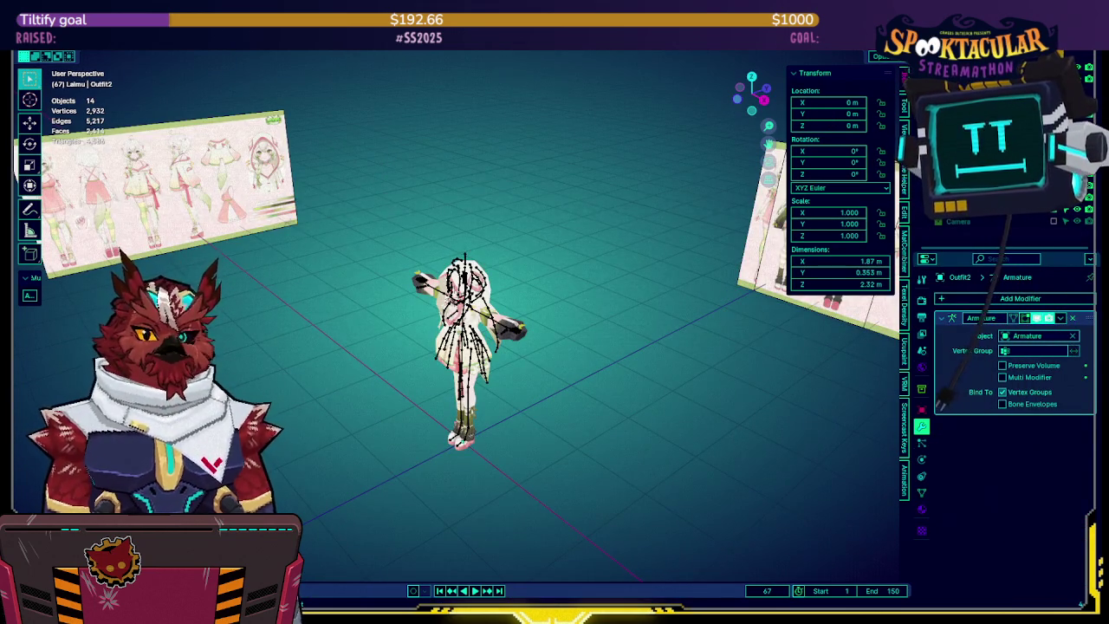
middle_drag(401, 201, 475, 187)
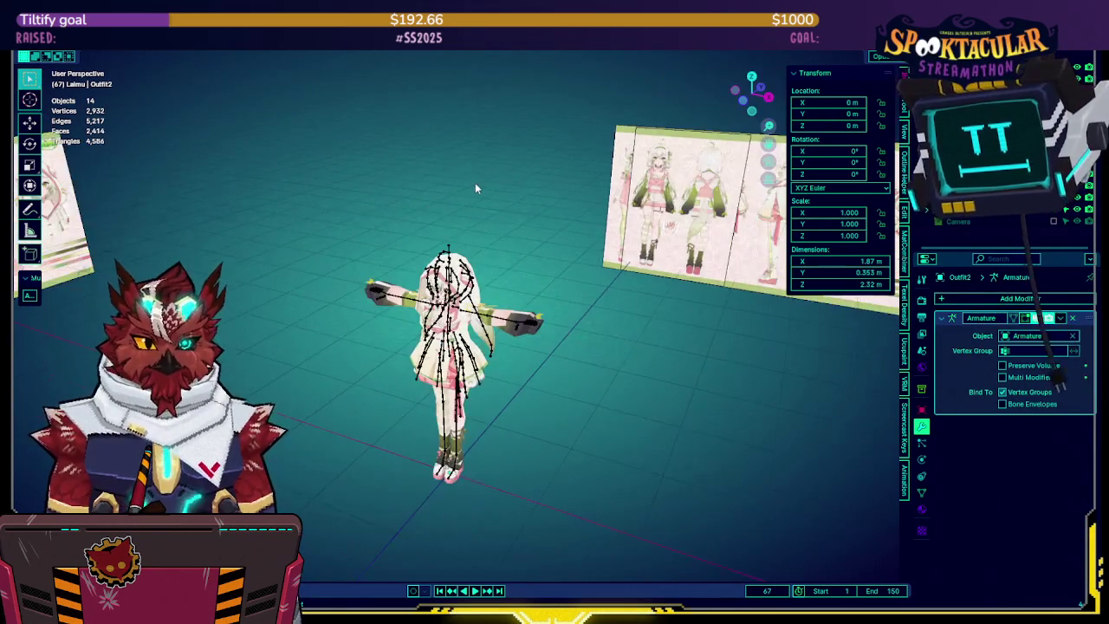
middle_drag(561, 175, 607, 186)
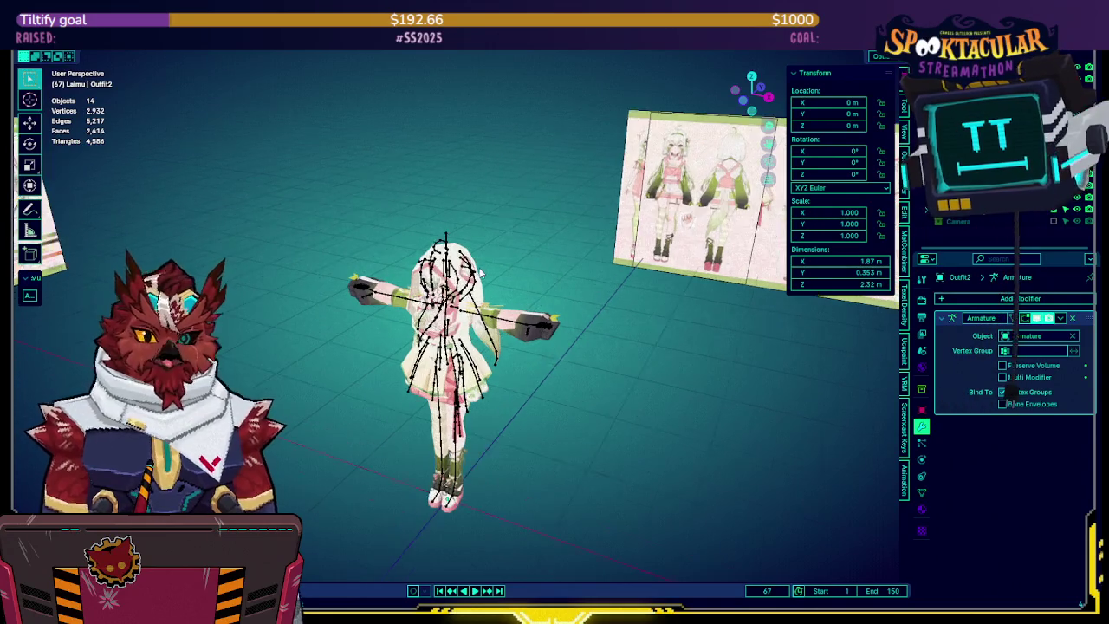
middle_drag(539, 333, 641, 321)
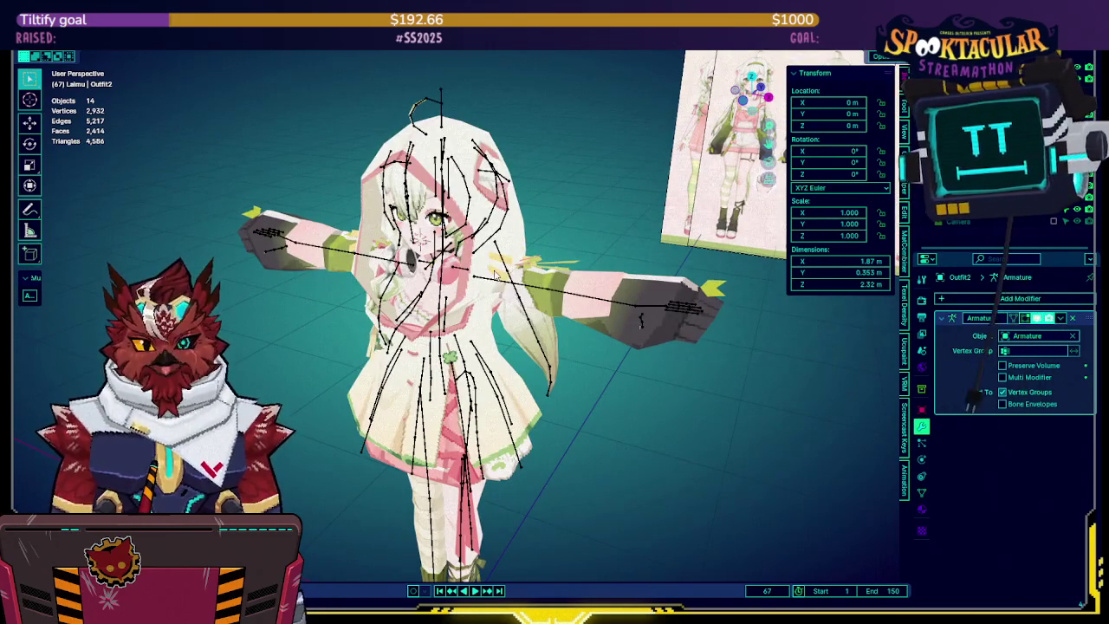
click(490, 286)
key(ctrl+Tab)
middle_drag(490, 285, 546, 267)
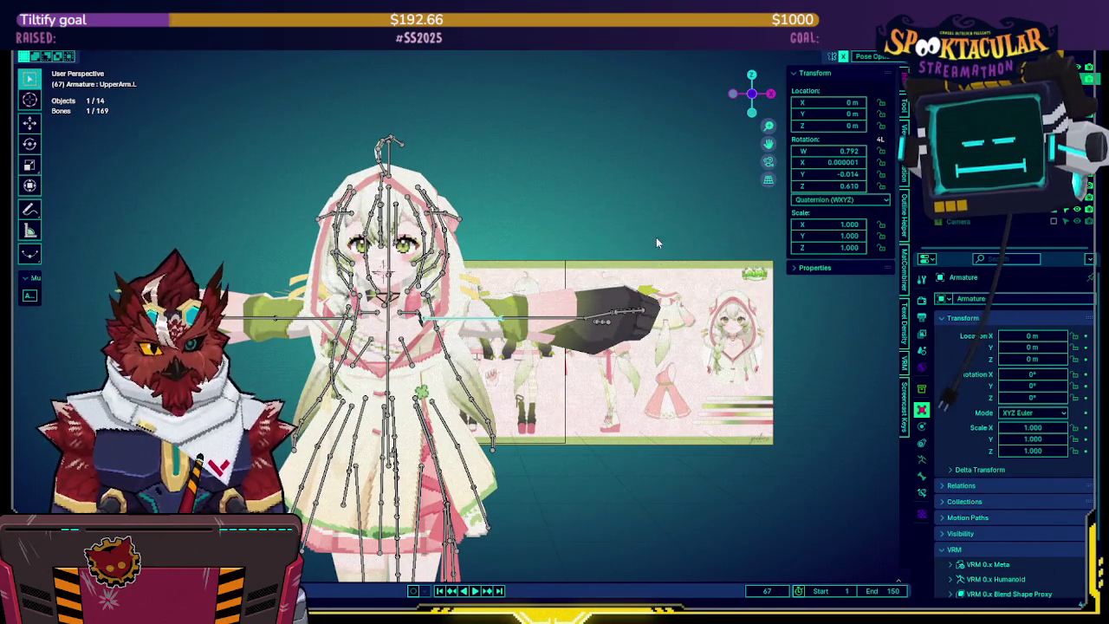
key(r)
key(z)
key(z)
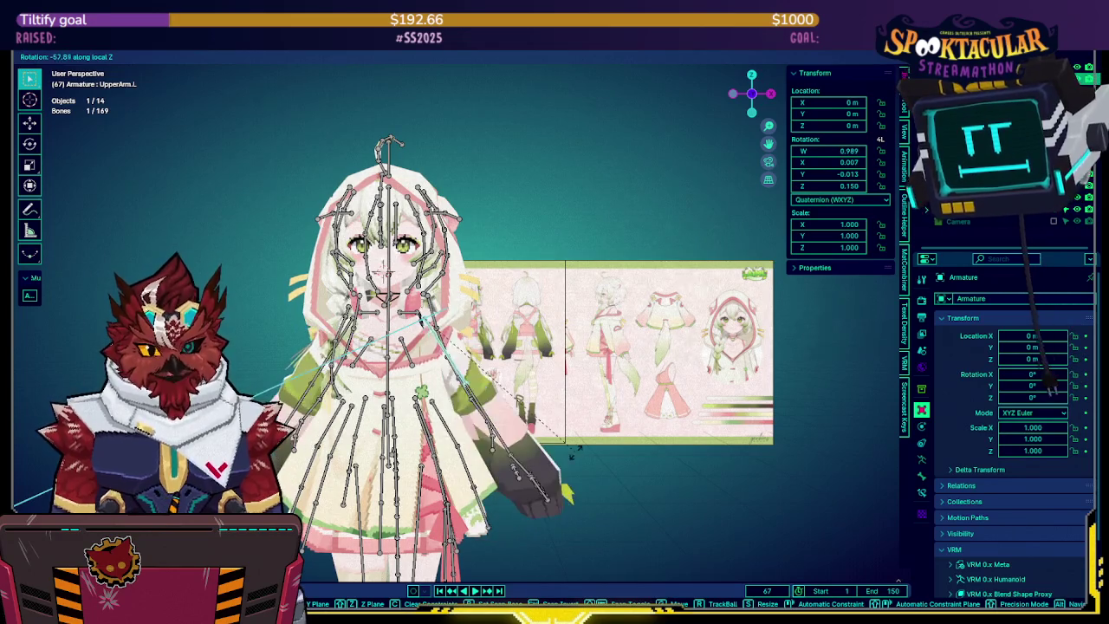
click(560, 461)
mouse_move(559, 461)
middle_down()
mouse_move(622, 379)
mouse_move(563, 359)
middle_up()
key(ctrl+Tab)
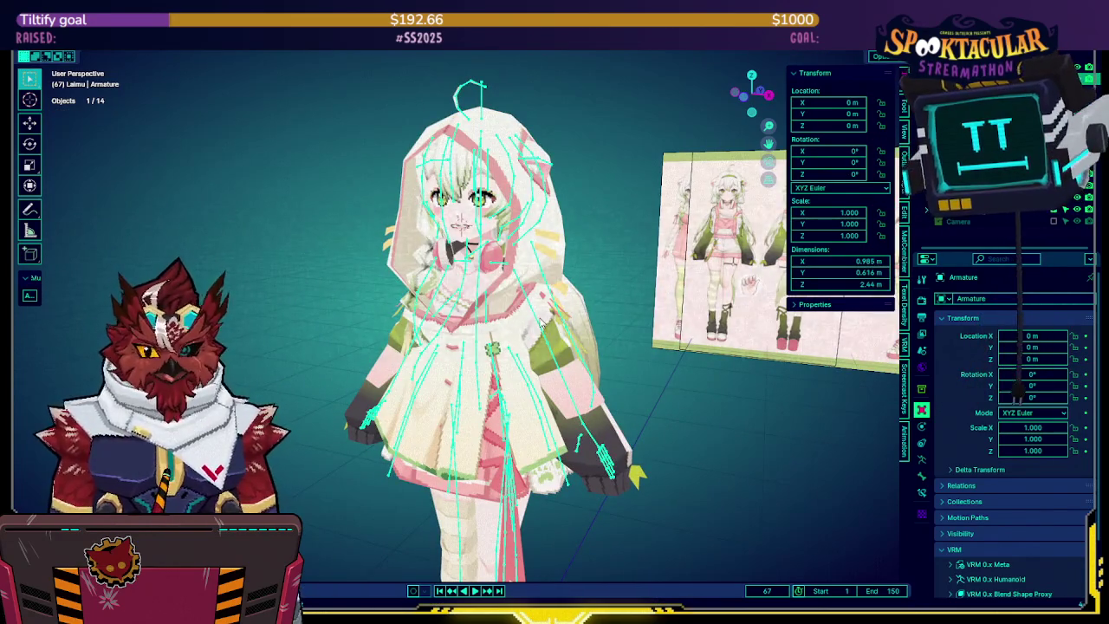
key(h)
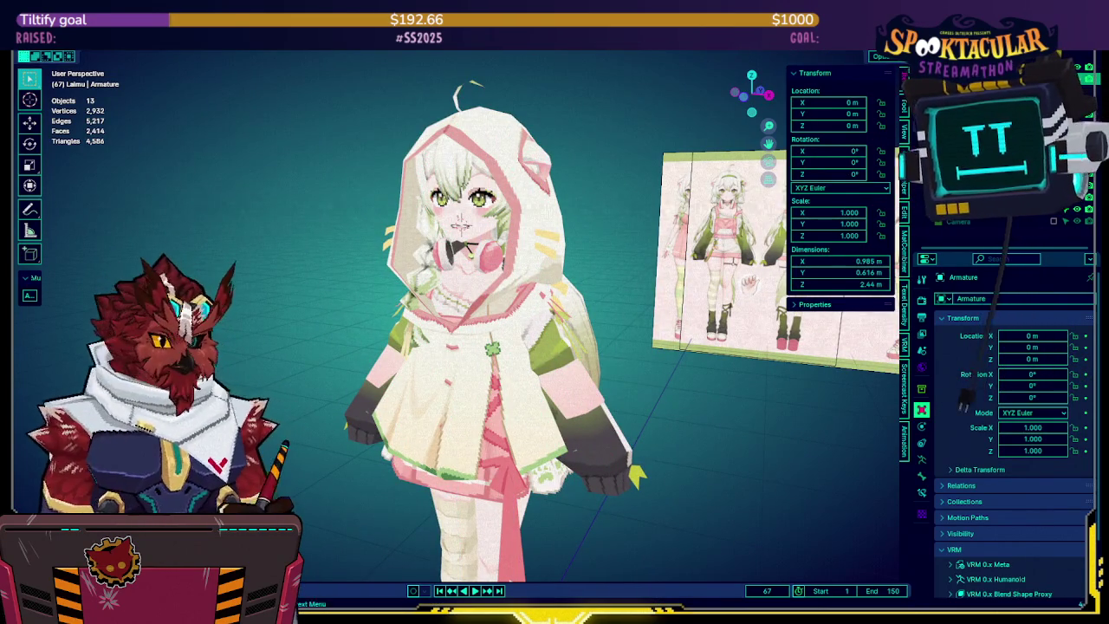
click(537, 201)
key(h)
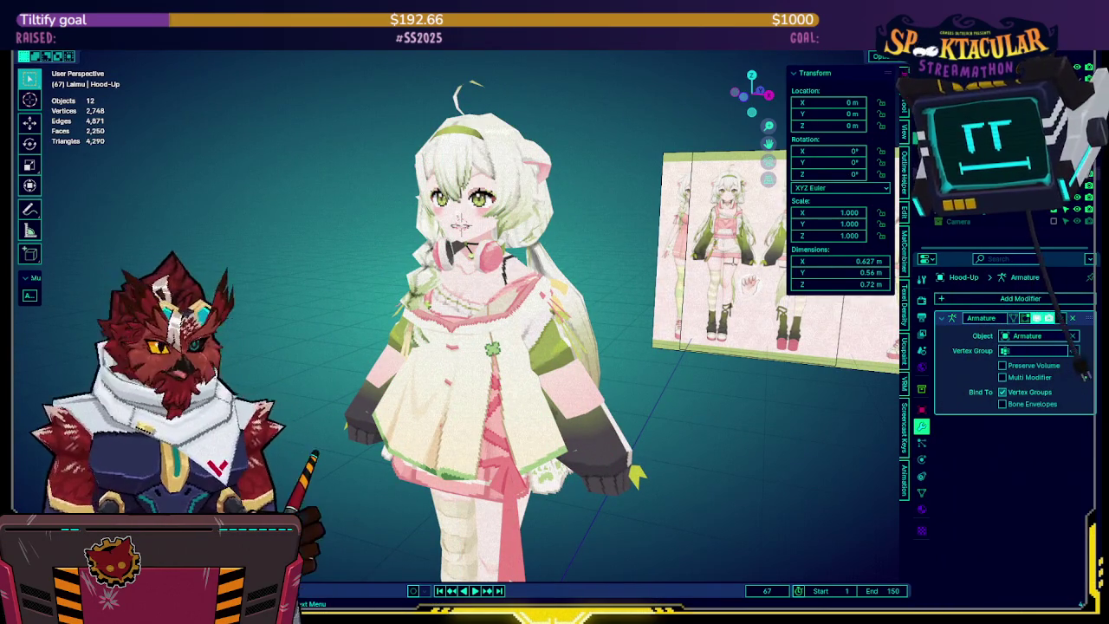
key(h)
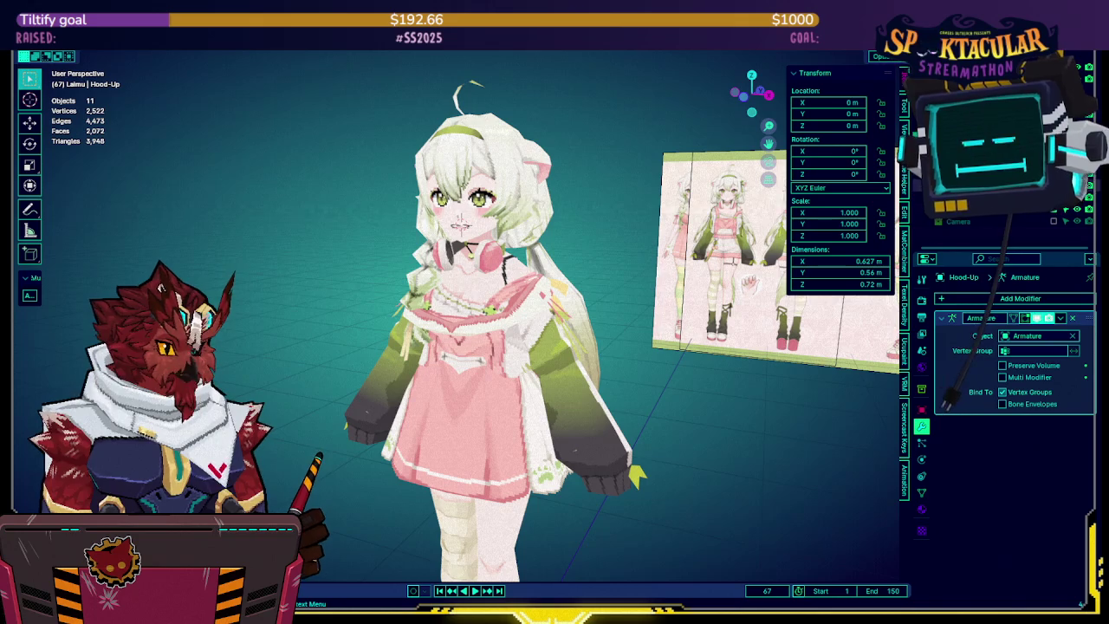
key(h)
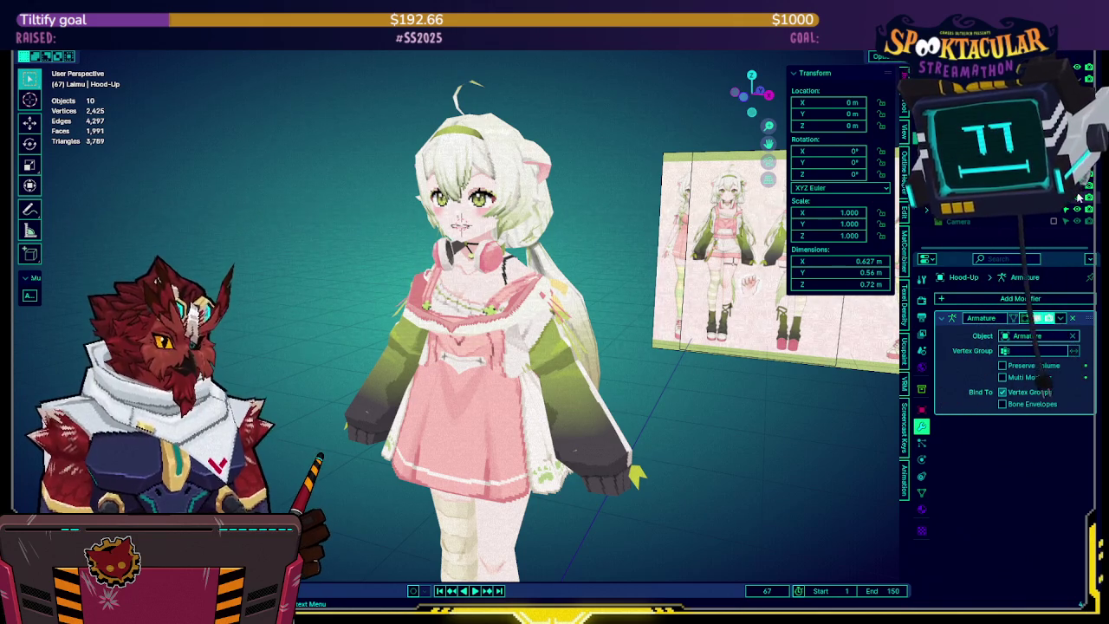
key(h)
Hide the pink dress, swap the hood for its Hood-Down version, and hide the body meshes
key(ctrl+z)
key(h)
key(h)
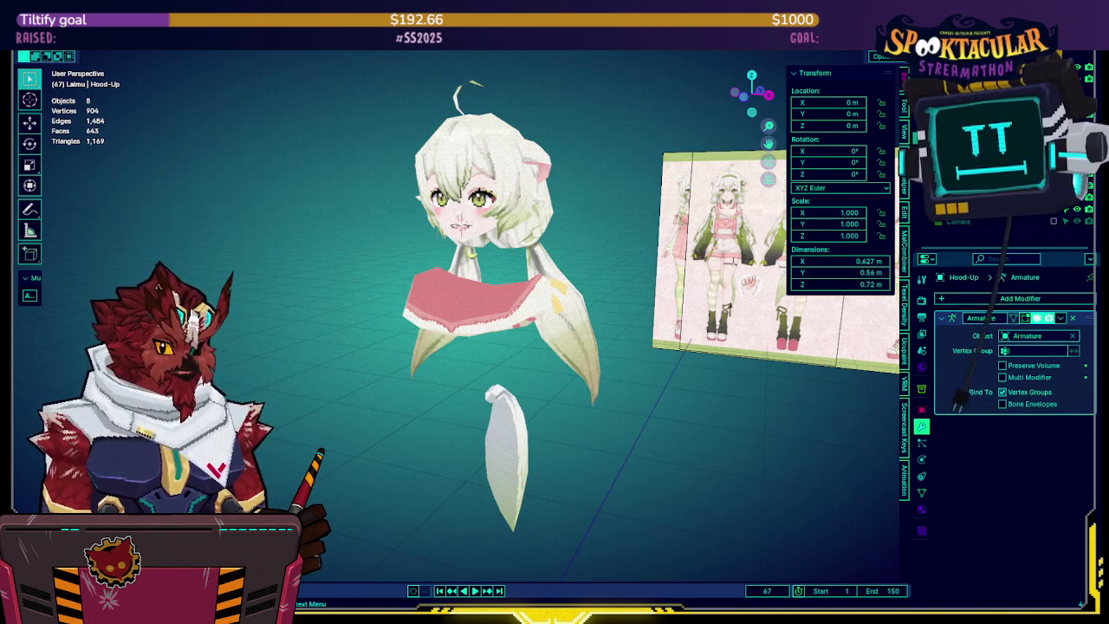
click(503, 297)
key(h)
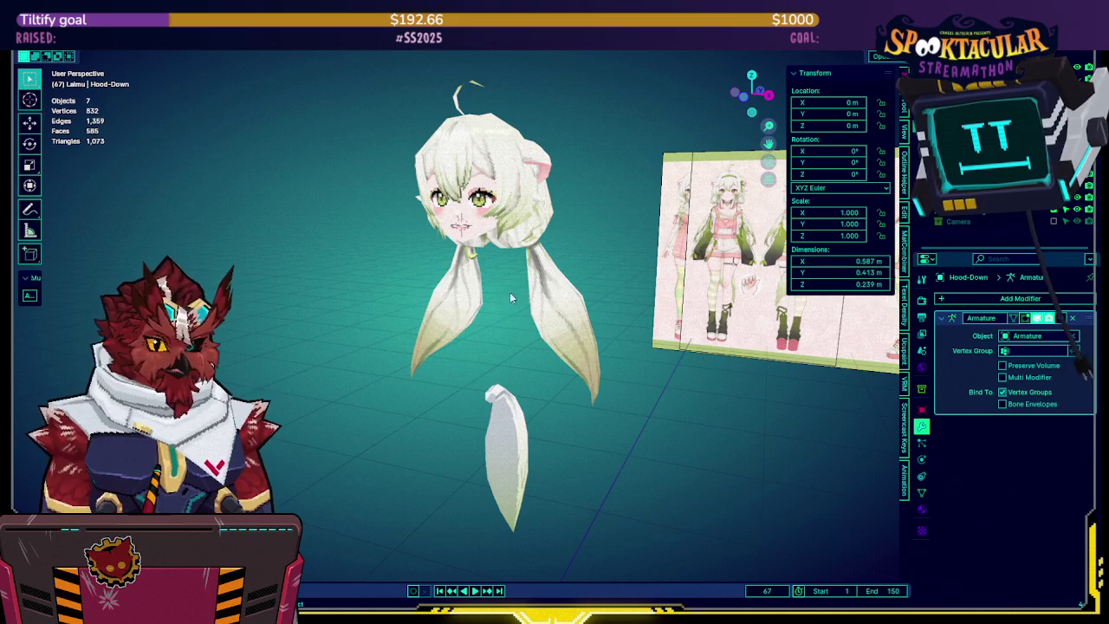
Select the Body mesh and test moving and rotating it, cancelling both
middle_drag(548, 287, 565, 198)
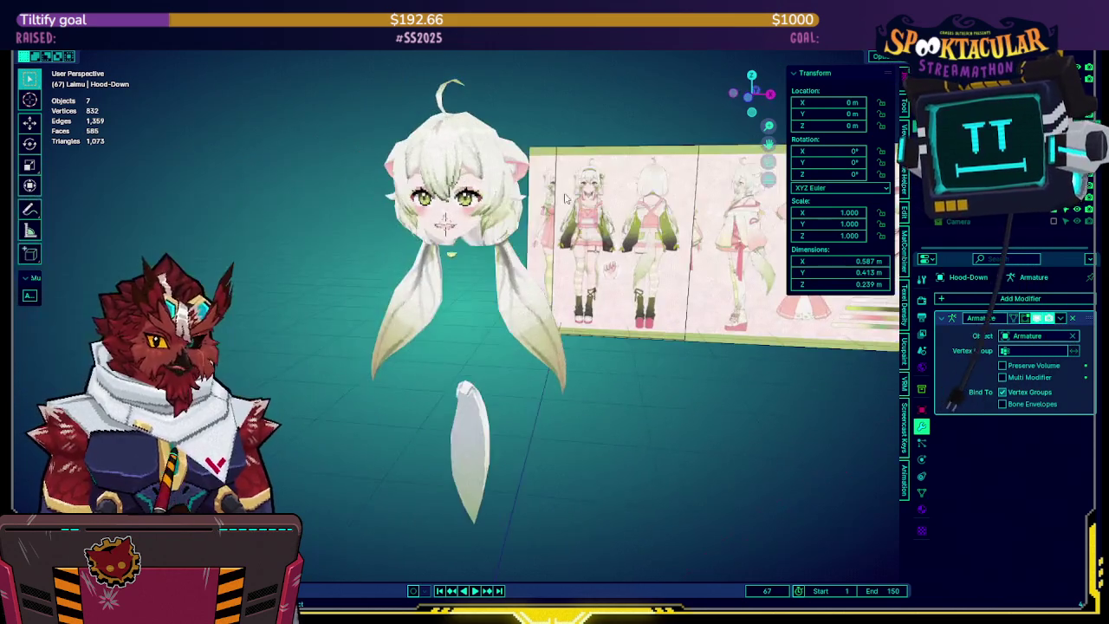
click(468, 223)
middle_drag(468, 224, 560, 213)
key(g)
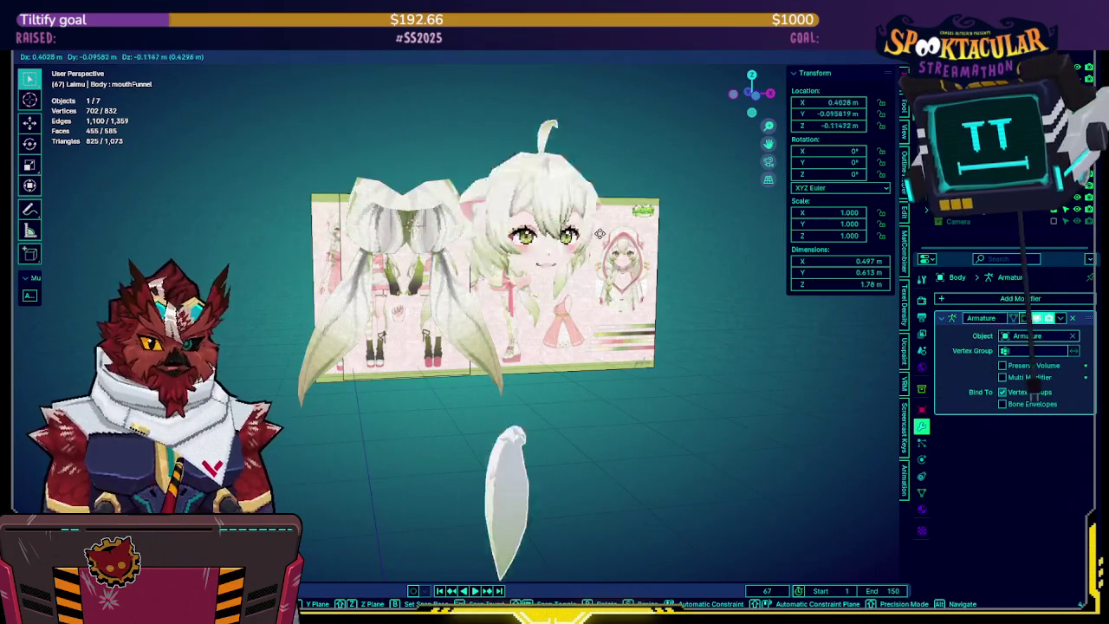
right_click(451, 184)
middle_drag(451, 185, 503, 223)
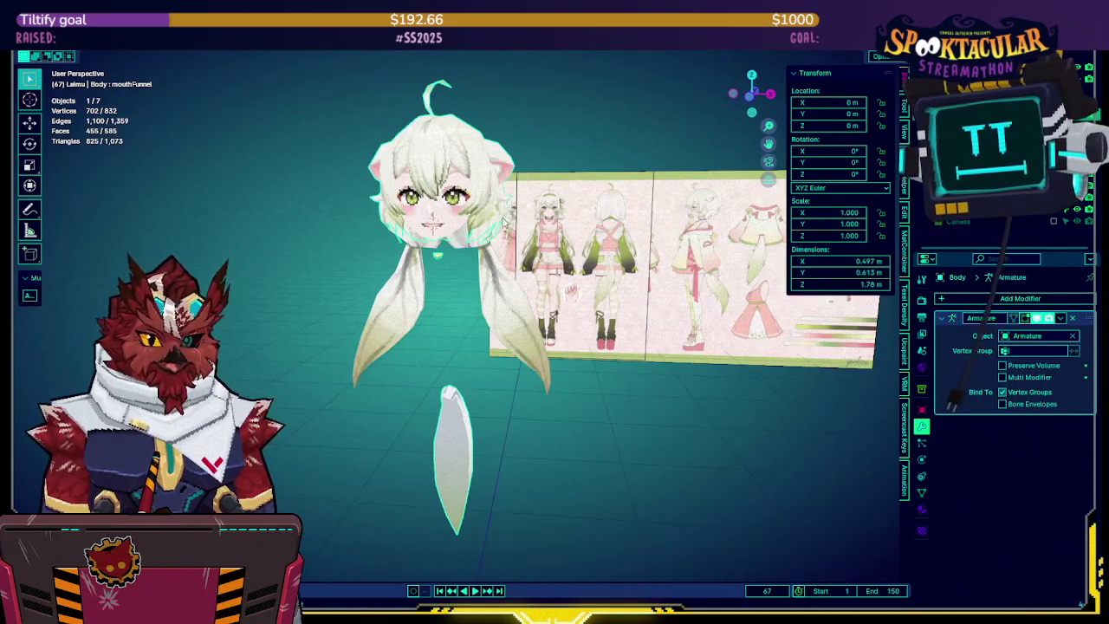
key(r)
right_click(348, 159)
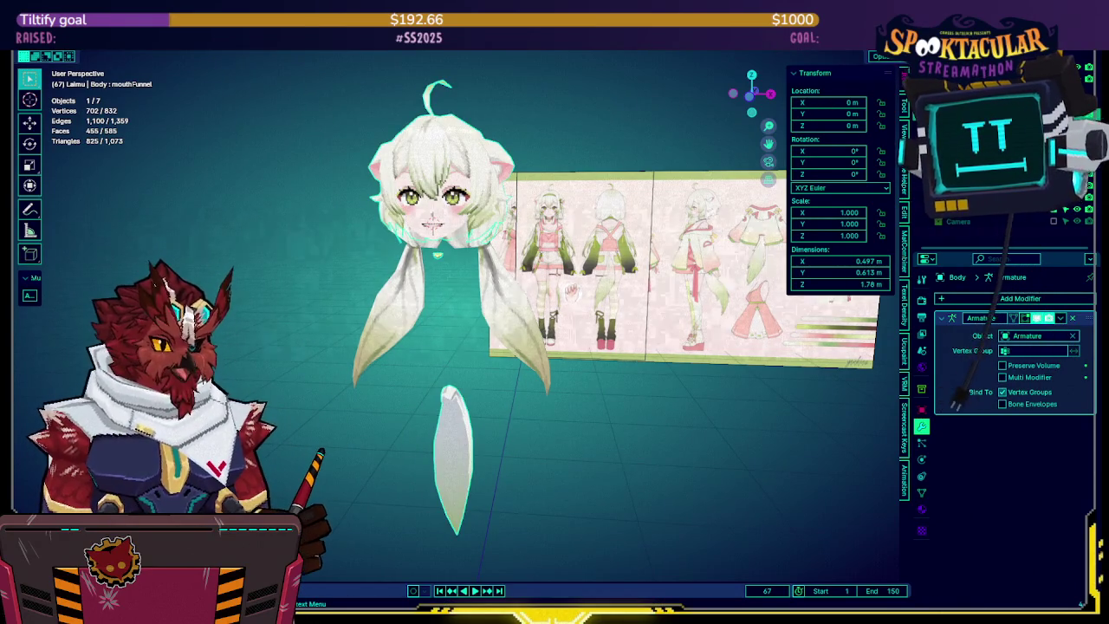
Unhide all meshes and inspect the Outfit1 dress with overlays hidden and in wireframe
key(alt+h)
mouse_move(408, 234)
middle_down()
mouse_move(589, 221)
mouse_move(659, 196)
mouse_move(653, 225)
mouse_move(317, 215)
mouse_move(702, 204)
mouse_move(645, 227)
mouse_move(665, 252)
mouse_move(700, 249)
mouse_move(609, 247)
mouse_move(616, 328)
mouse_move(382, 314)
mouse_move(522, 311)
mouse_move(530, 273)
mouse_move(560, 238)
middle_up()
click(498, 234)
scroll(498, 234, up, 1)
key(shift+alt+z)
key(shift+alt+z)
key(shift+z)
click(641, 250)
click(592, 321)
key(shift+z)
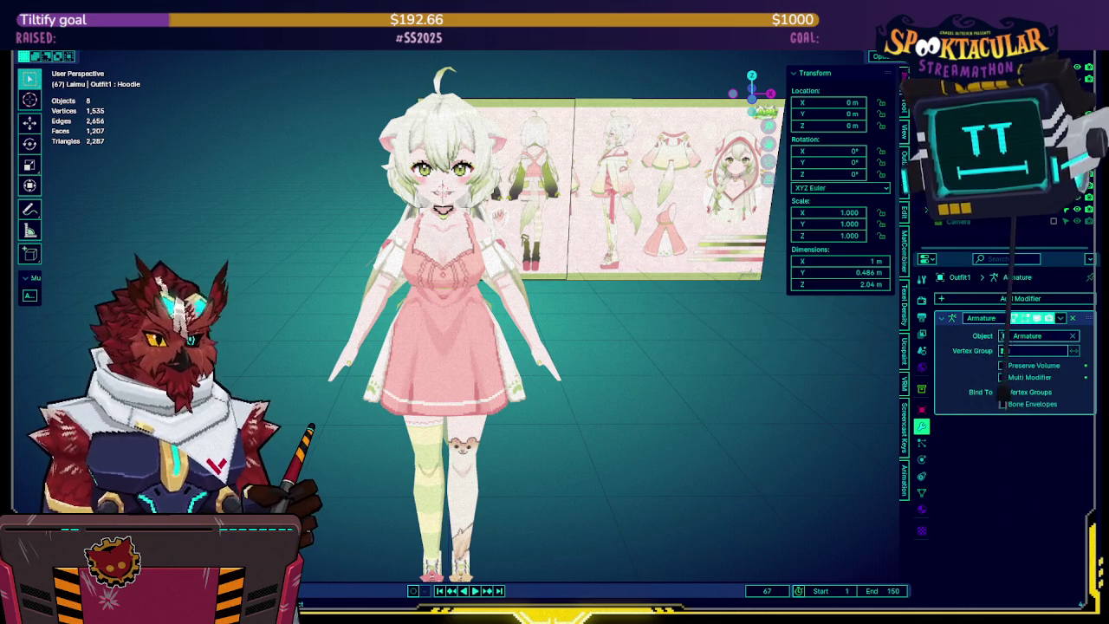
Orbit around to the character's back, change the shading, and show the armature bones
middle_drag(569, 302, 602, 297)
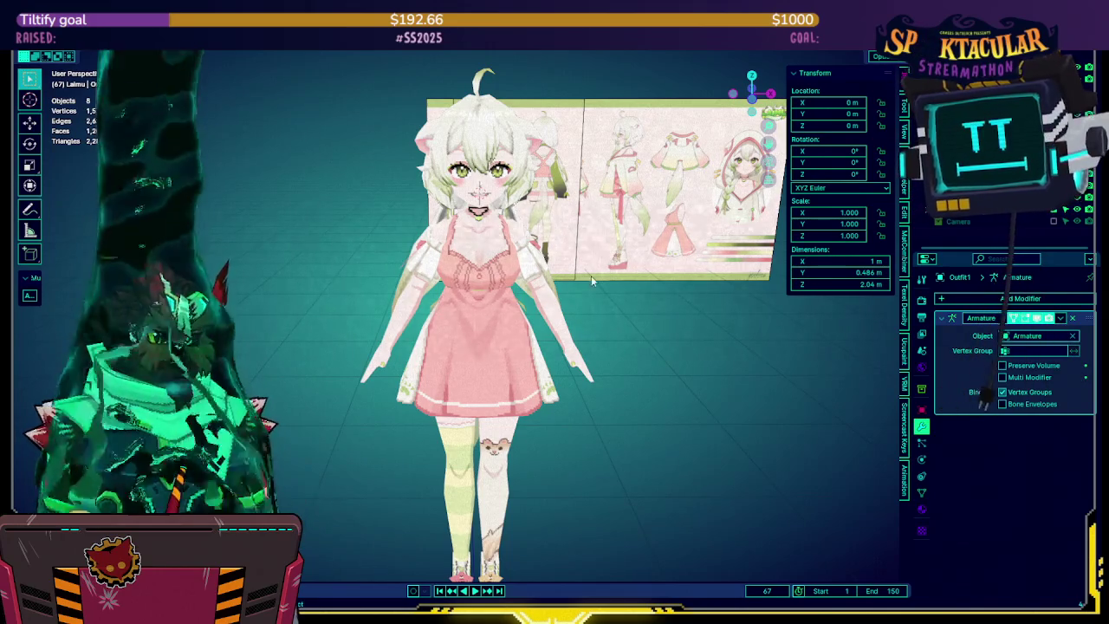
middle_drag(632, 314, 572, 315)
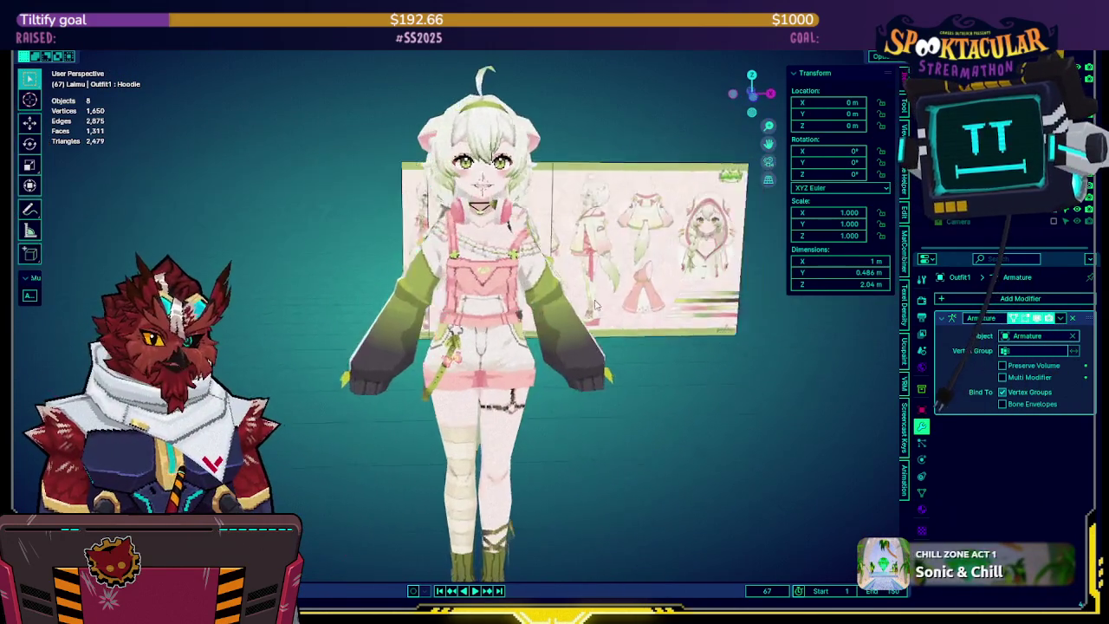
mouse_move(639, 304)
middle_down()
mouse_move(679, 262)
mouse_move(531, 274)
mouse_move(693, 255)
mouse_move(278, 265)
mouse_move(312, 263)
middle_up()
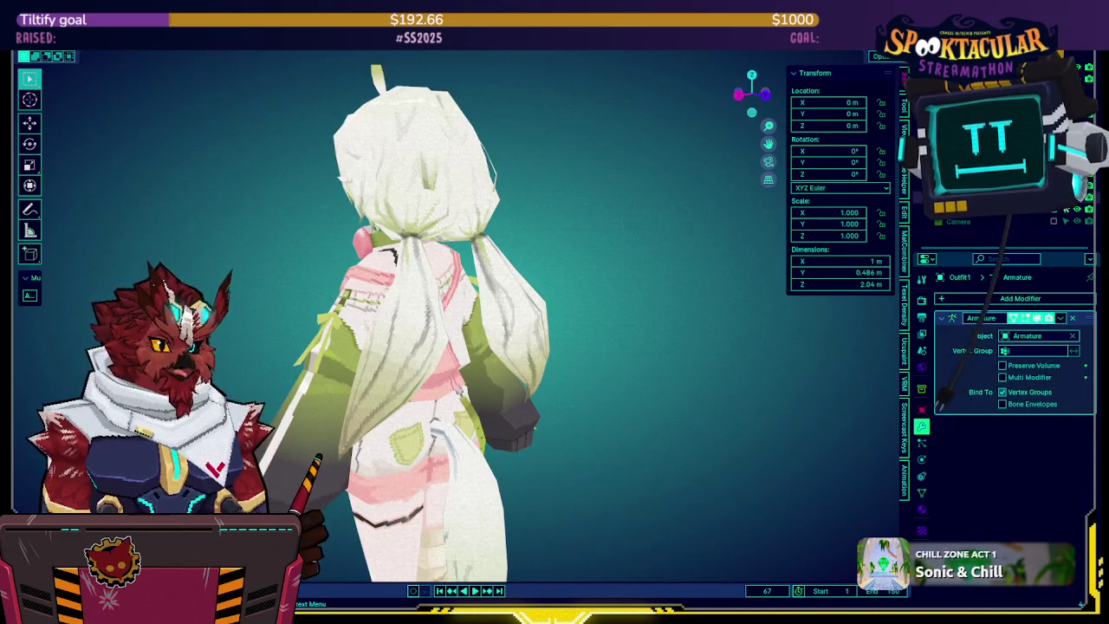
mouse_move(416, 243)
middle_down()
mouse_move(457, 234)
mouse_move(371, 234)
middle_up()
mouse_move(329, 233)
middle_down()
mouse_move(568, 219)
mouse_move(536, 227)
middle_up()
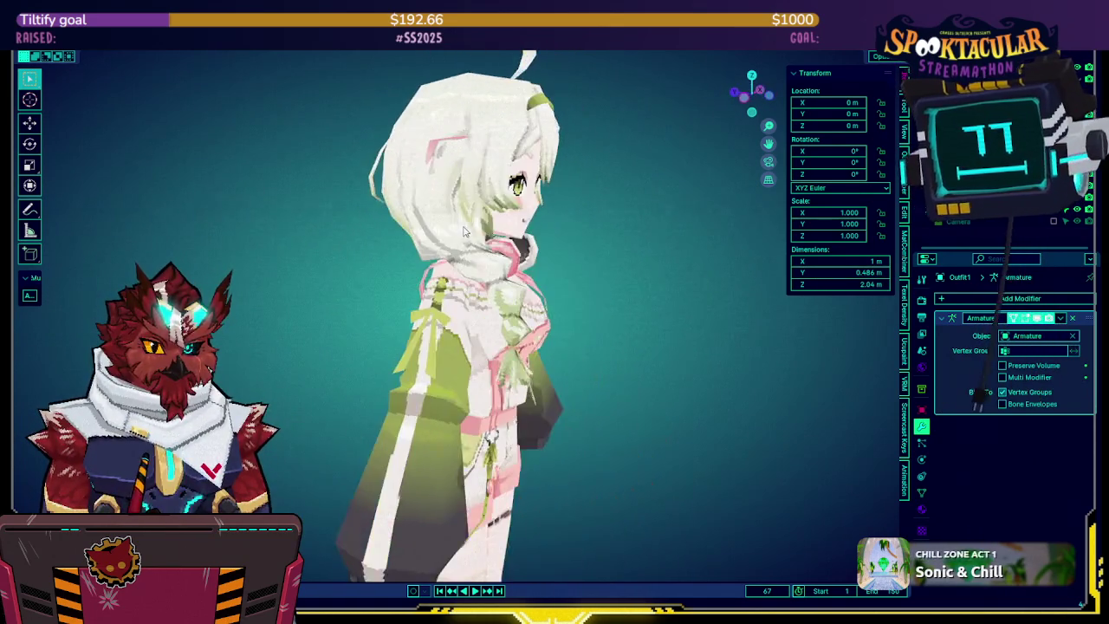
key(shift+z)
key(shift+z)
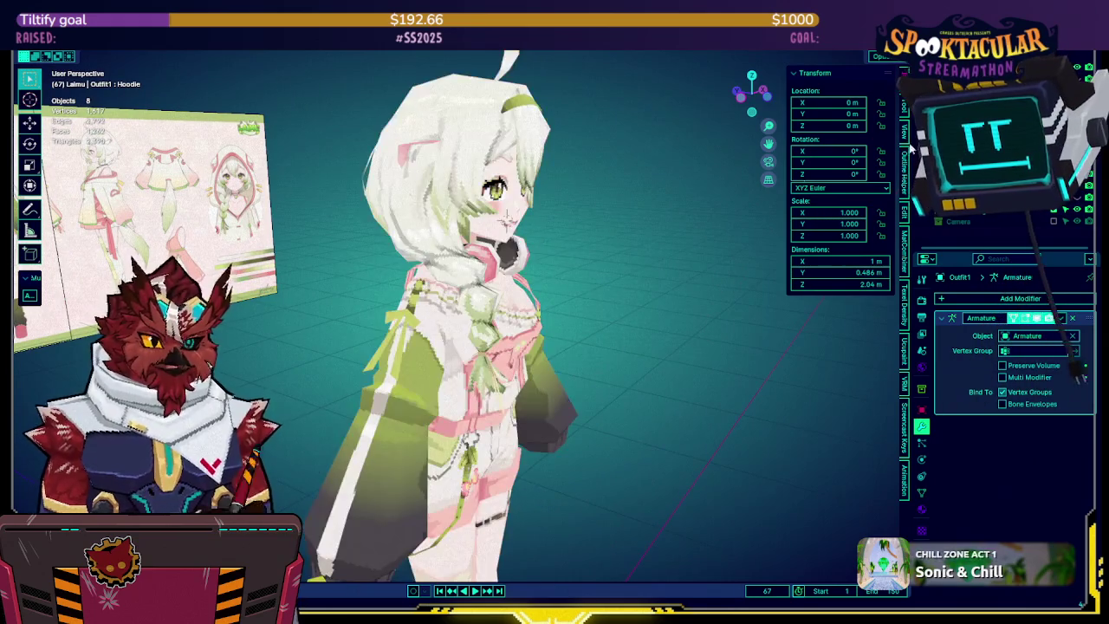
key(alt+h)
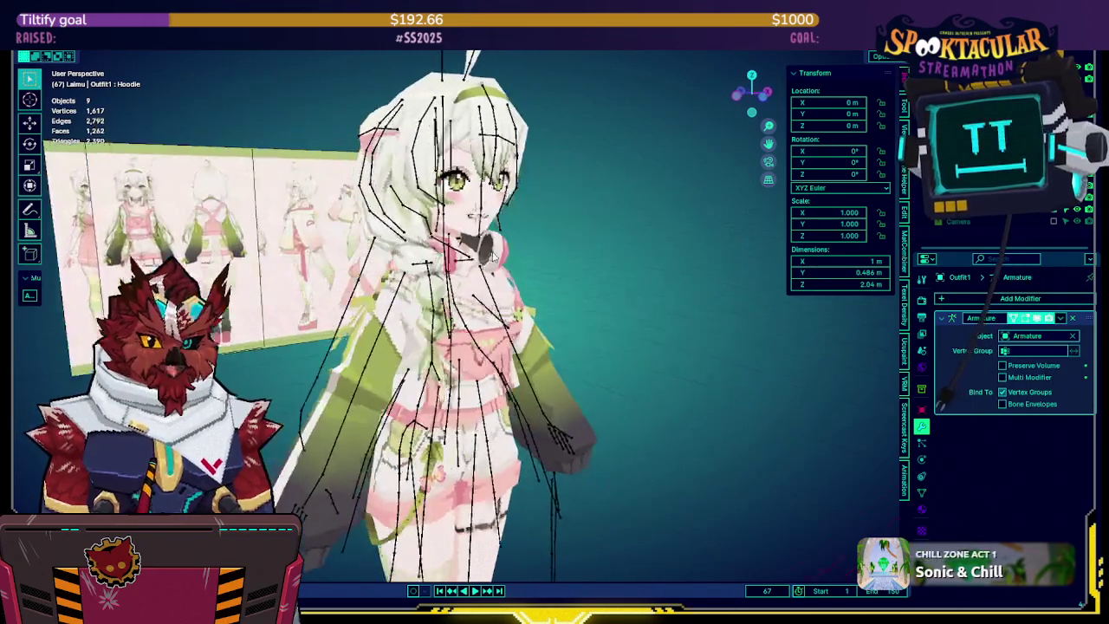
Select the Ponytail bone in Pose Mode and test-rotate it twice, cancelling each time
click(520, 277)
mouse_move(485, 286)
middle_down()
mouse_move(520, 277)
mouse_move(538, 243)
middle_up()
key(r)
scroll(539, 262, up, 3)
key(Escape)
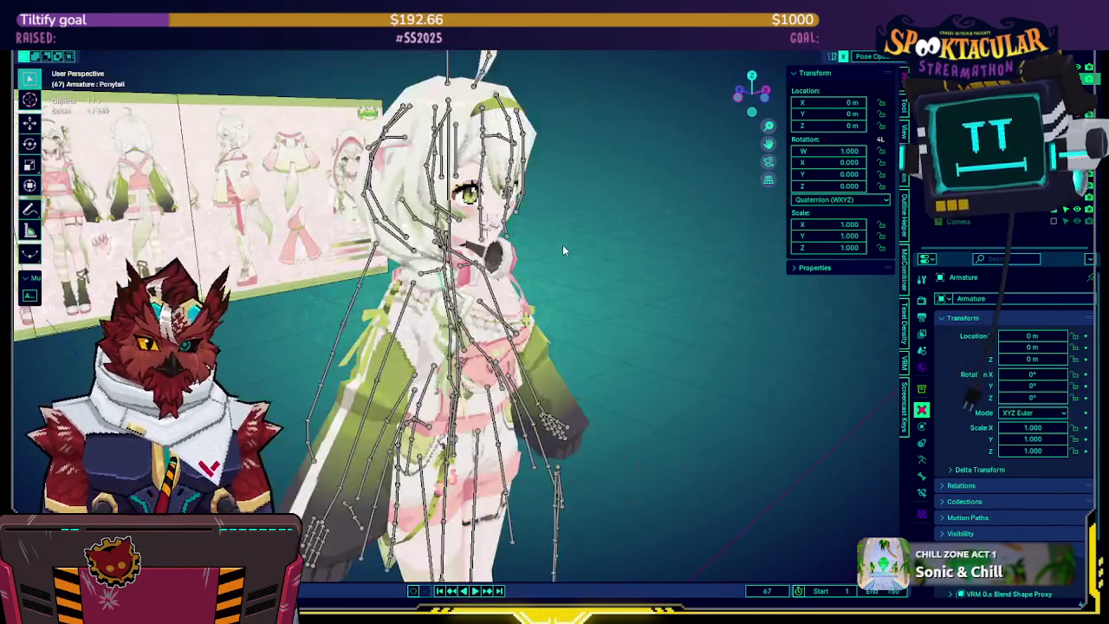
middle_drag(557, 238, 613, 230)
key(r)
key(Escape)
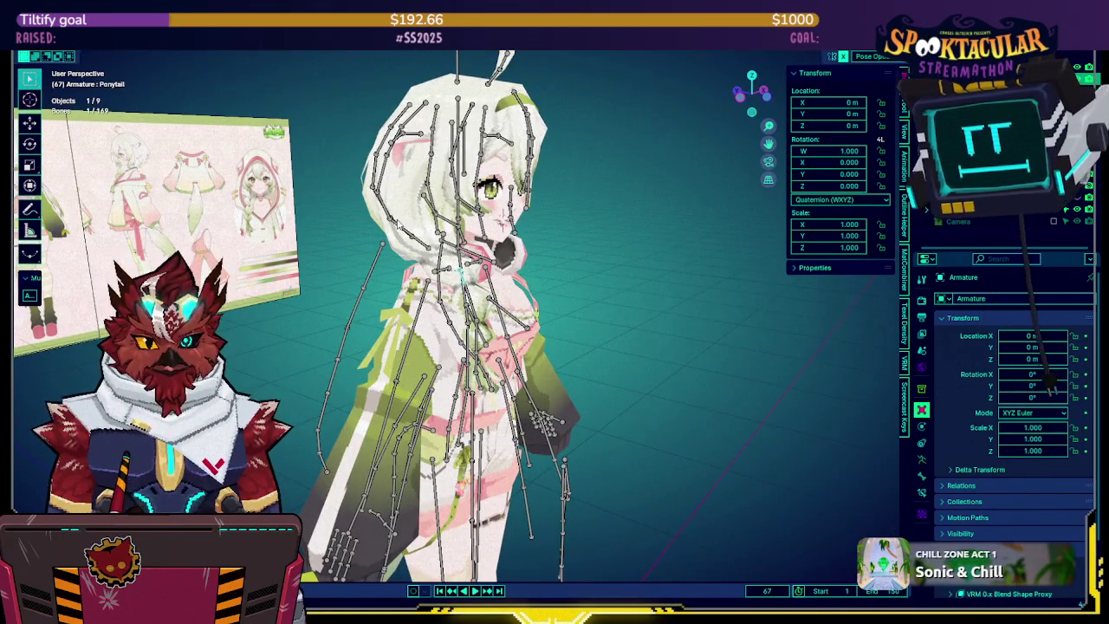
mouse_move(552, 195)
middle_down()
mouse_move(560, 208)
mouse_move(657, 208)
mouse_move(607, 213)
mouse_move(616, 221)
middle_up()
Return to Object Mode, deselect everything, then reselect the armature
key(ctrl+Tab)
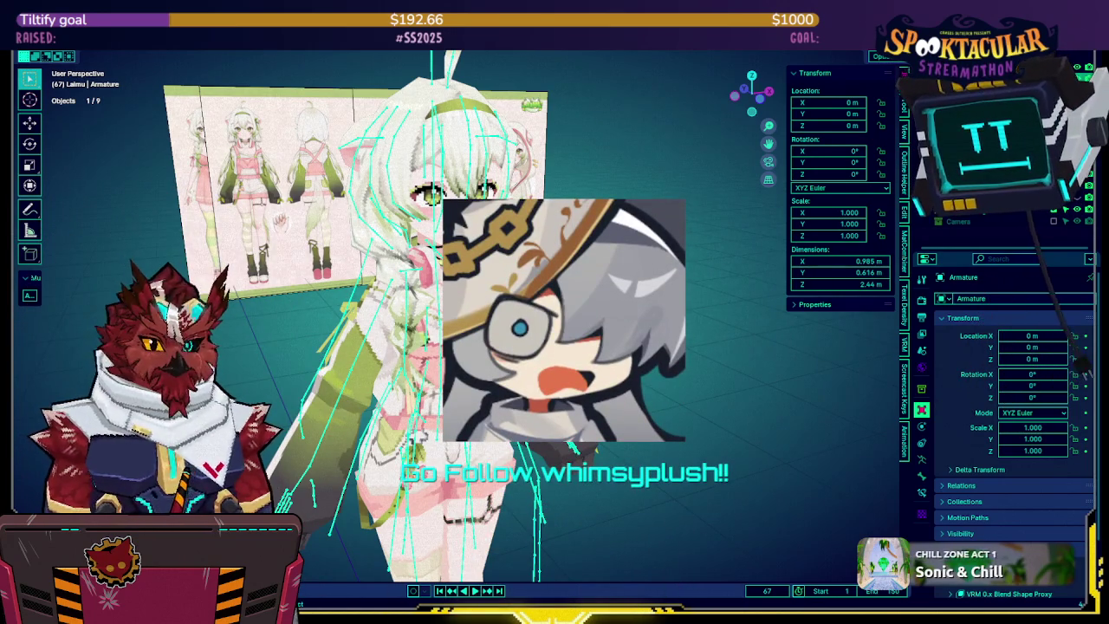
middle_drag(606, 364, 641, 364)
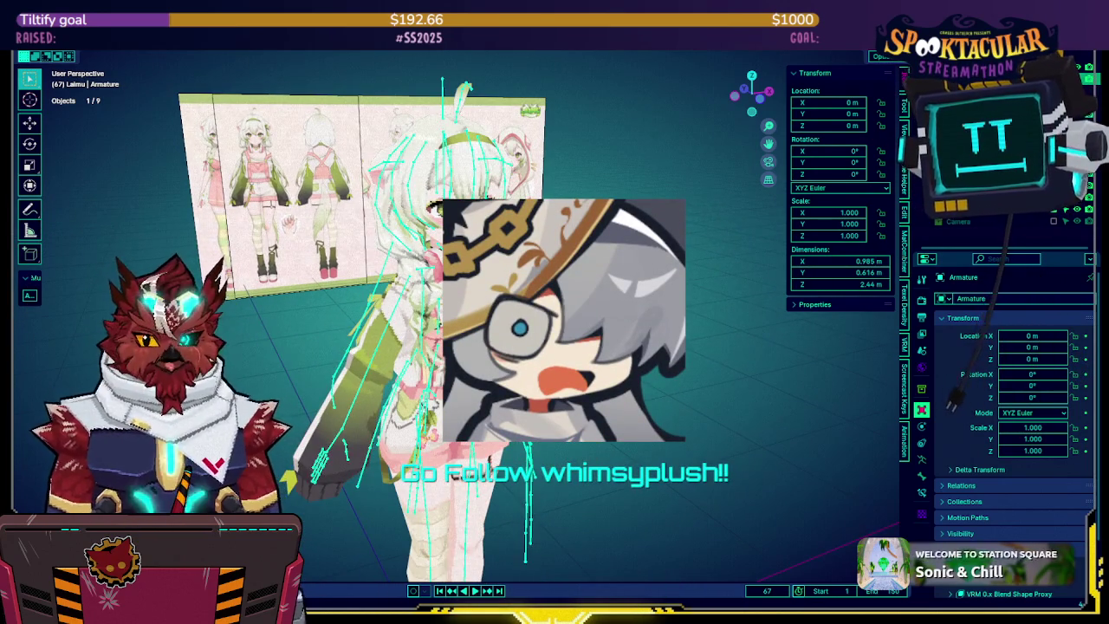
key(alt+a)
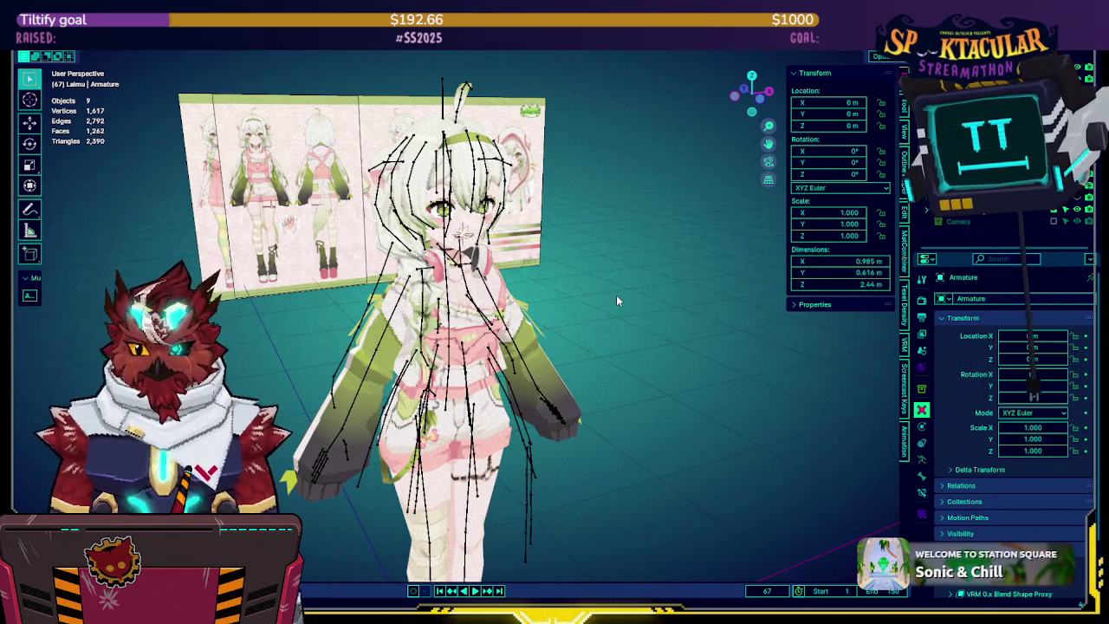
key(KP_4)
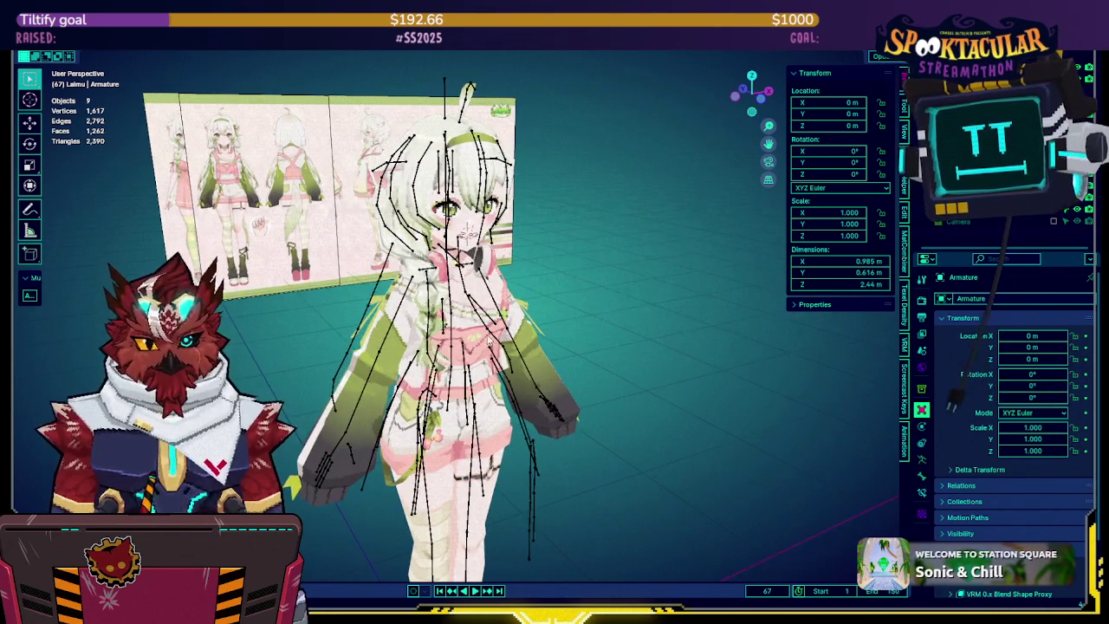
click(537, 309)
key(KP_4)
key(KP_4)
Cancel the armature move and inspect it alone in local view
key(g)
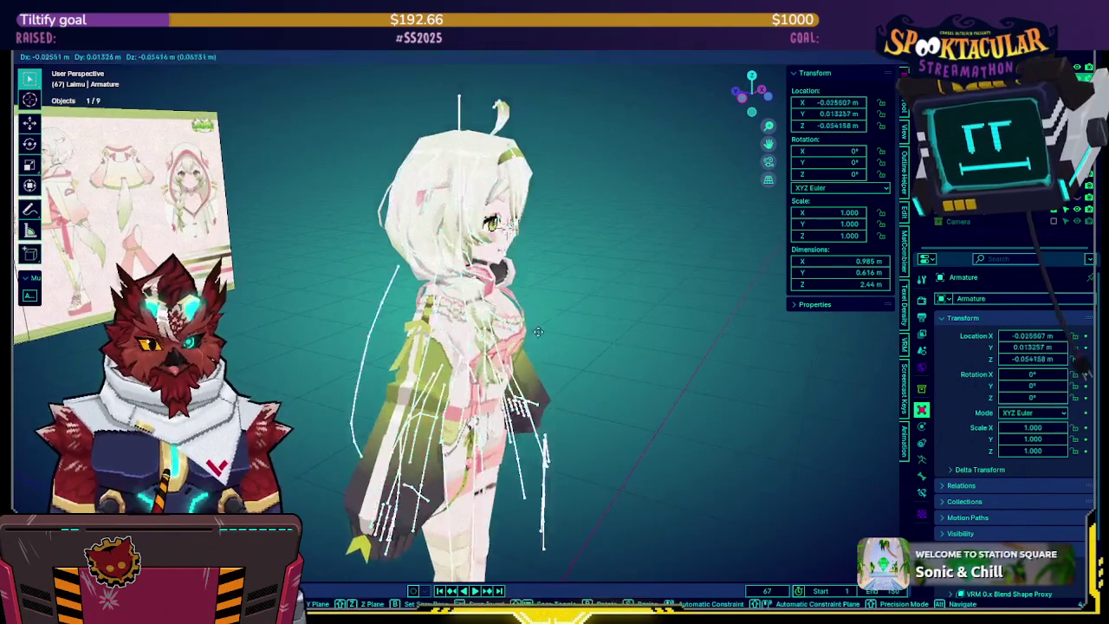
key(Escape)
key(KP_6)
key(KP_6)
key(KP_Divide)
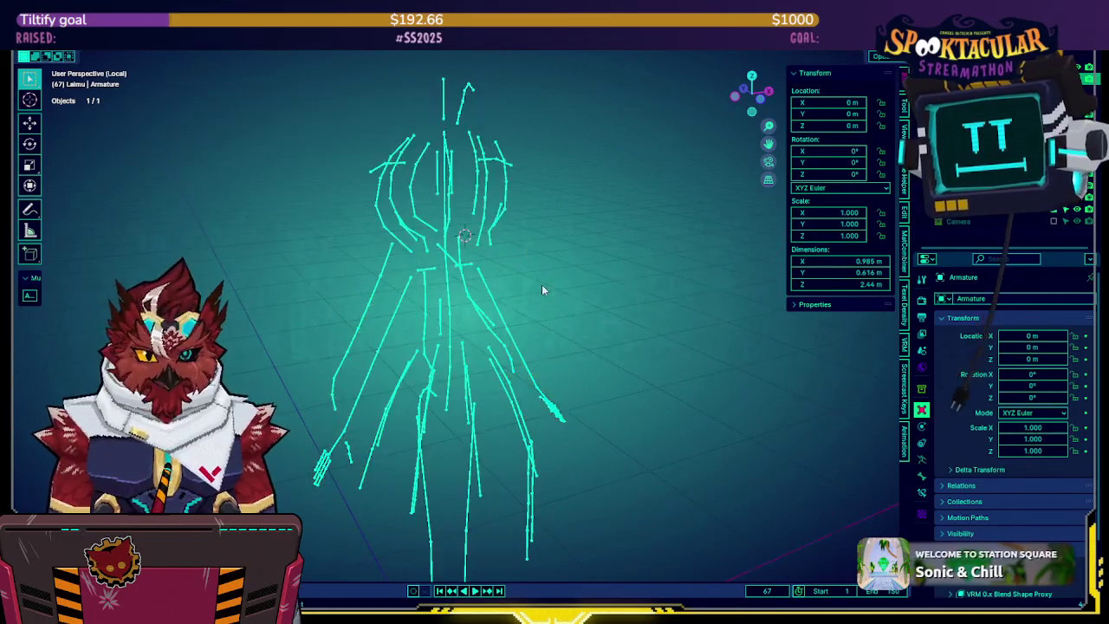
mouse_move(575, 295)
middle_down()
mouse_move(557, 360)
mouse_move(633, 419)
mouse_move(433, 414)
mouse_move(566, 387)
mouse_move(625, 357)
mouse_move(708, 358)
mouse_move(721, 379)
mouse_move(438, 355)
mouse_move(479, 336)
mouse_move(673, 350)
mouse_move(435, 288)
mouse_move(240, 287)
mouse_move(592, 280)
mouse_move(585, 292)
mouse_move(710, 294)
mouse_move(317, 312)
mouse_move(328, 316)
middle_up()
key(KP_Divide)
Hide the armature and view the character front-on with overlays briefly hidden
key(h)
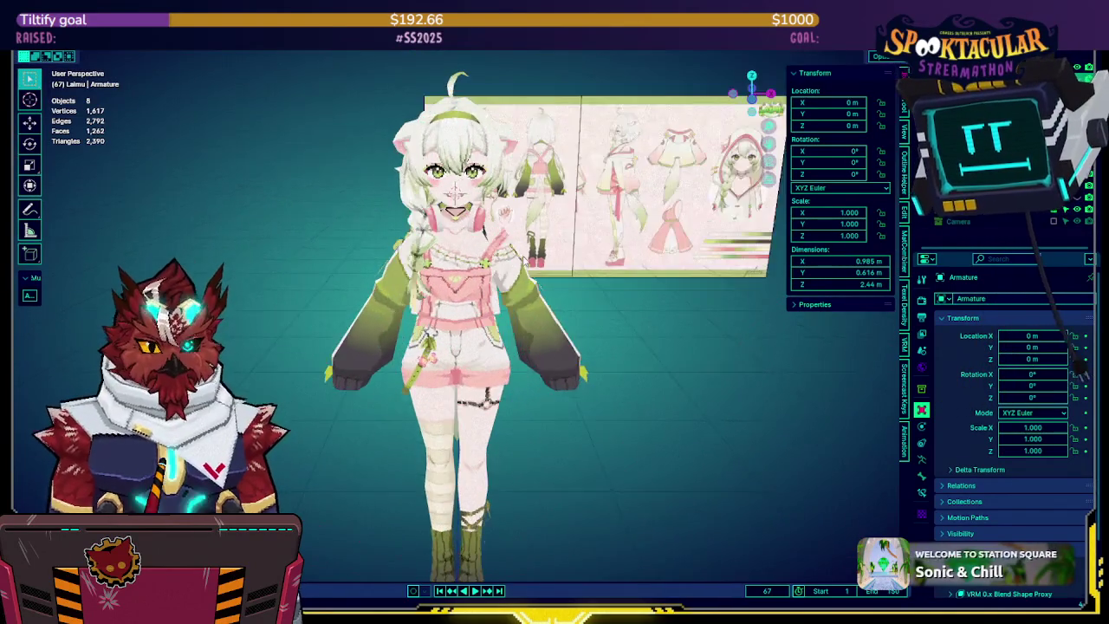
middle_drag(438, 279, 531, 287)
scroll(531, 287, up, 3)
key(shift+alt+z)
mouse_move(472, 269)
middle_down()
mouse_move(735, 299)
mouse_move(242, 276)
mouse_move(812, 309)
mouse_move(408, 297)
mouse_move(458, 244)
middle_up()
key(shift+alt+z)
Inspect Outfit2's chest and shoulder faces in wireframe Edit Mode, then return to textured Object Mode
click(408, 297)
key(shift+z)
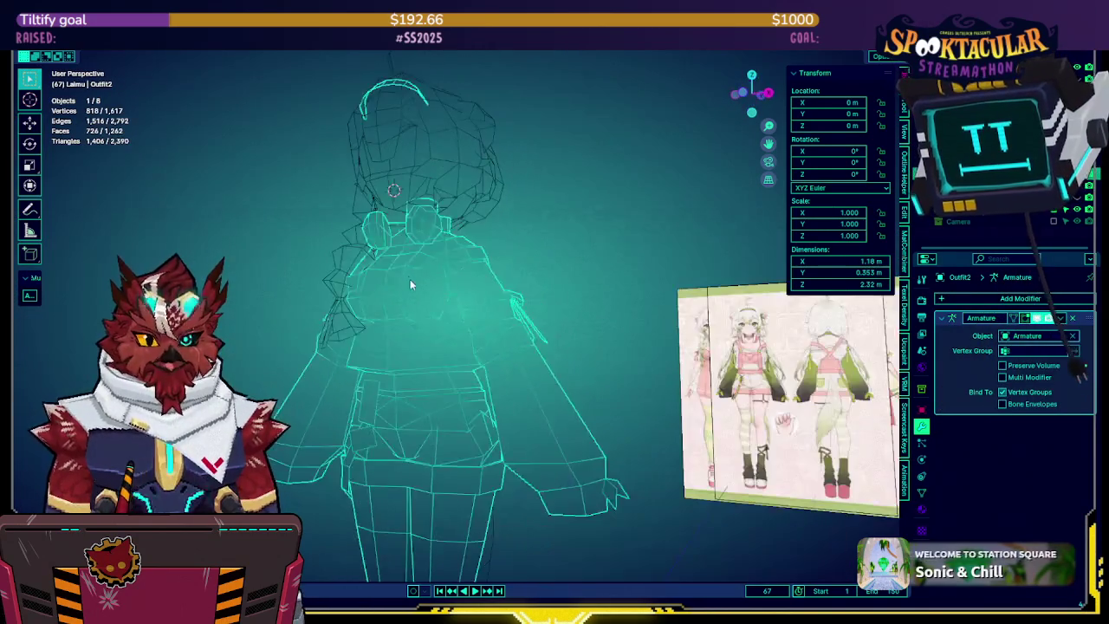
click(400, 290)
key(Tab)
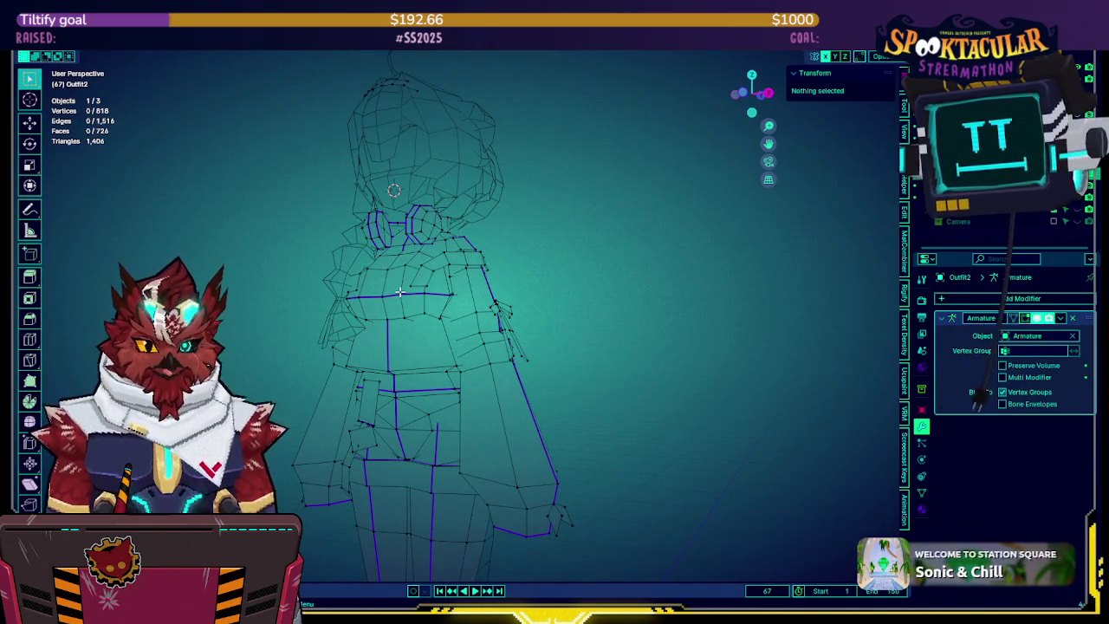
key(l)
mouse_move(400, 290)
middle_down()
mouse_move(375, 328)
mouse_move(558, 304)
middle_up()
key(Tab)
key(shift+z)
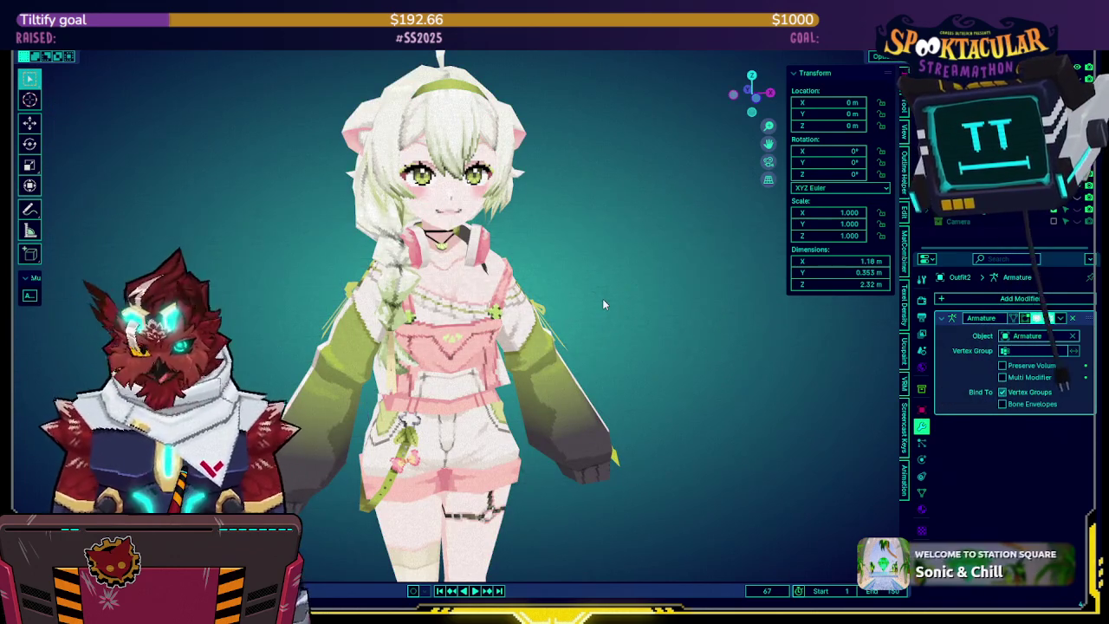
Zoom around the avatar and select the armature again
scroll(604, 303, down, 2)
scroll(604, 304, down, 1)
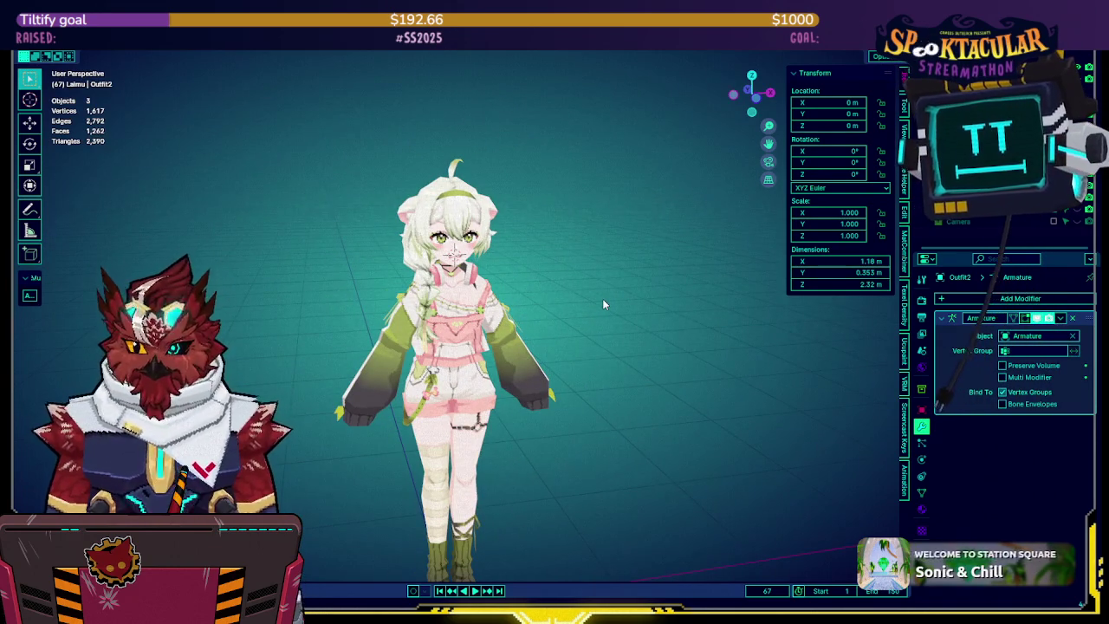
scroll(582, 301, up, 2)
click(450, 223)
scroll(468, 230, up, 1)
scroll(470, 233, up, 1)
scroll(473, 234, up, 1)
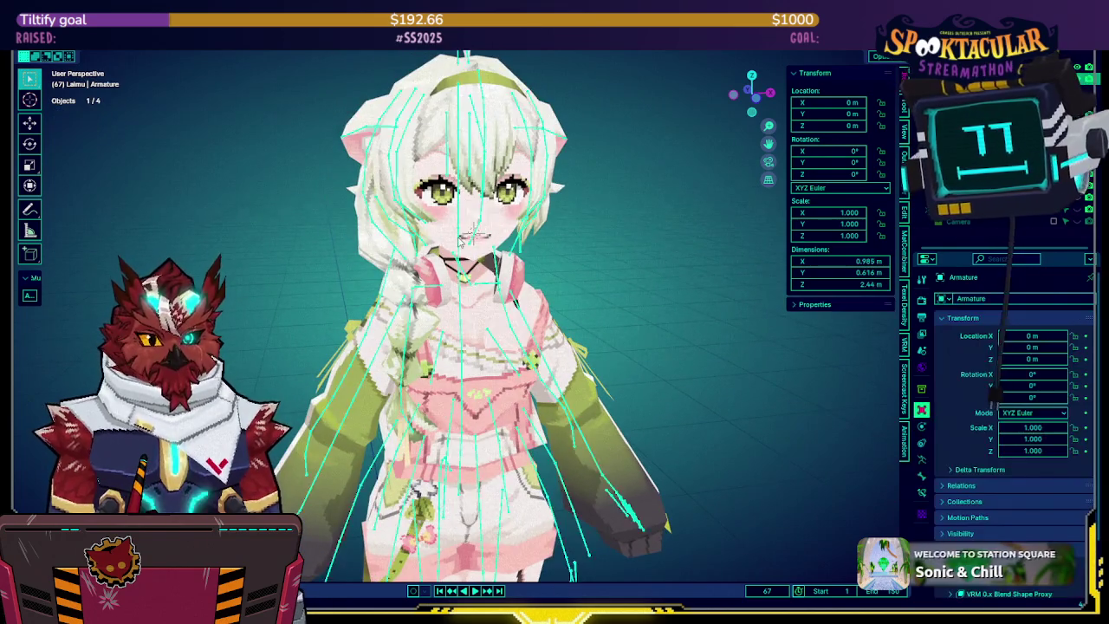
middle_drag(470, 233, 476, 243)
key(ctrl+Tab)
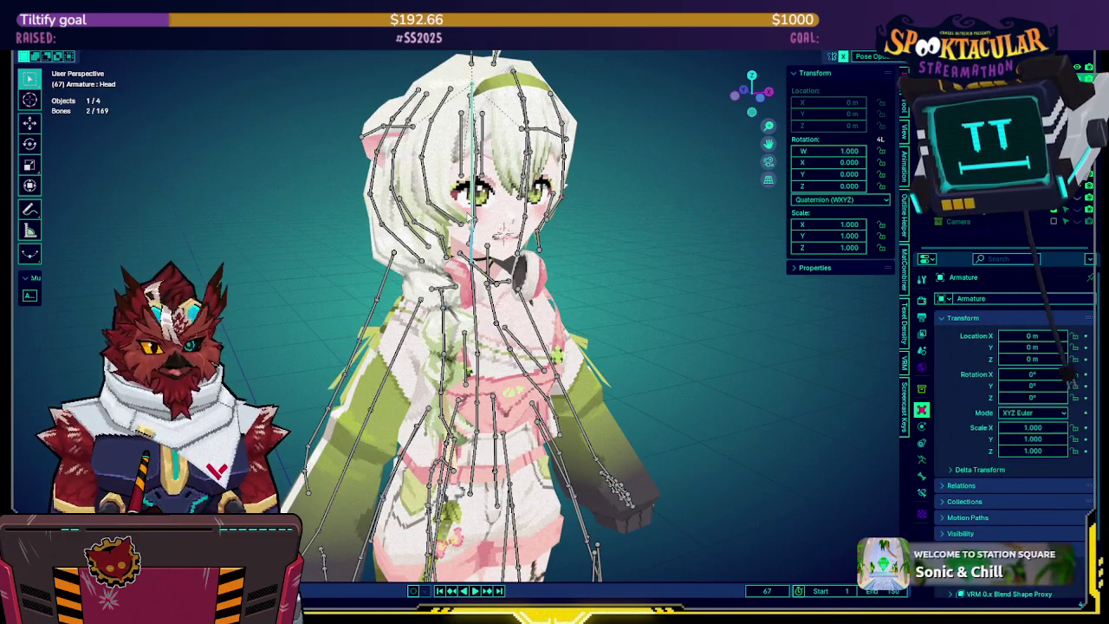
key(r)
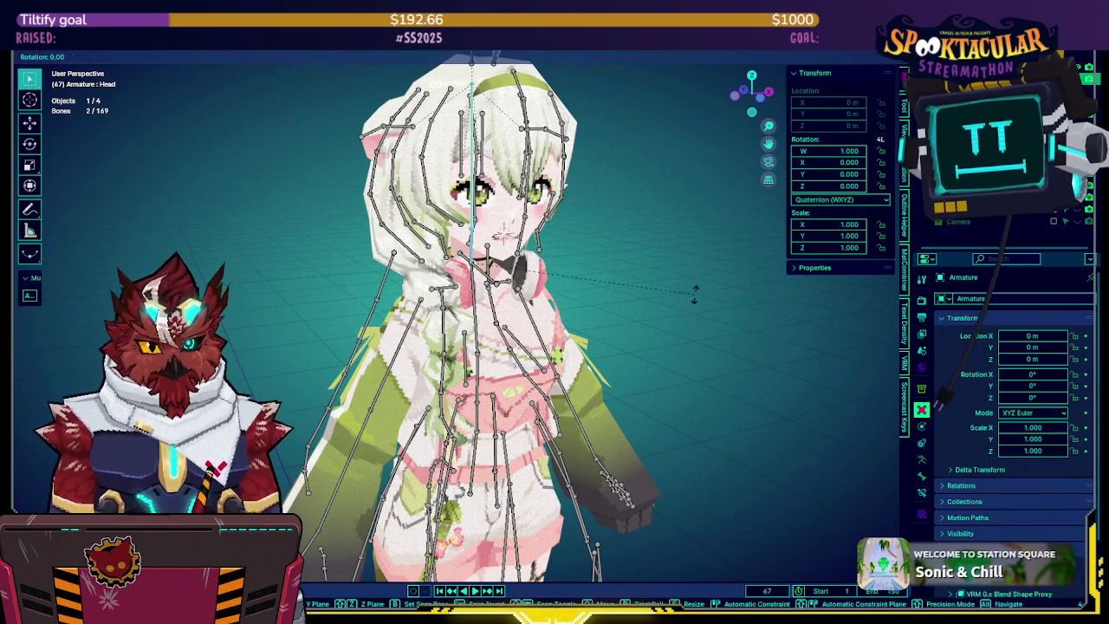
key(y)
key(y)
click(609, 352)
key(shift+alt+z)
mouse_move(646, 328)
middle_down()
mouse_move(668, 309)
mouse_move(613, 355)
mouse_move(536, 357)
mouse_move(652, 355)
mouse_move(639, 344)
mouse_move(604, 360)
mouse_move(662, 354)
mouse_move(531, 336)
middle_up()
scroll(641, 342, up, 2)
key(shift+alt+z)
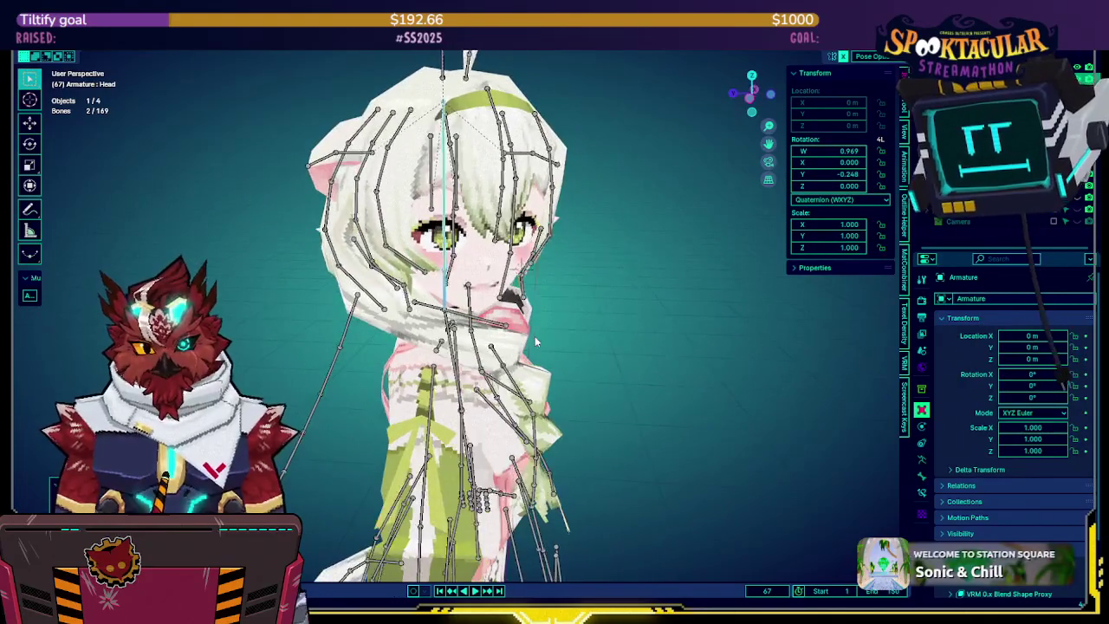
key(shift+alt+z)
key(alt+r)
key(r)
key(y)
key(y)
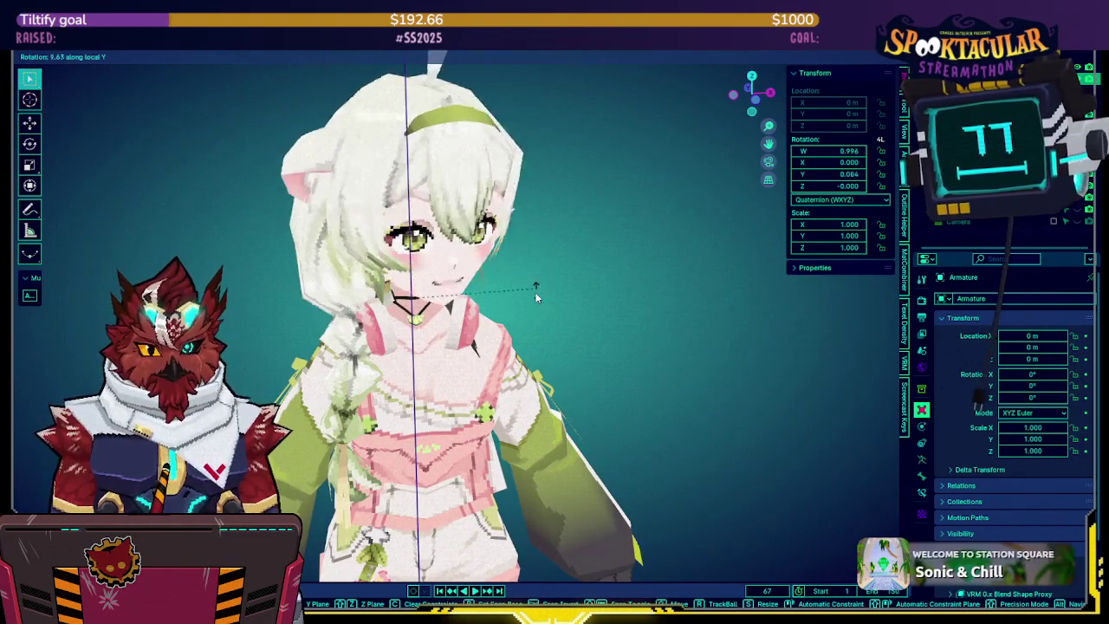
key(y)
key(x)
key(z)
key(z)
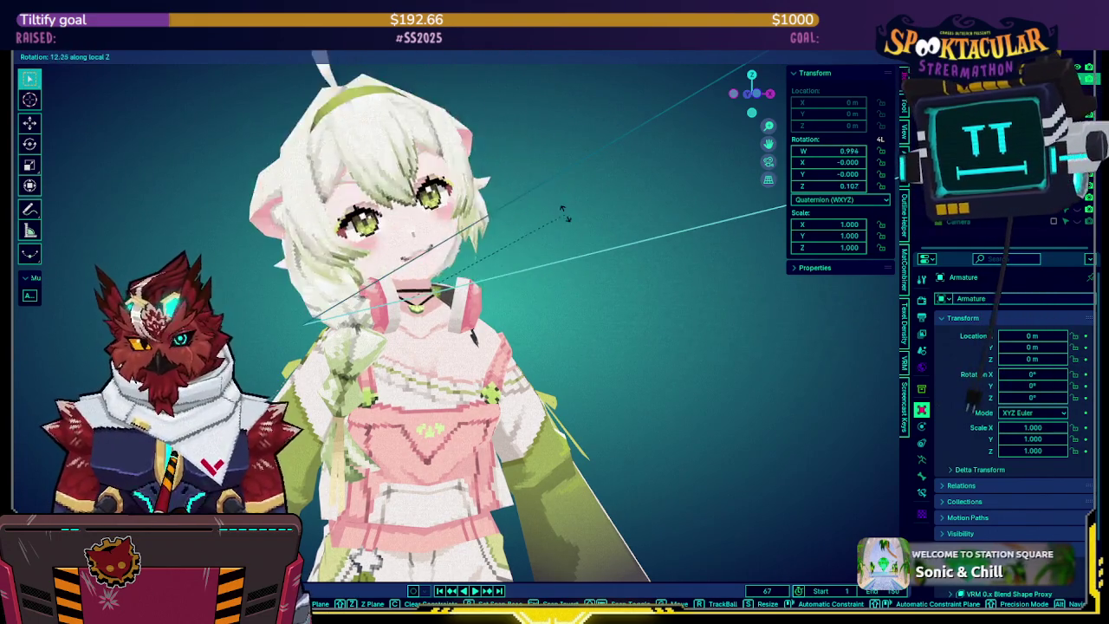
key(Escape)
key(shift+alt+z)
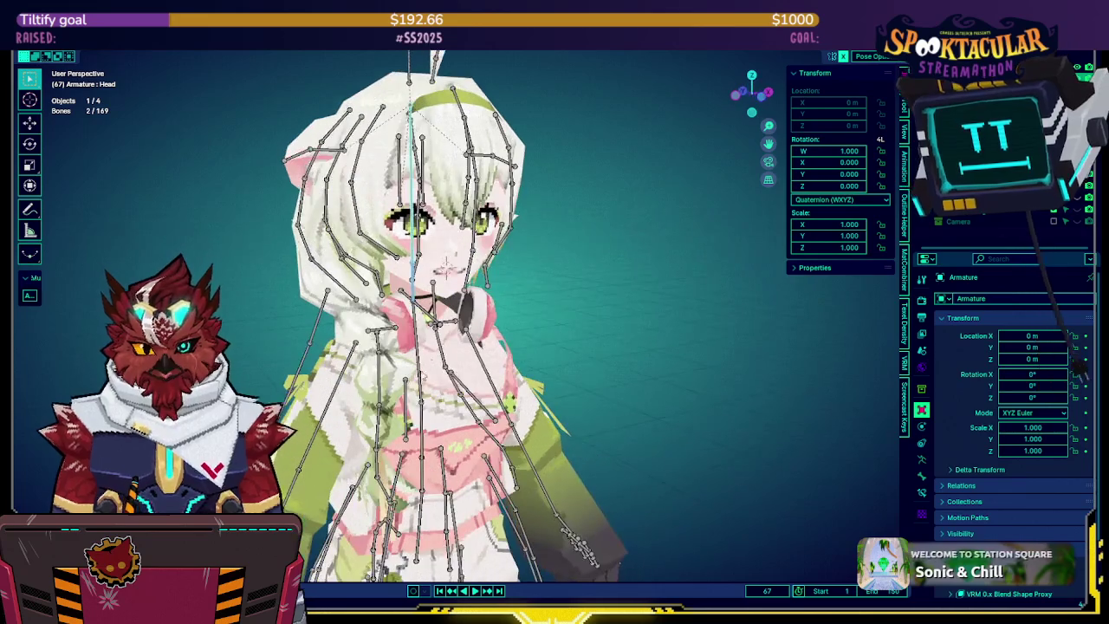
middle_drag(418, 379, 340, 372)
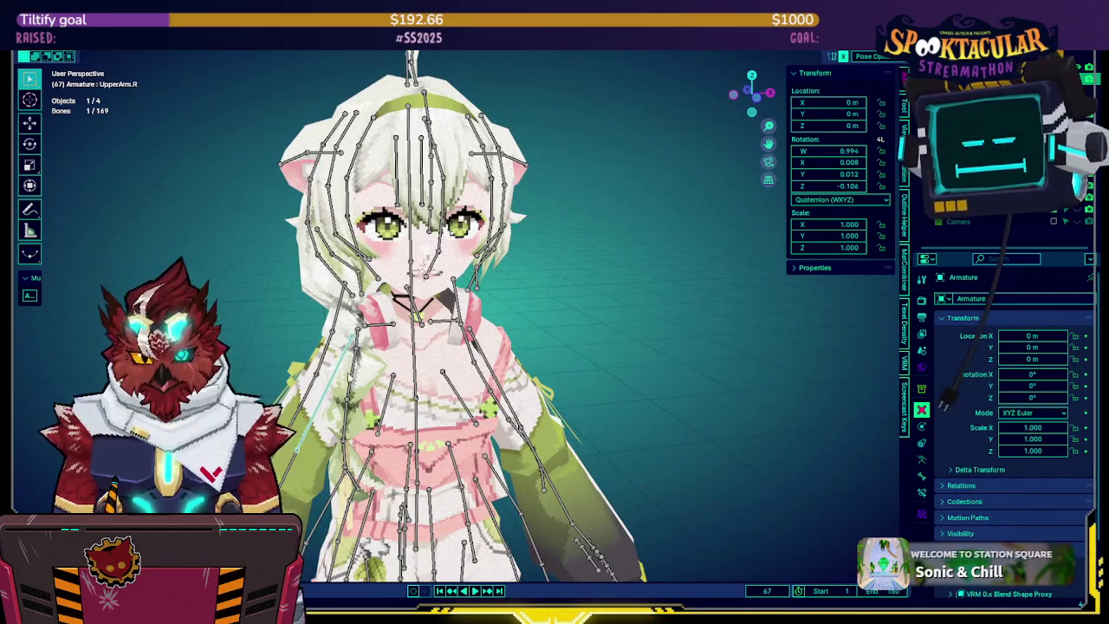
key(shift+alt+z)
key(r)
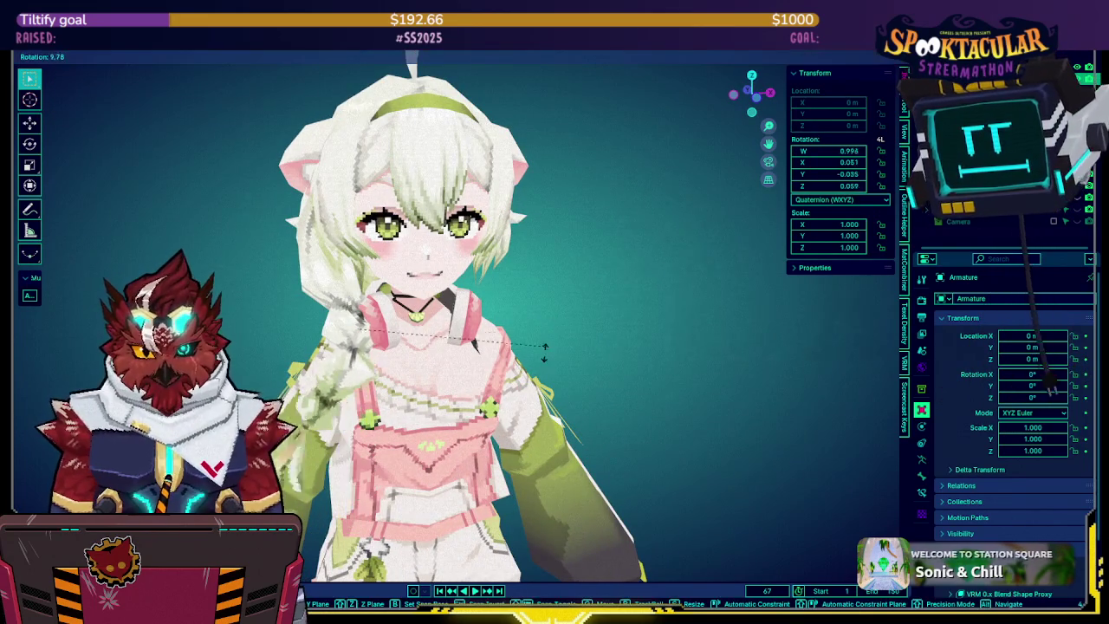
key(Escape)
key(shift+alt+z)
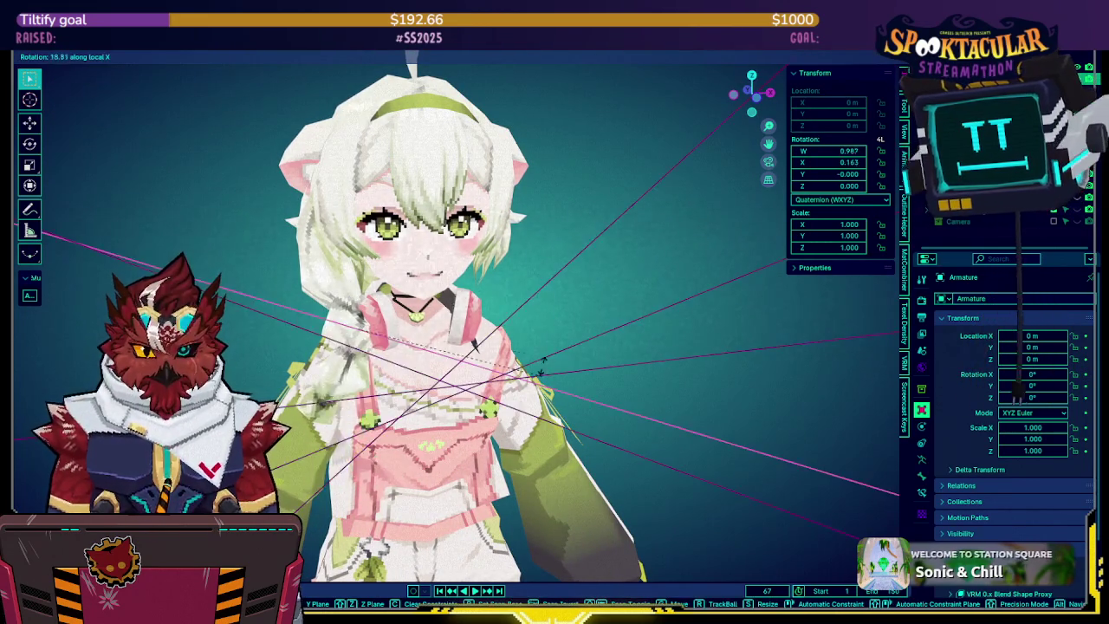
key(shift+alt+z)
key(r)
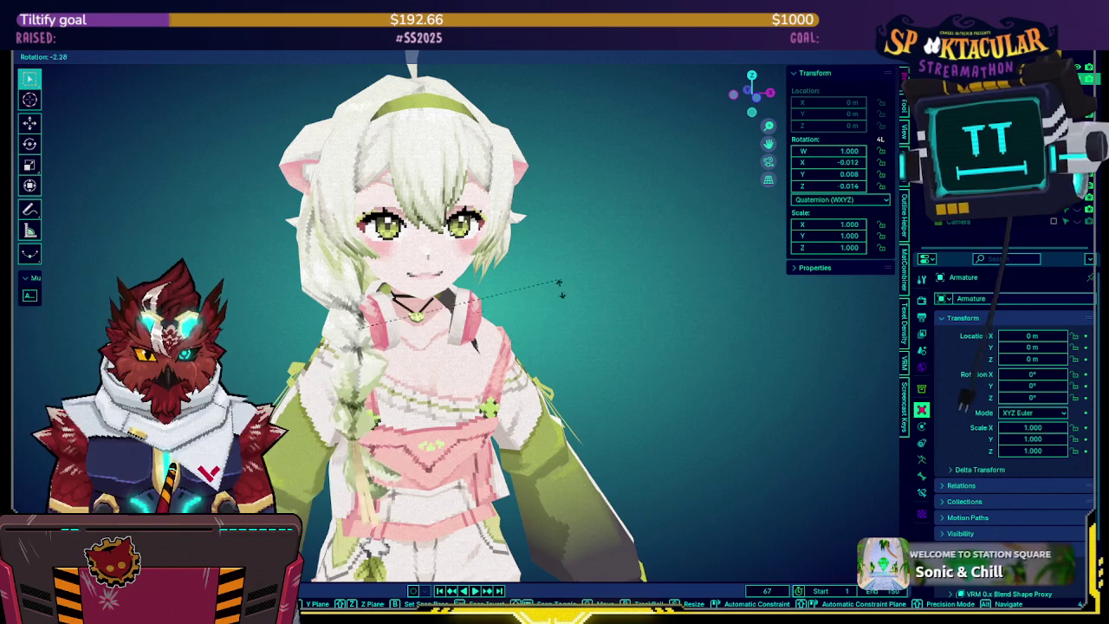
key(Escape)
mouse_move(576, 270)
middle_down()
mouse_move(606, 293)
mouse_move(541, 312)
mouse_move(654, 328)
middle_up()
key(shift+alt+z)
key(shift+alt+z)
key(r)
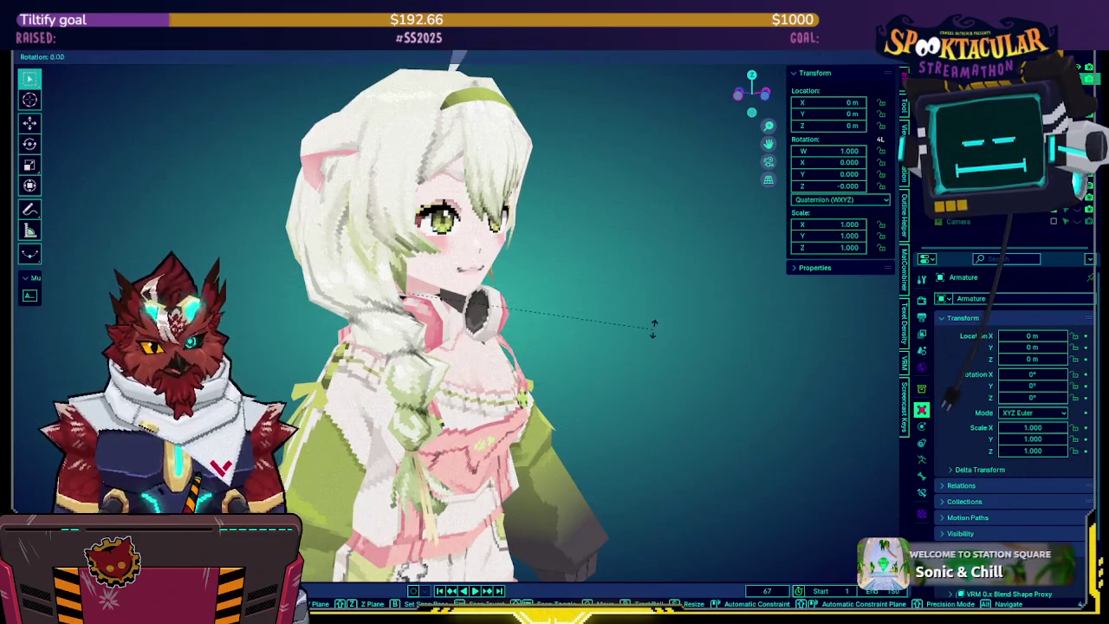
key(z)
key(z)
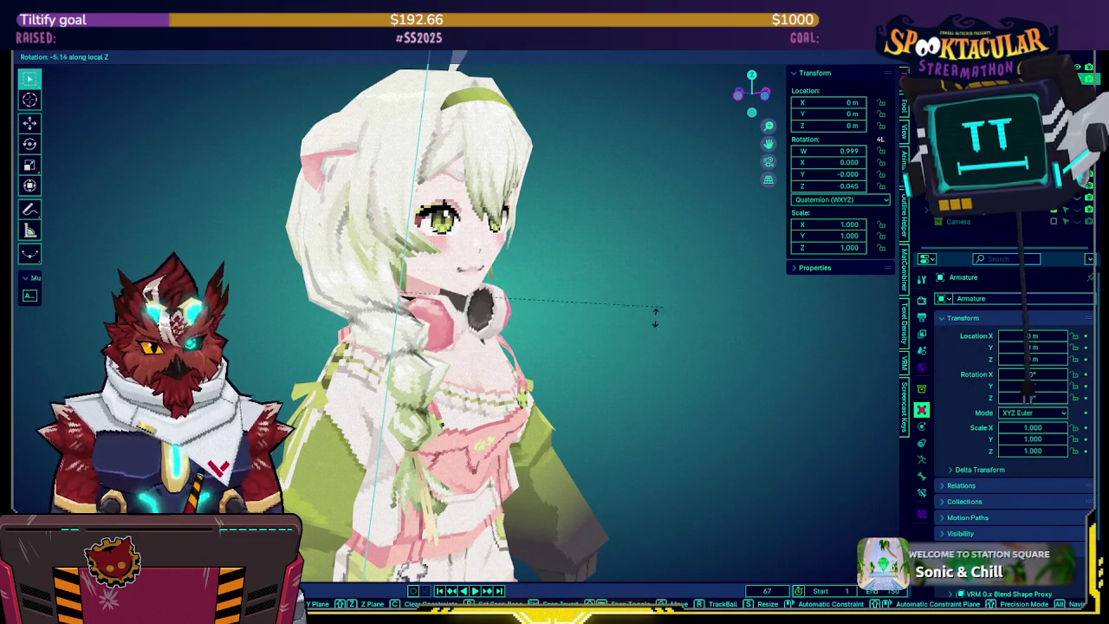
key(Escape)
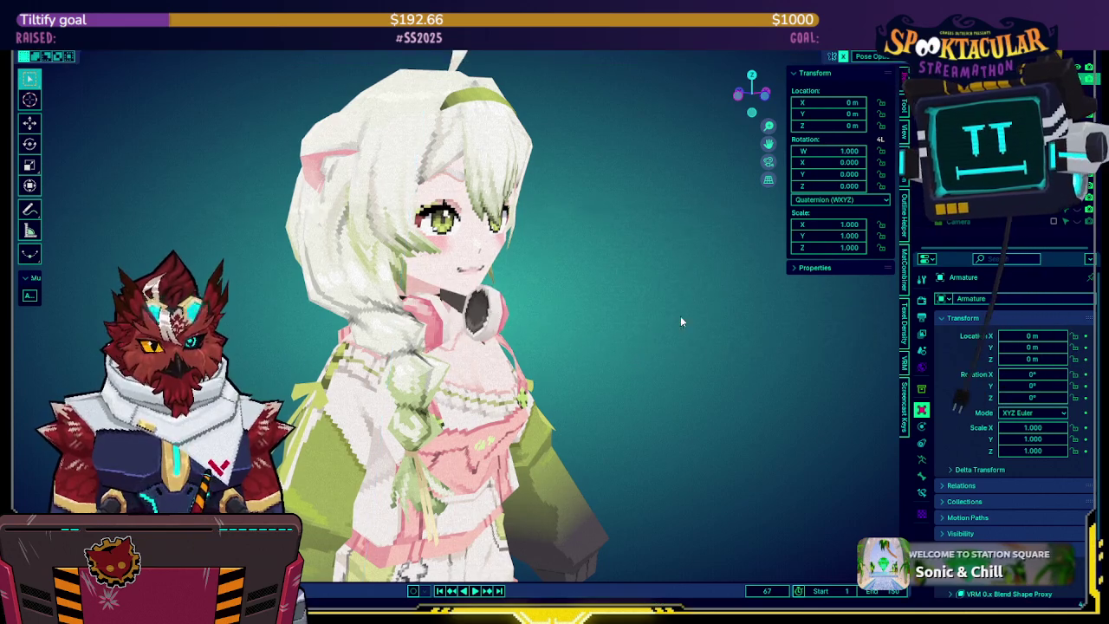
key(KP_1)
key(shift+alt+z)
mouse_move(609, 301)
middle_down()
mouse_move(408, 300)
mouse_move(633, 289)
mouse_move(674, 301)
mouse_move(615, 294)
mouse_move(613, 304)
middle_up()
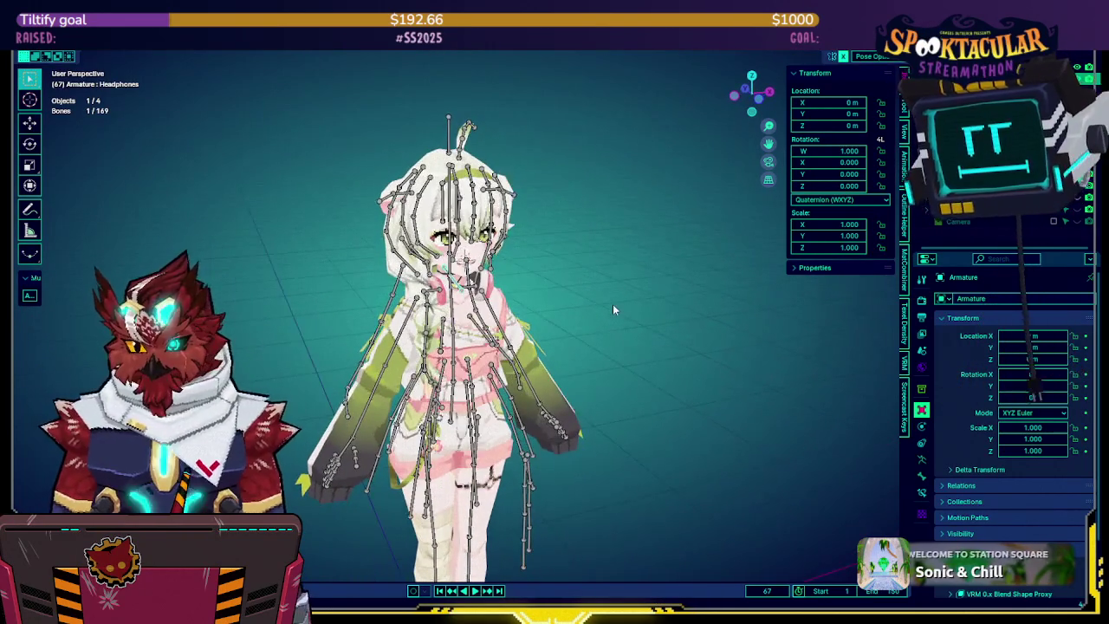
key(ctrl+Tab)
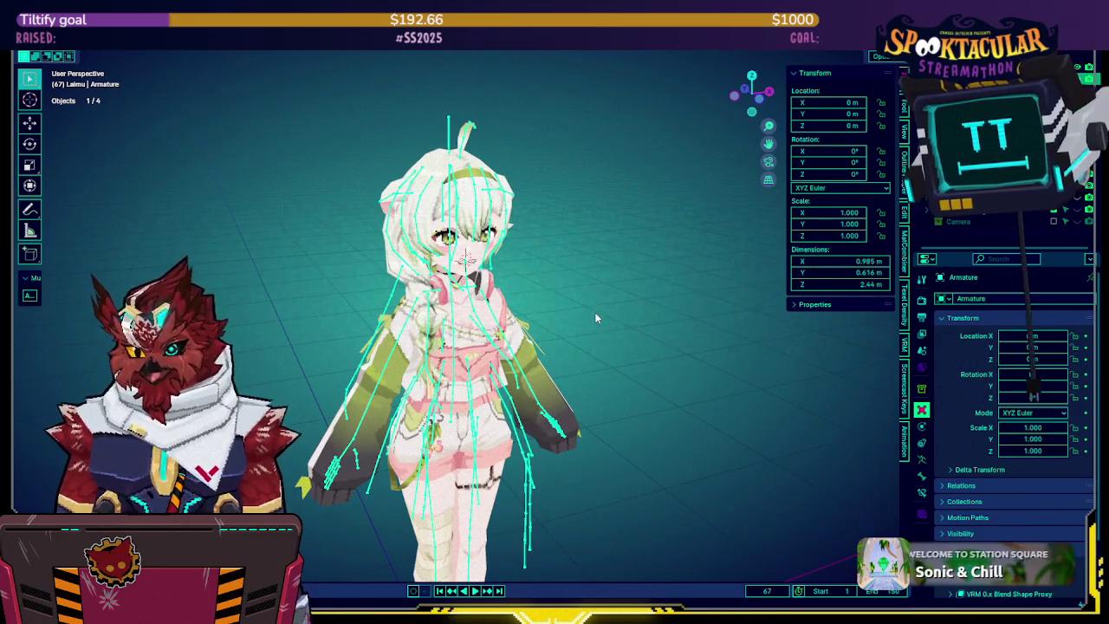
Orbit the Laimu avatar to face front, then bring up the recent-files list
middle_drag(581, 299, 604, 290)
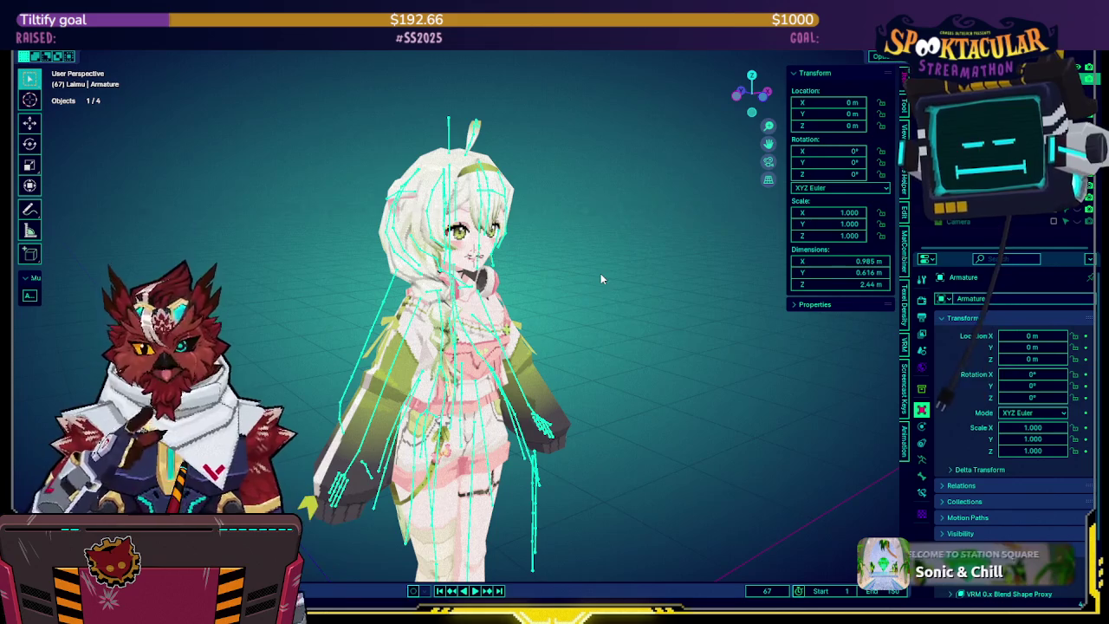
mouse_move(629, 247)
middle_down()
mouse_move(591, 243)
mouse_move(609, 256)
middle_up()
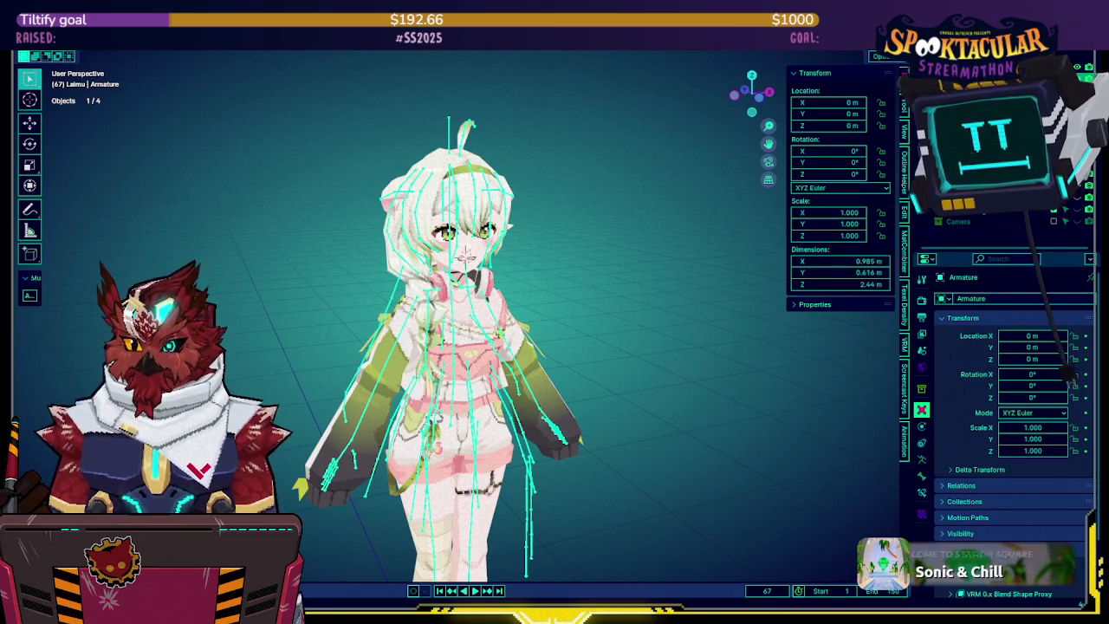
click(39, 41)
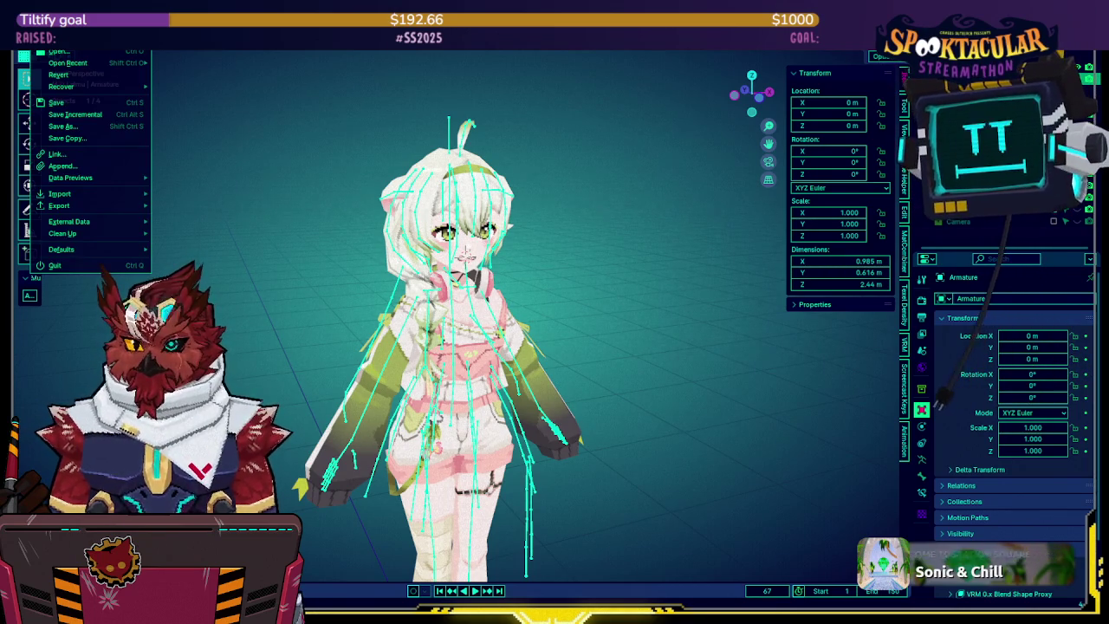
mouse_move(68, 63)
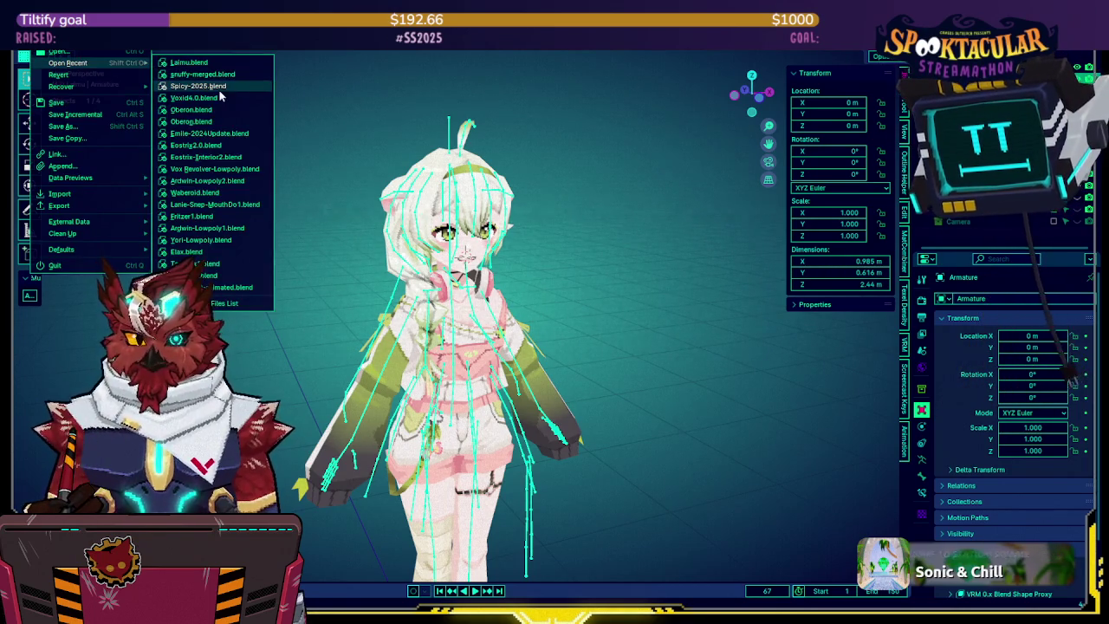
Open Spicy-2025.blend without saving Laimu.blend and orbit to view the whole Barbarian
click(220, 88)
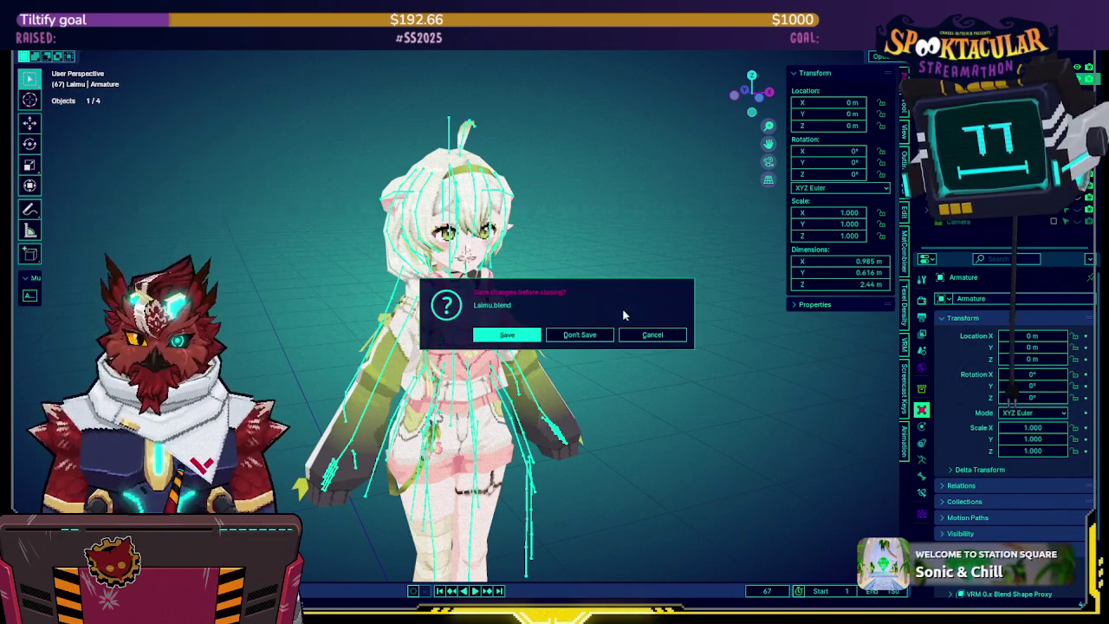
click(580, 334)
middle_drag(599, 340, 598, 285)
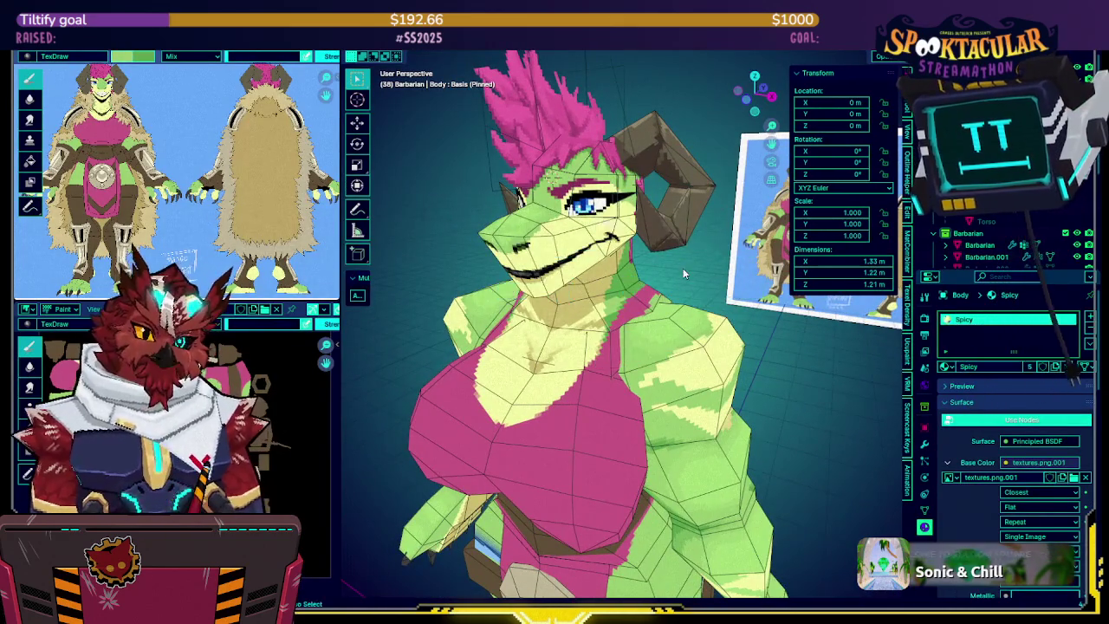
scroll(683, 268, down, 4)
scroll(681, 277, up, 1)
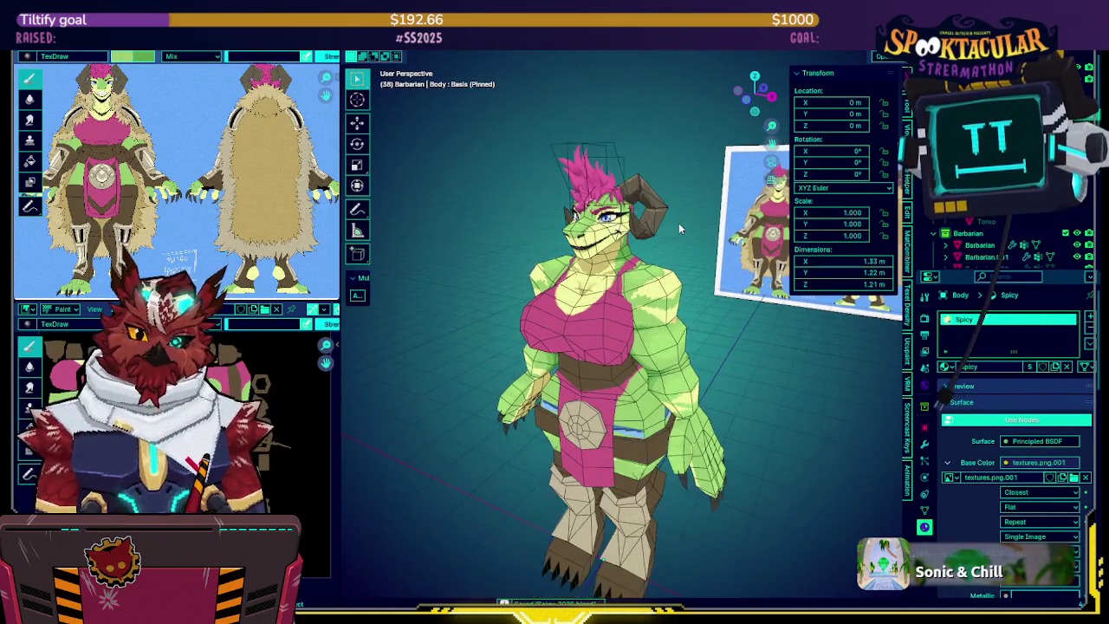
middle_drag(679, 222, 640, 208)
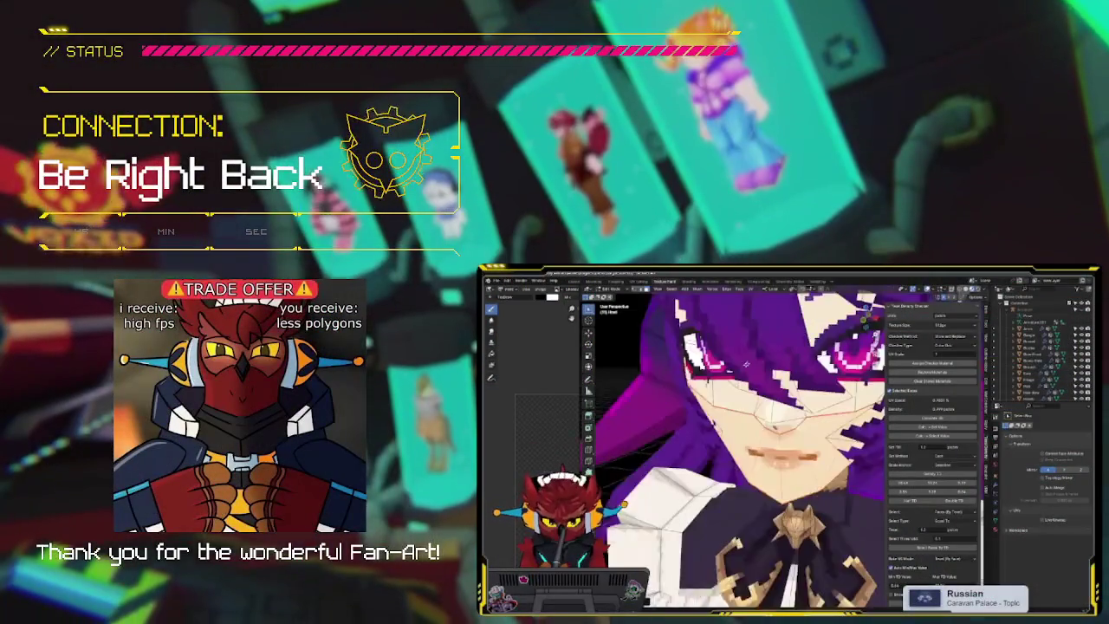
Select another bone to show its weights on the hood mesh and rotate it slightly
mouse_move(745, 362)
middle_down()
mouse_move(744, 381)
mouse_move(767, 412)
middle_up()
scroll(745, 416, down, 3)
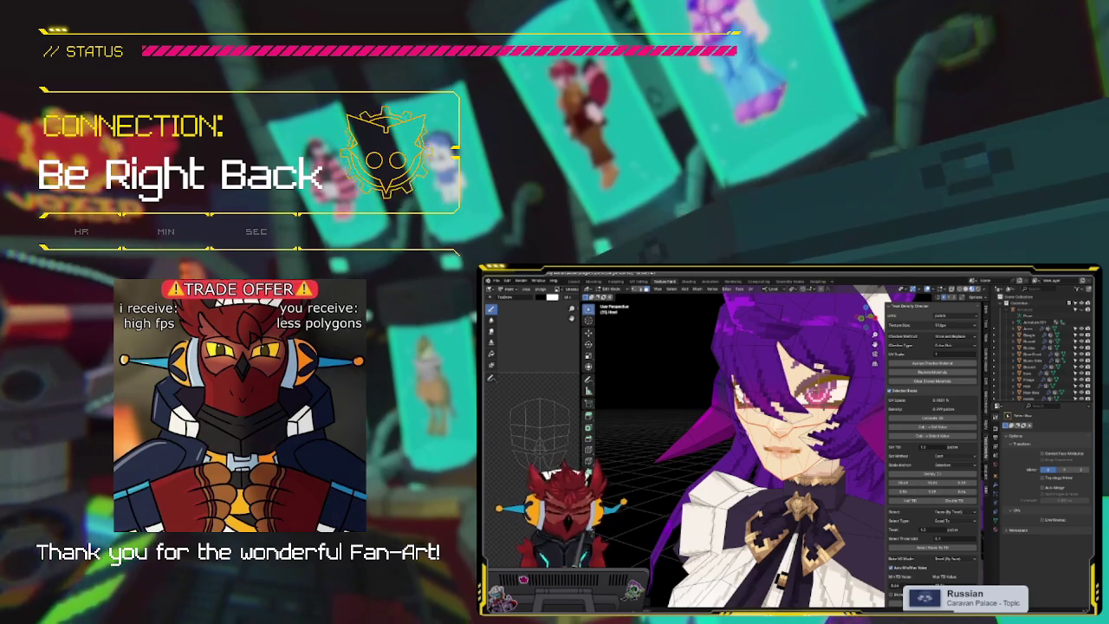
middle_drag(873, 343, 850, 388)
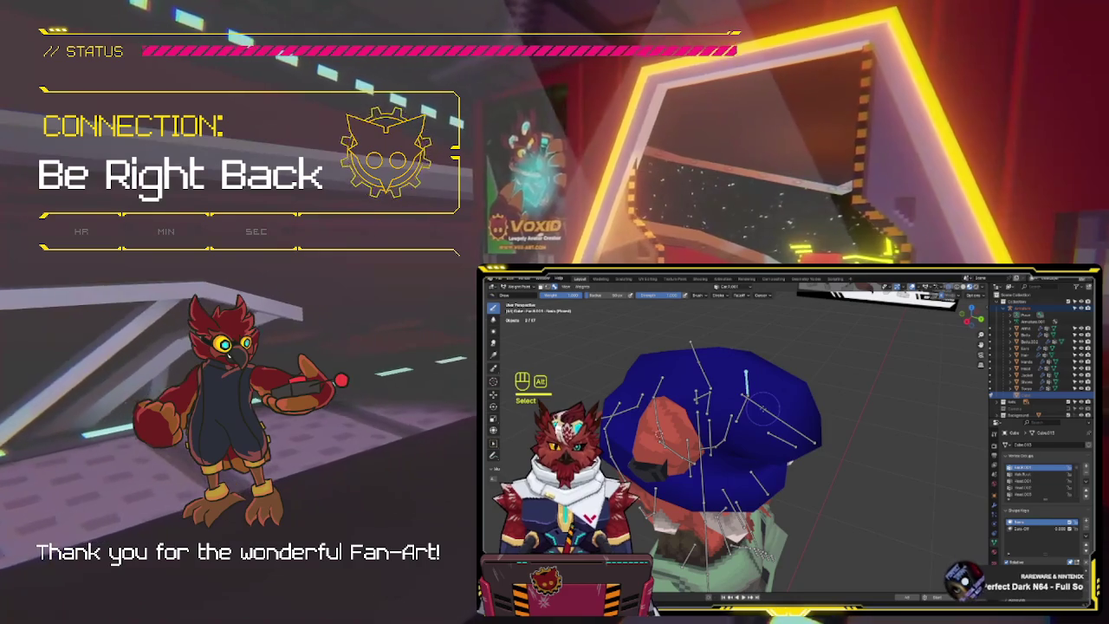
alt+click(763, 407)
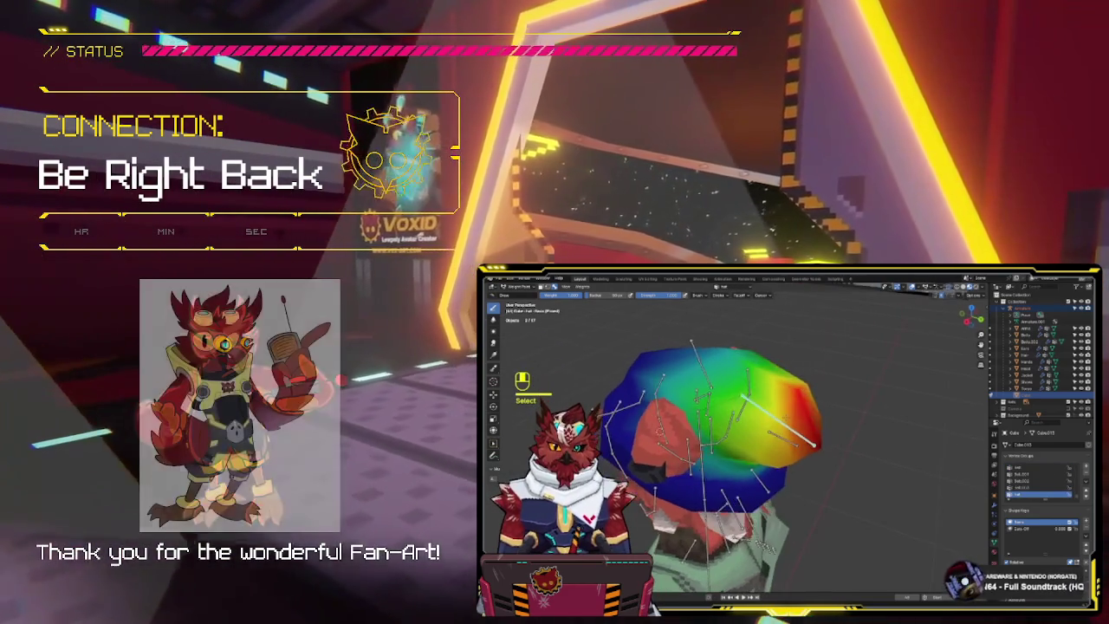
key(r)
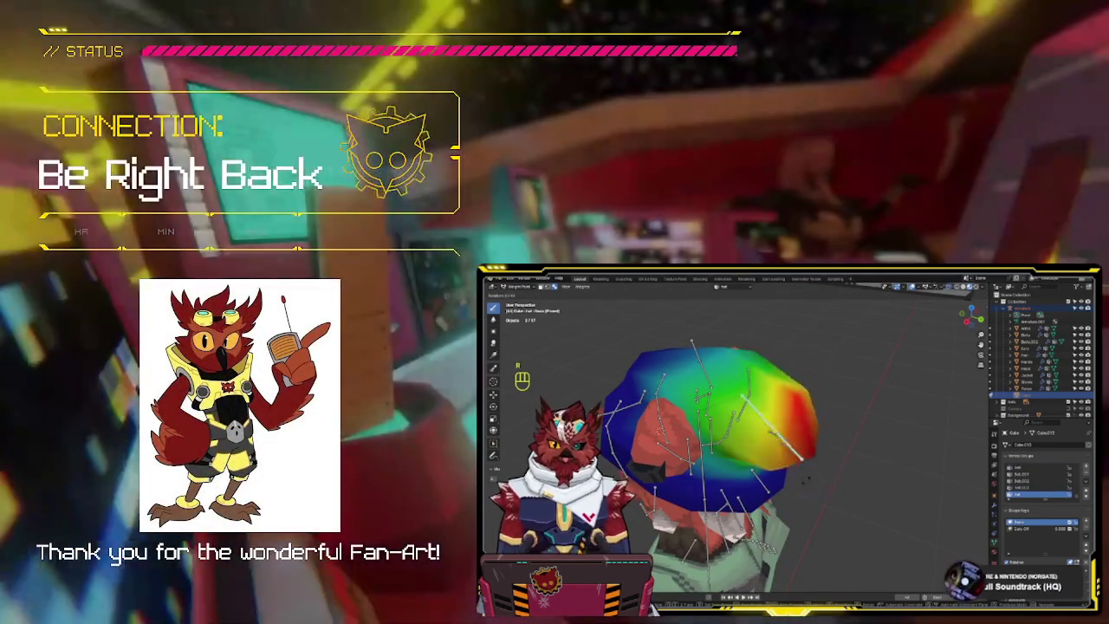
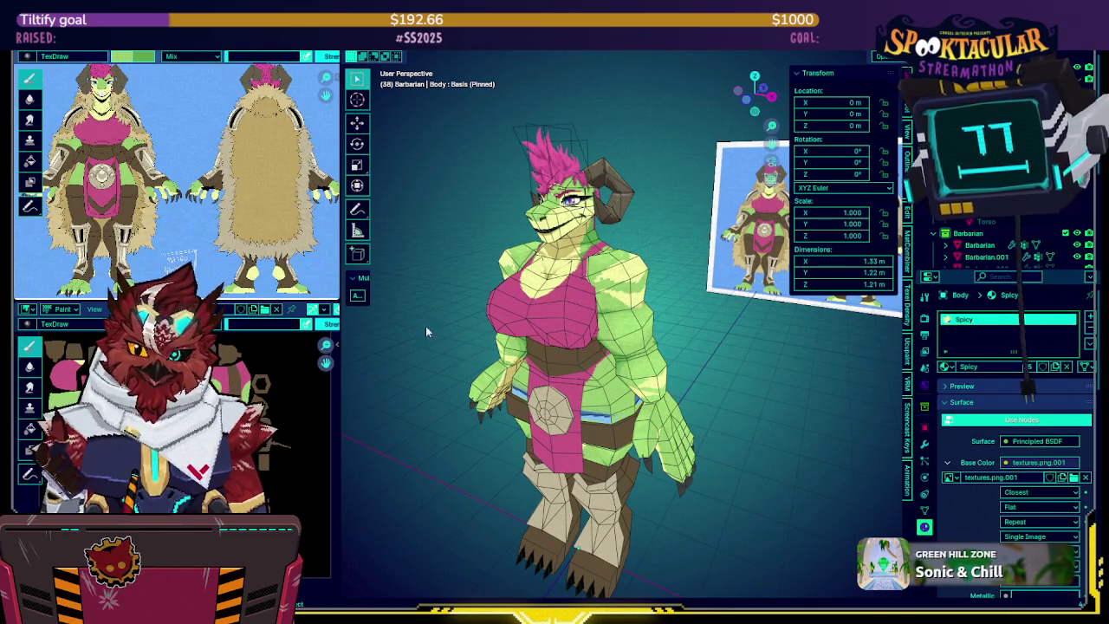
Orbit around the character and briefly hide, then show, the Torso mesh
mouse_move(621, 267)
middle_down()
mouse_move(588, 279)
mouse_move(586, 230)
middle_up()
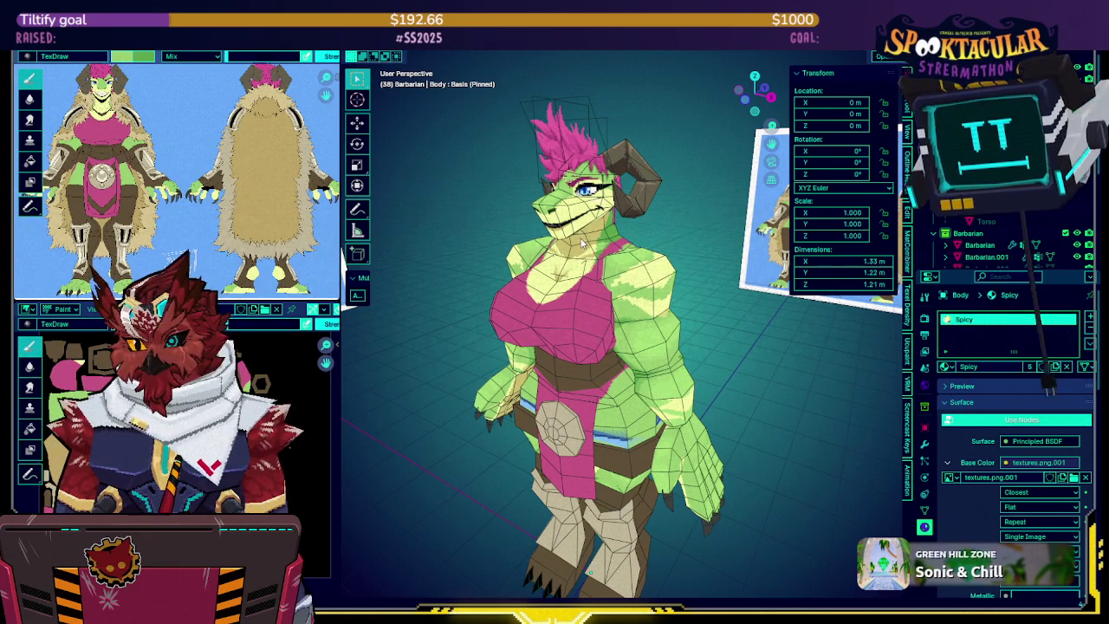
middle_drag(591, 231, 620, 224)
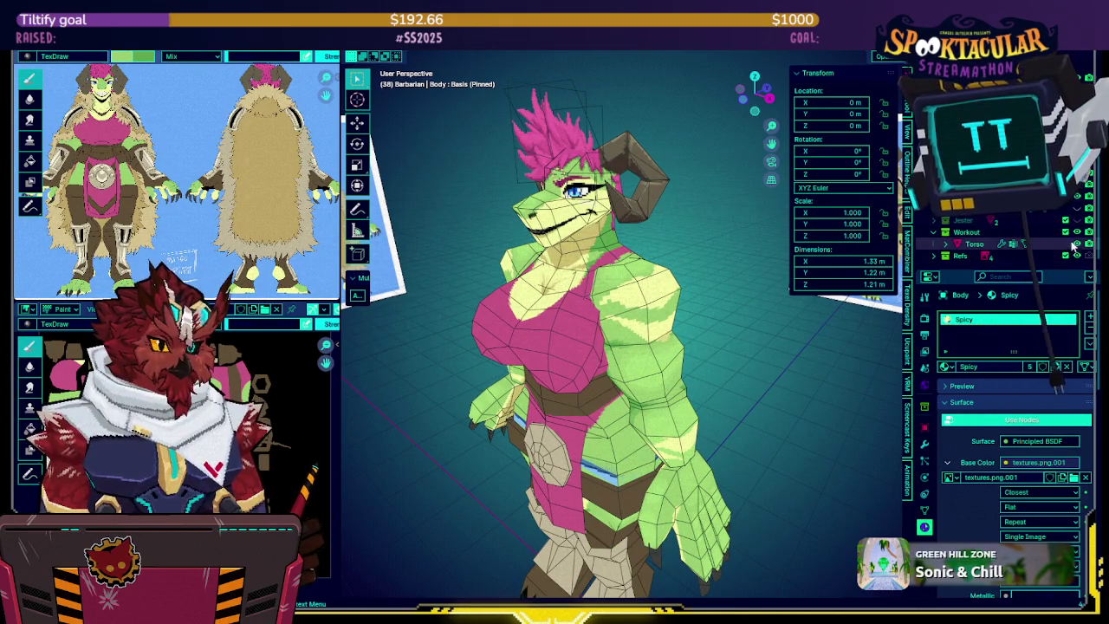
click(1077, 244)
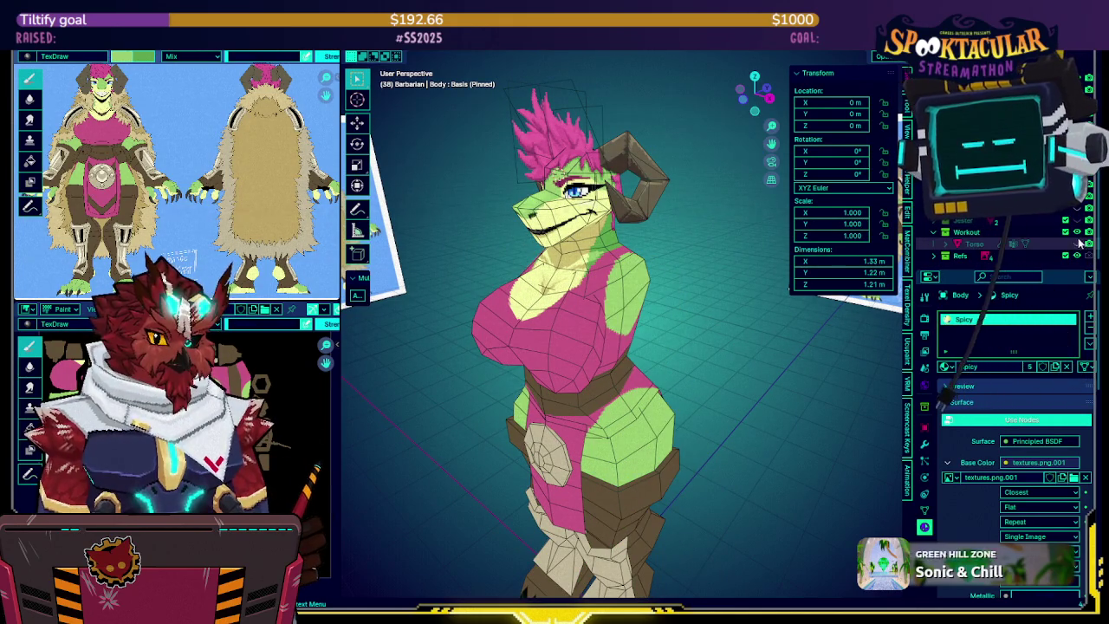
click(1077, 245)
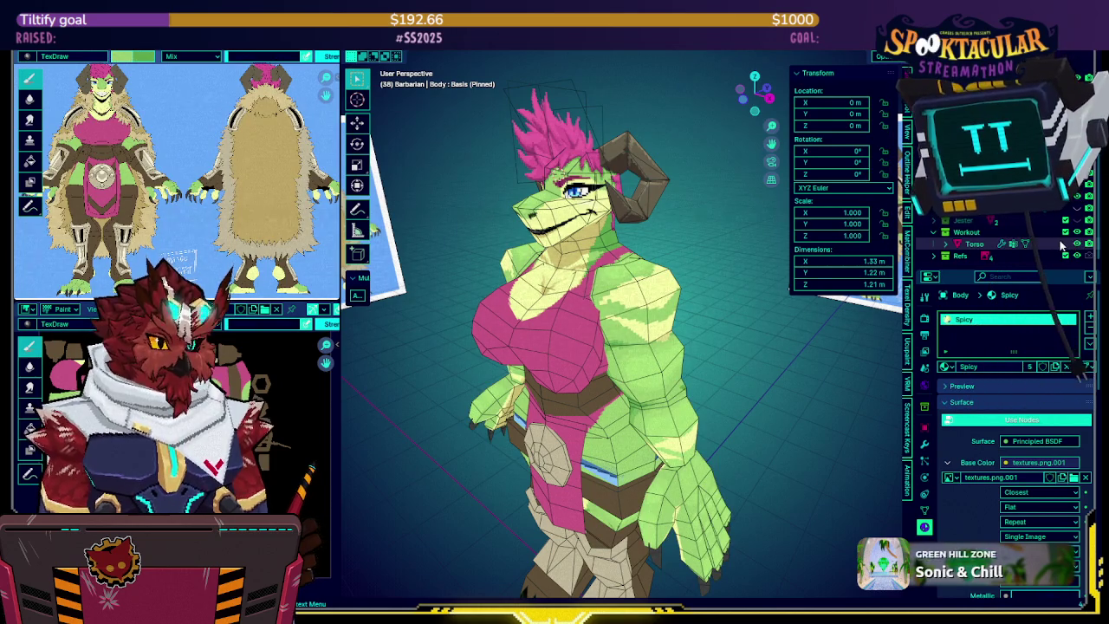
scroll(632, 244, up, 1)
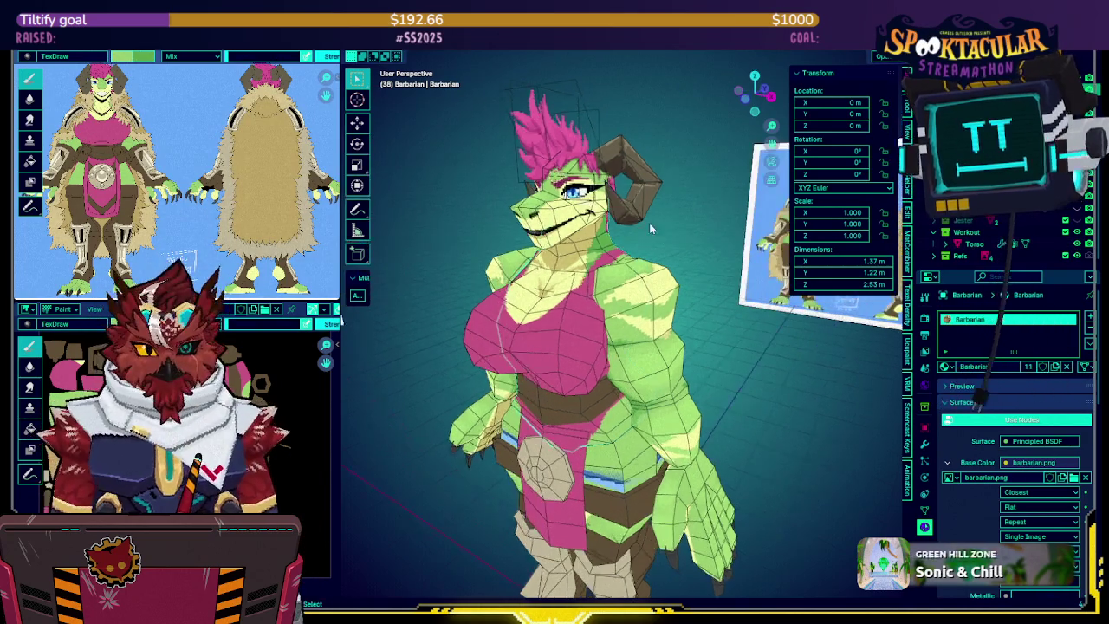
scroll(649, 222, up, 2)
scroll(648, 208, up, 1)
key(KP_Divide)
key(KP_Divide)
key(KP_Divide)
key(KP_Divide)
key(KP_Divide)
Make the Torso active and toggle it in and out of local view
middle_drag(656, 219, 971, 226)
click(973, 243)
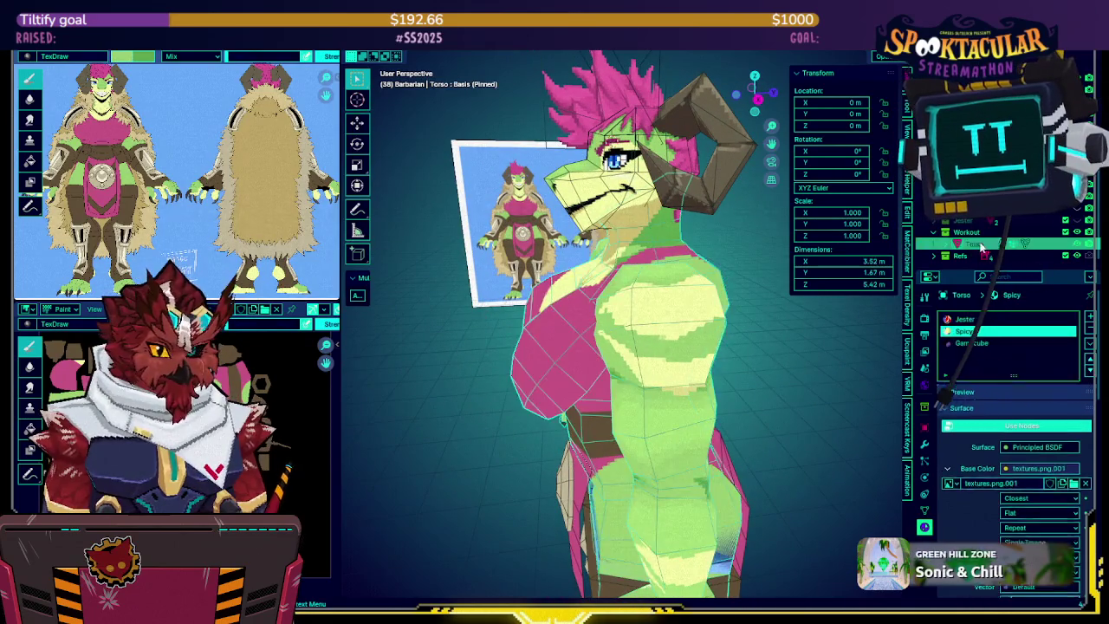
middle_drag(624, 234, 683, 231)
key(KP_Divide)
key(KP_Divide)
key(KP_Divide)
key(KP_Divide)
key(KP_Divide)
key(KP_Divide)
key(KP_Divide)
key(KP_Divide)
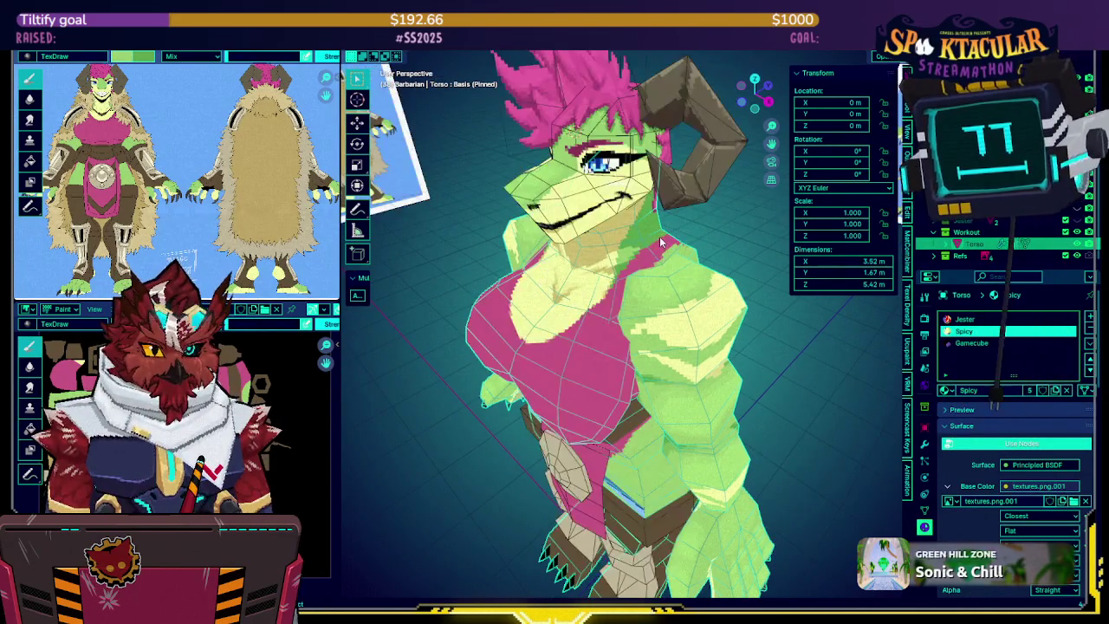
key(KP_Divide)
key(KP_Divide)
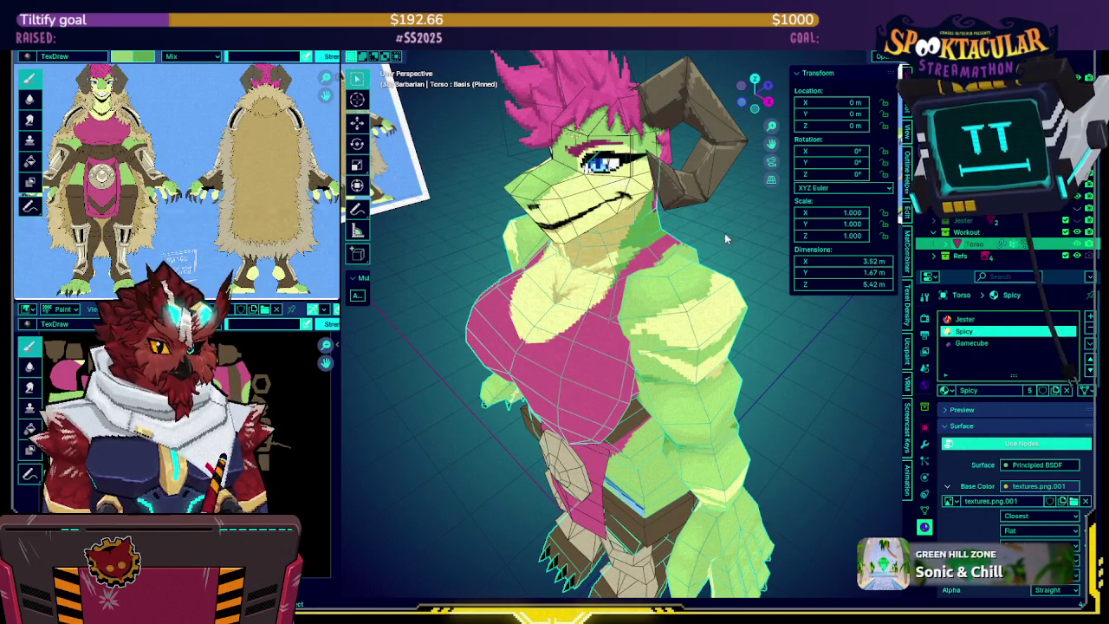
Check the Barbarian.001 and Barbarian.002 outfit pieces, then hide the brown pants and arms
click(800, 313)
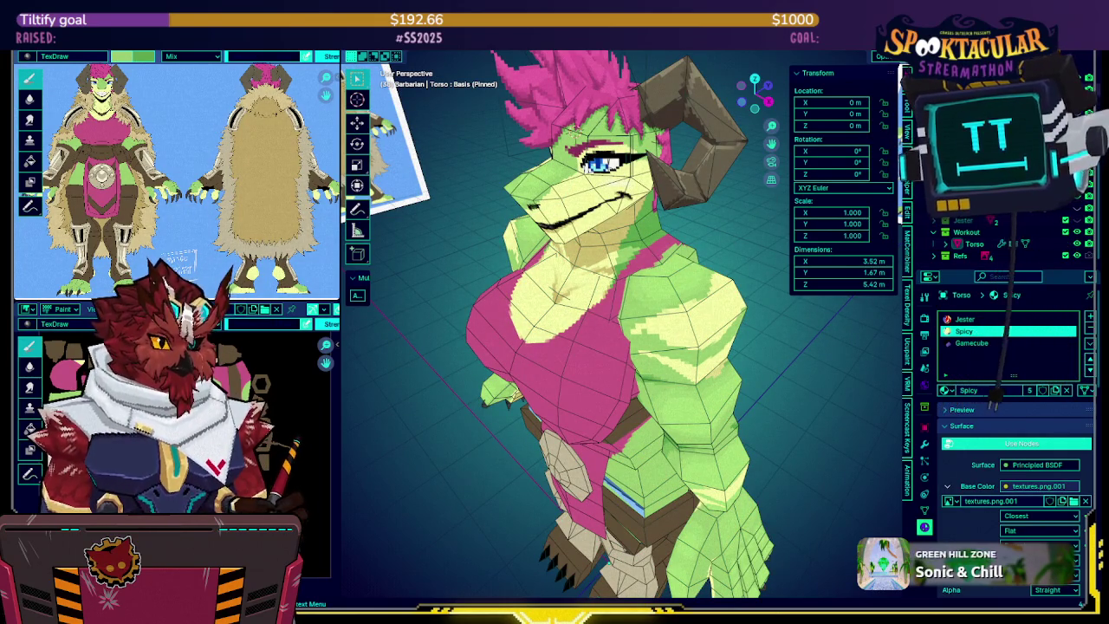
click(563, 381)
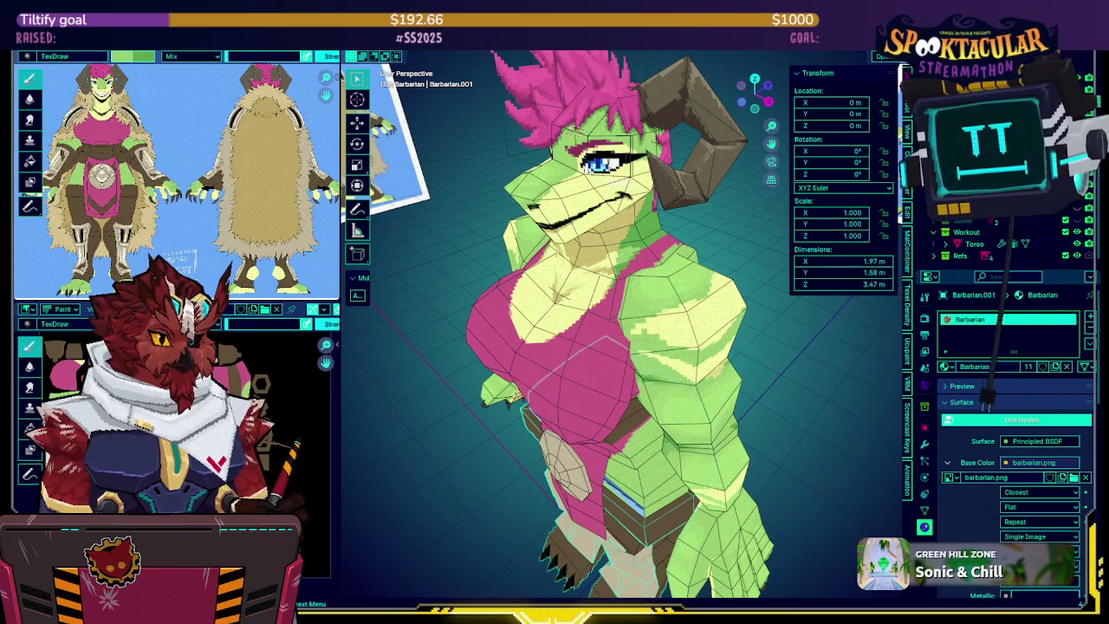
click(607, 537)
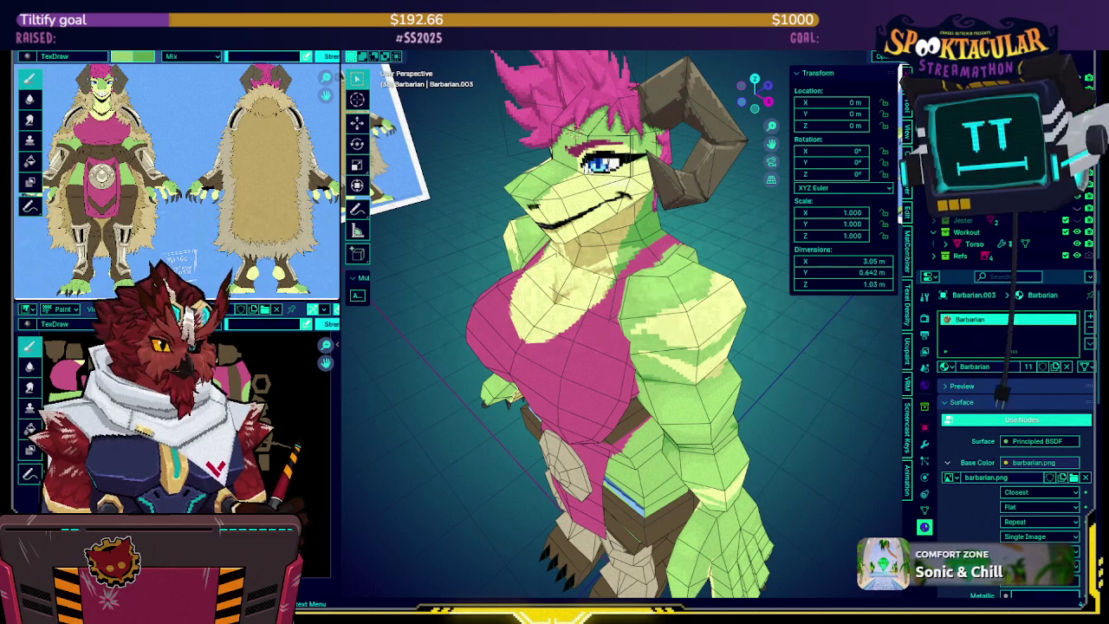
scroll(1005, 238, up, 1)
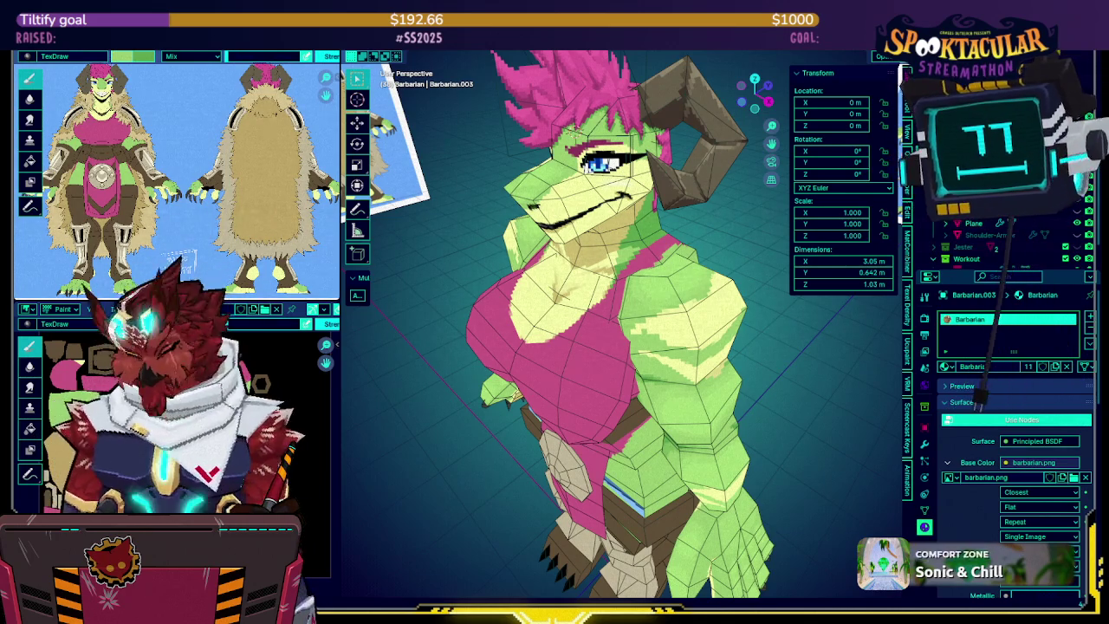
click(962, 247)
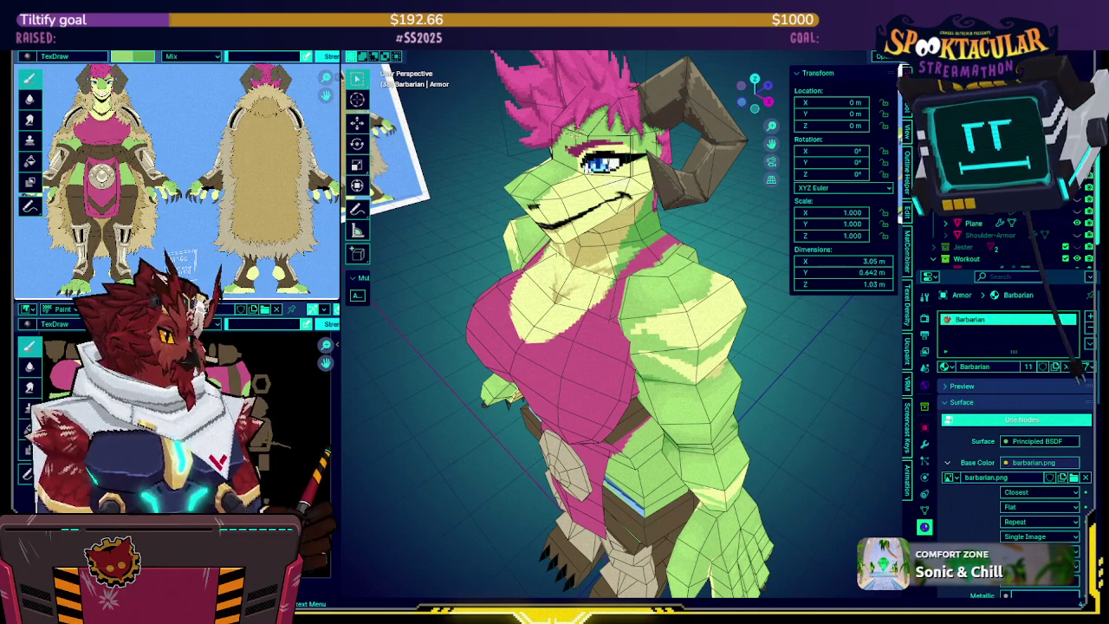
key(alt+h)
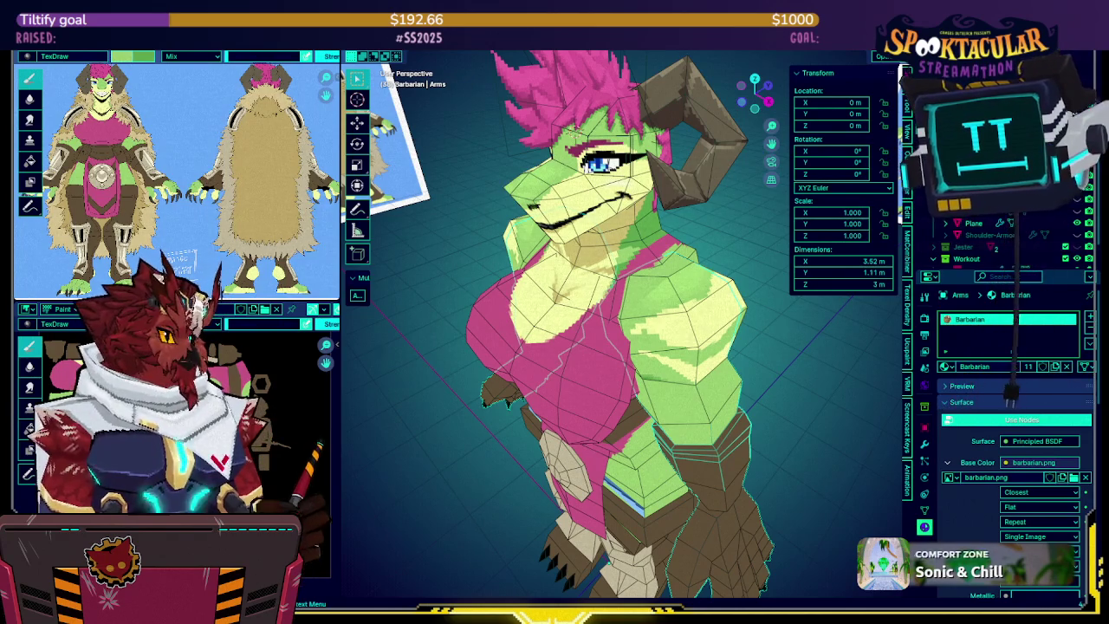
key(h)
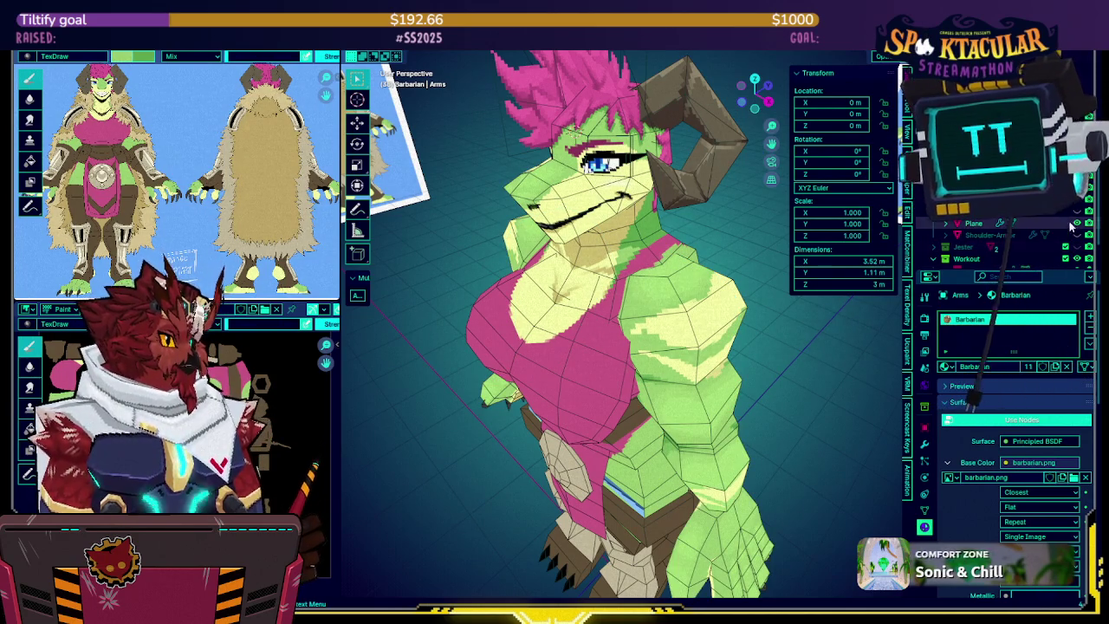
key(h)
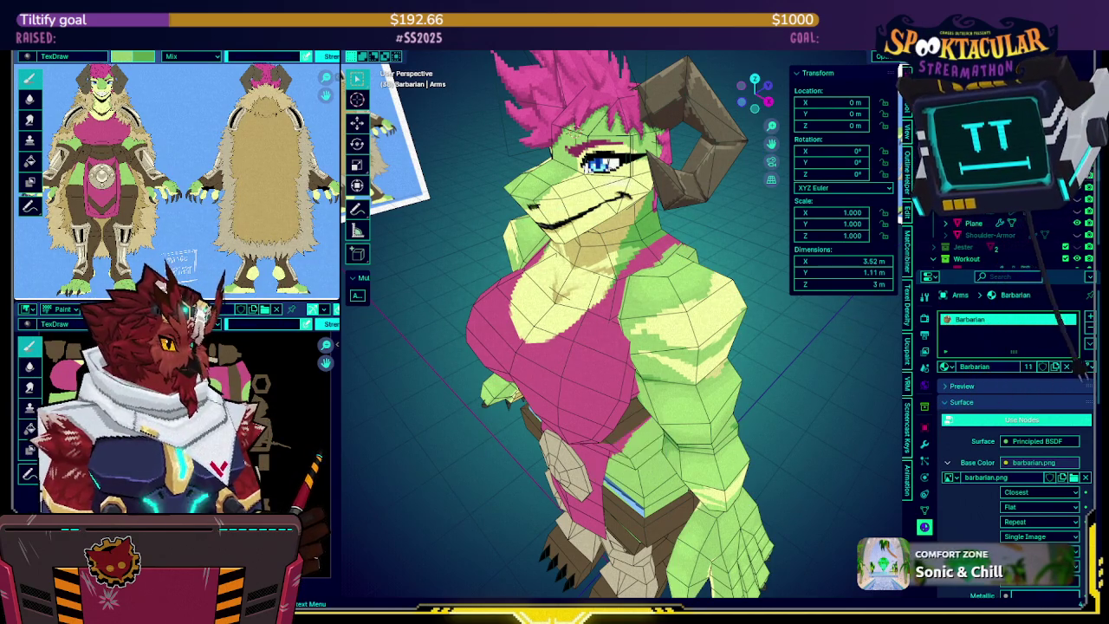
Rename the Barbarian.004 chest piece to 'Chest'
click(572, 364)
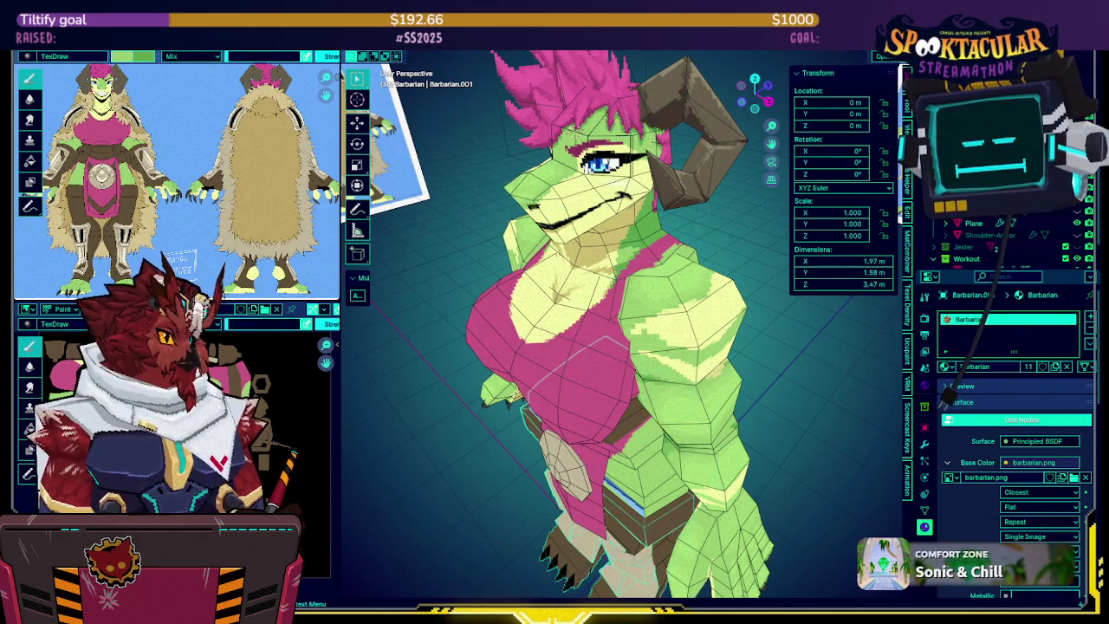
key(F2)
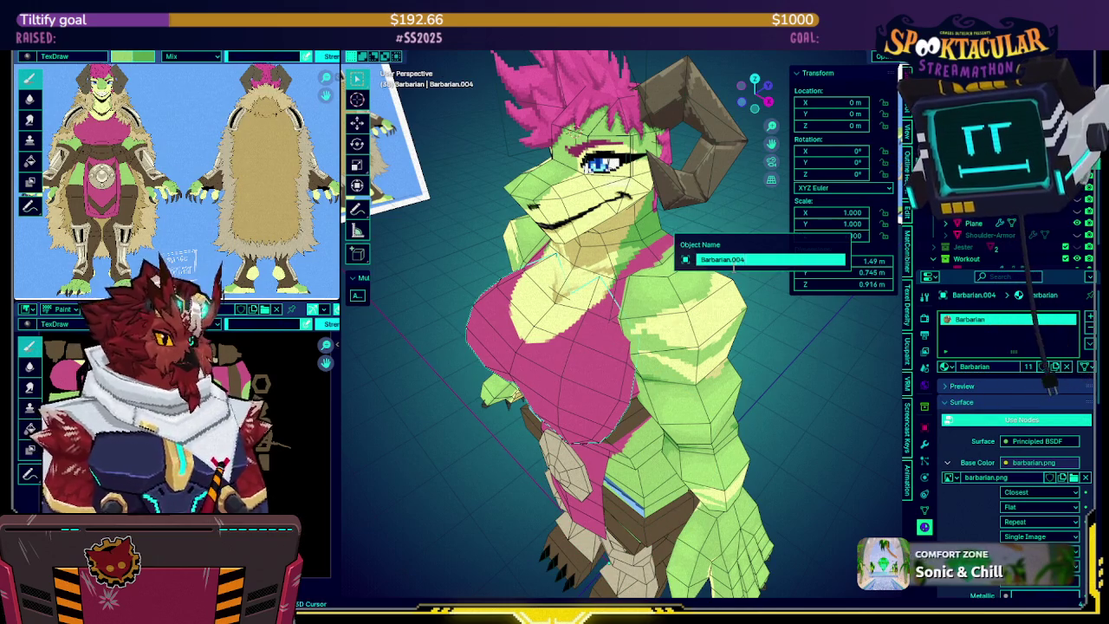
text(est)
key(Return)
mouse_move(742, 233)
middle_down()
mouse_move(714, 260)
mouse_move(590, 229)
mouse_move(659, 239)
middle_up()
key(grave)
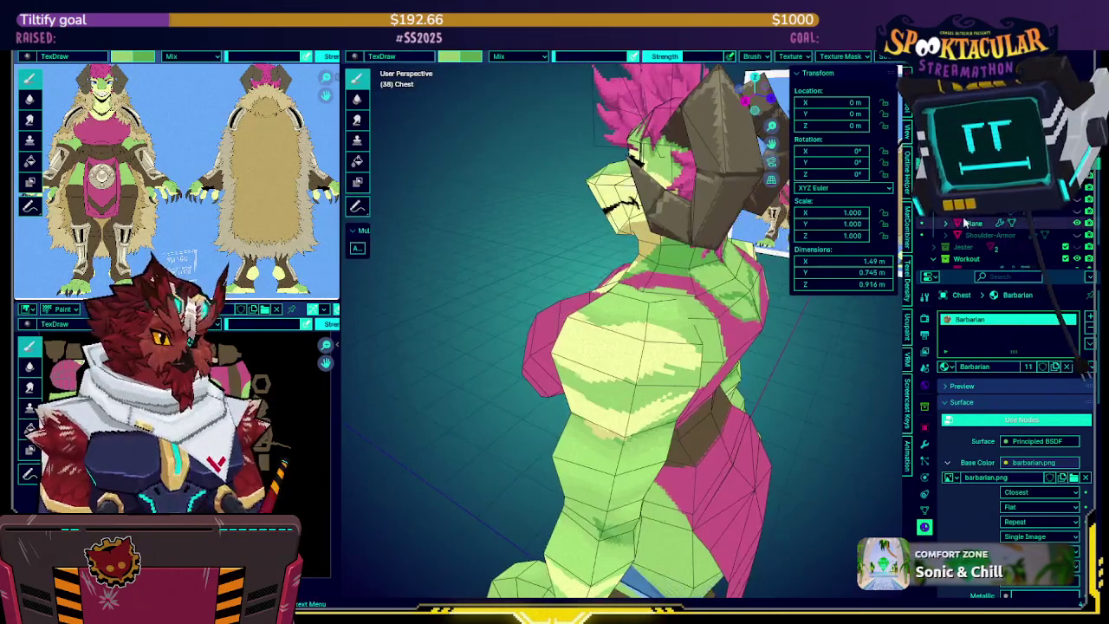
Isolate the Chest piece, orbit to the character's back and return to Object Mode
scroll(958, 245, down, 2)
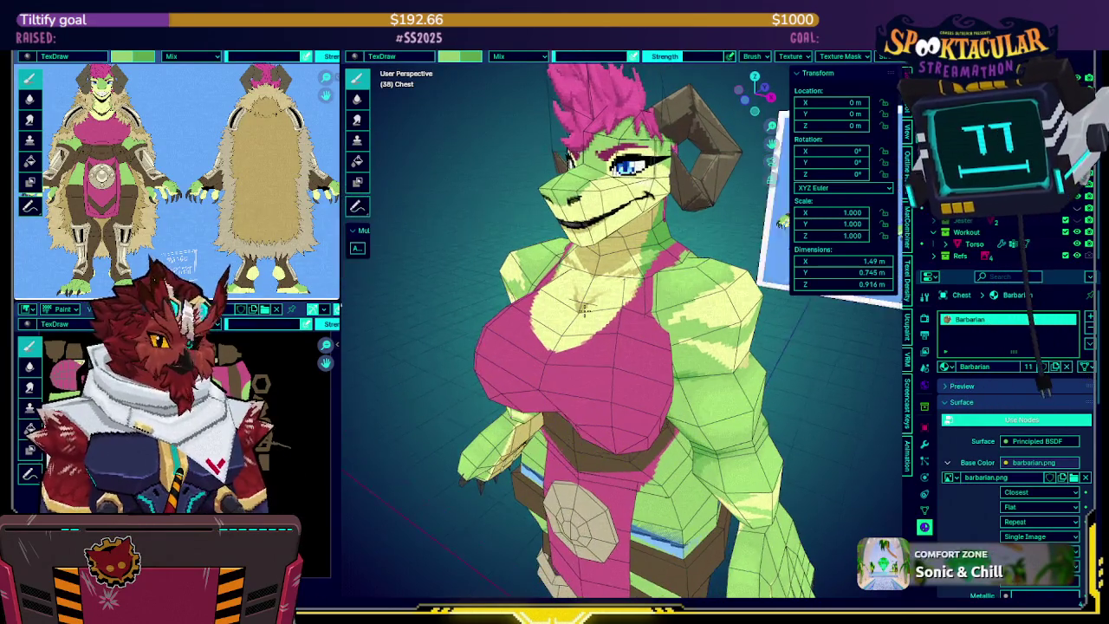
key(slash)
key(slash)
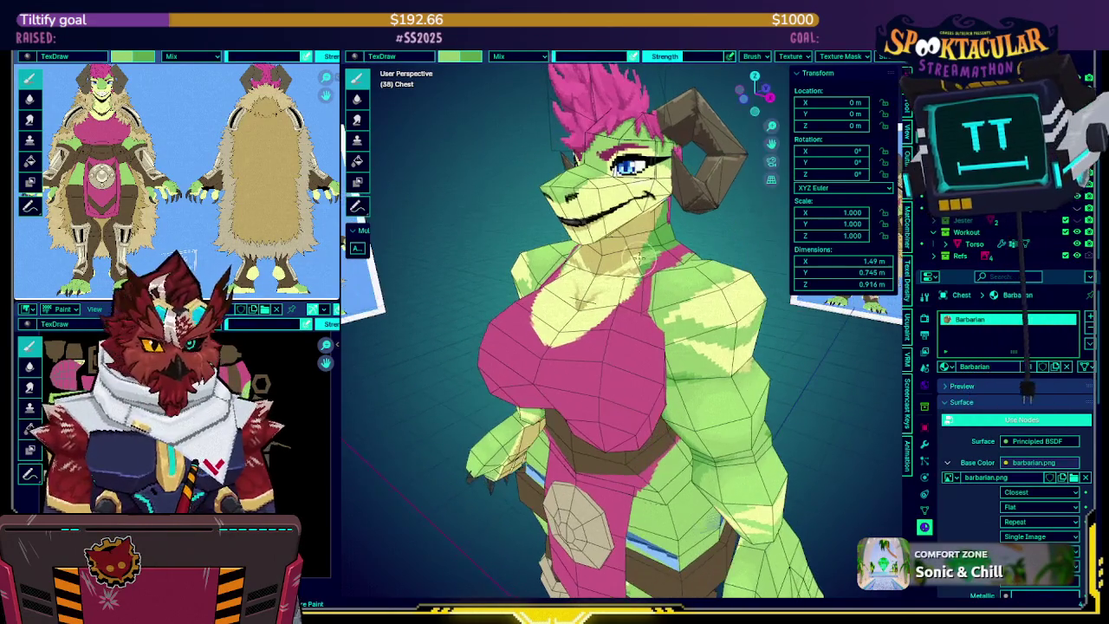
middle_drag(630, 299, 619, 284)
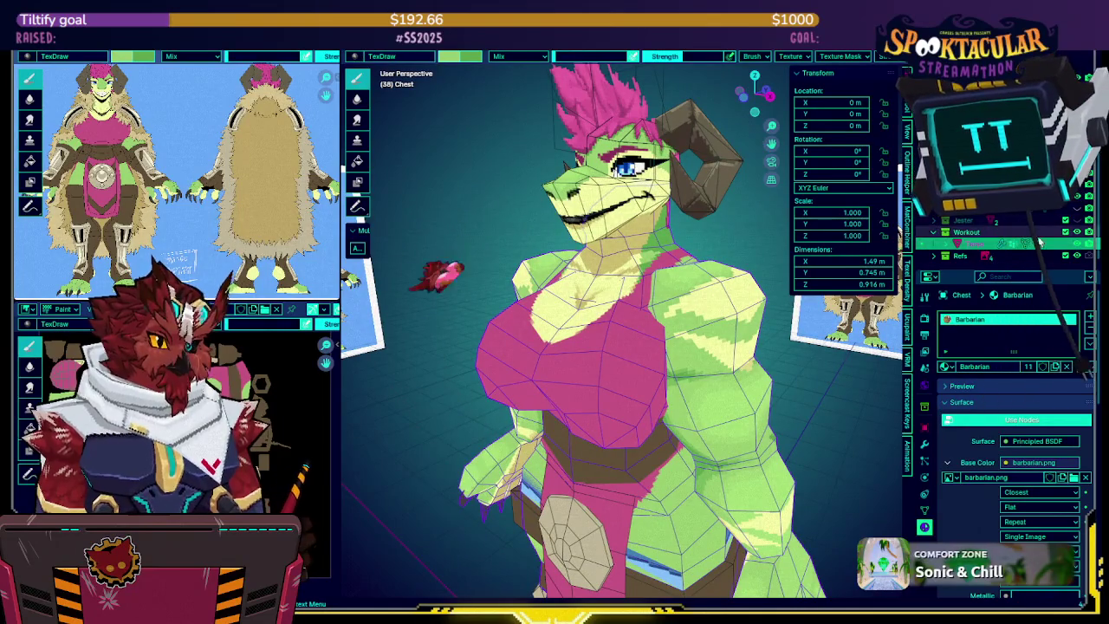
mouse_move(624, 286)
middle_down()
mouse_move(548, 258)
mouse_move(707, 224)
middle_up()
key(ctrl+Tab)
click(609, 224)
Make the Torso the active object in Texture Paint mode
mouse_move(609, 223)
middle_down()
mouse_move(643, 267)
mouse_move(684, 270)
middle_up()
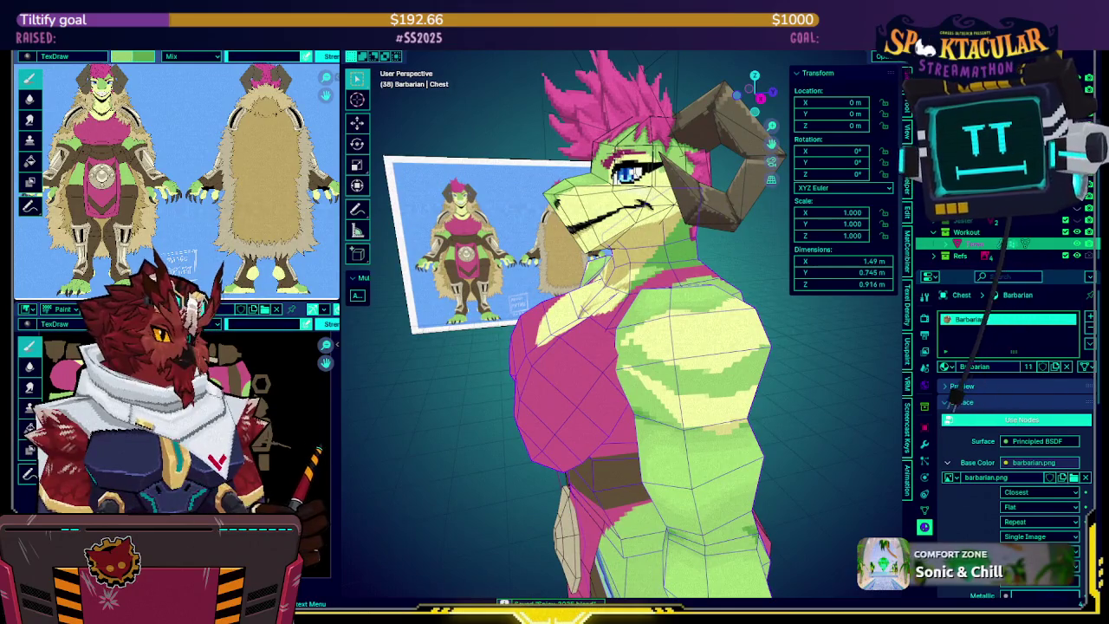
middle_drag(684, 270, 623, 329)
click(612, 379)
key(ctrl+Tab)
click(656, 345)
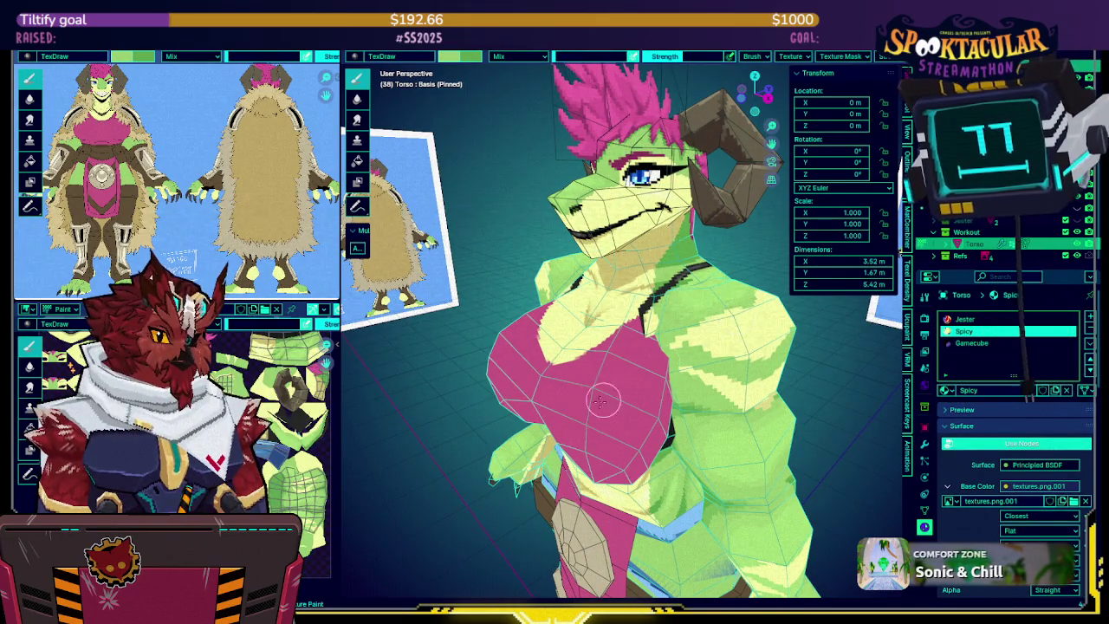
Toggle local view on the Torso, make the chest piece active, and inspect the chest up close
key(KP_Divide)
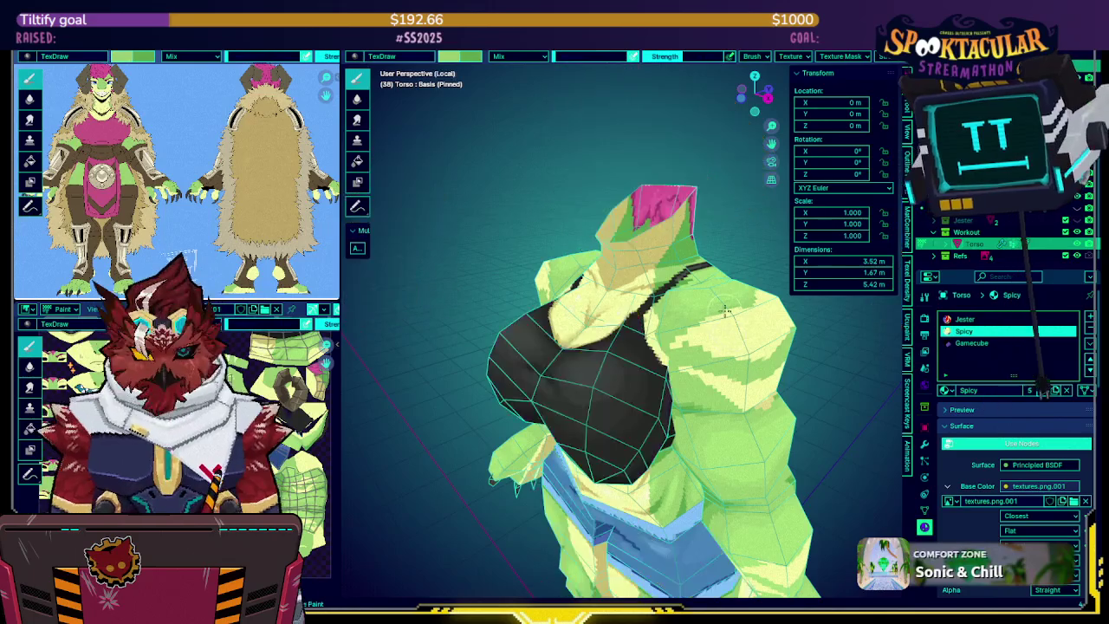
key(KP_Divide)
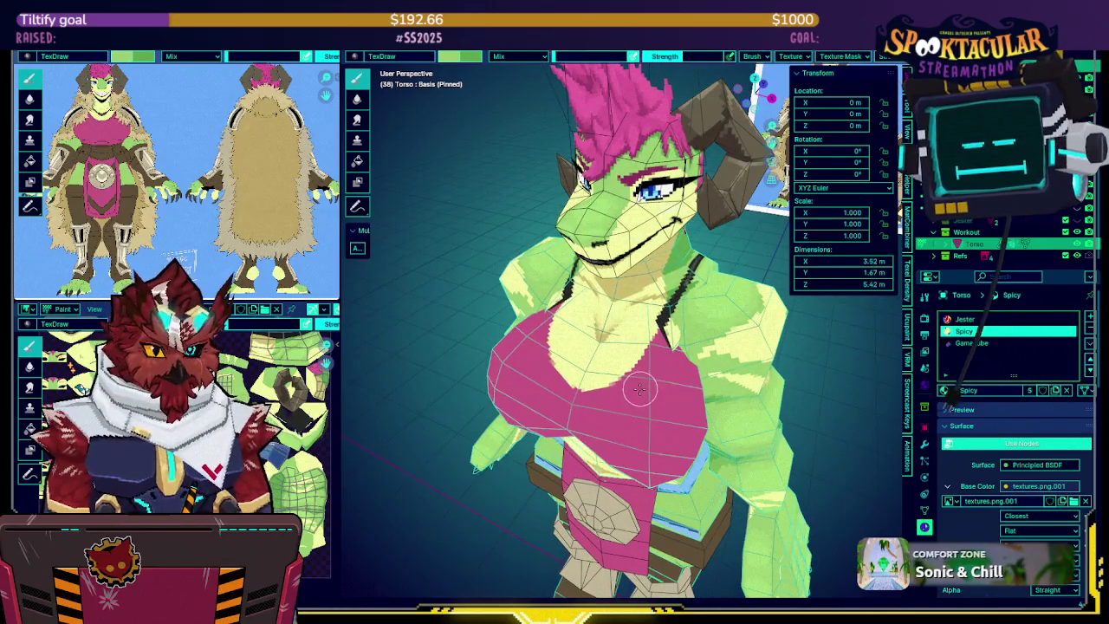
key(alt+q)
key(KP_Divide)
key(KP_Divide)
mouse_move(630, 341)
middle_down()
mouse_move(614, 345)
mouse_move(603, 282)
middle_up()
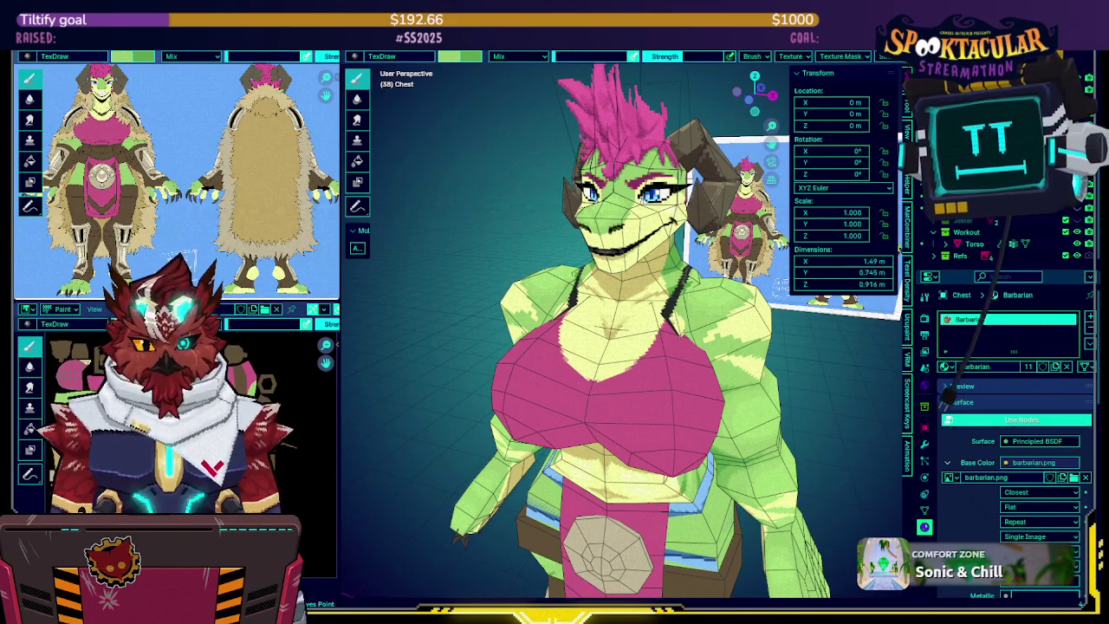
scroll(619, 353, up, 2)
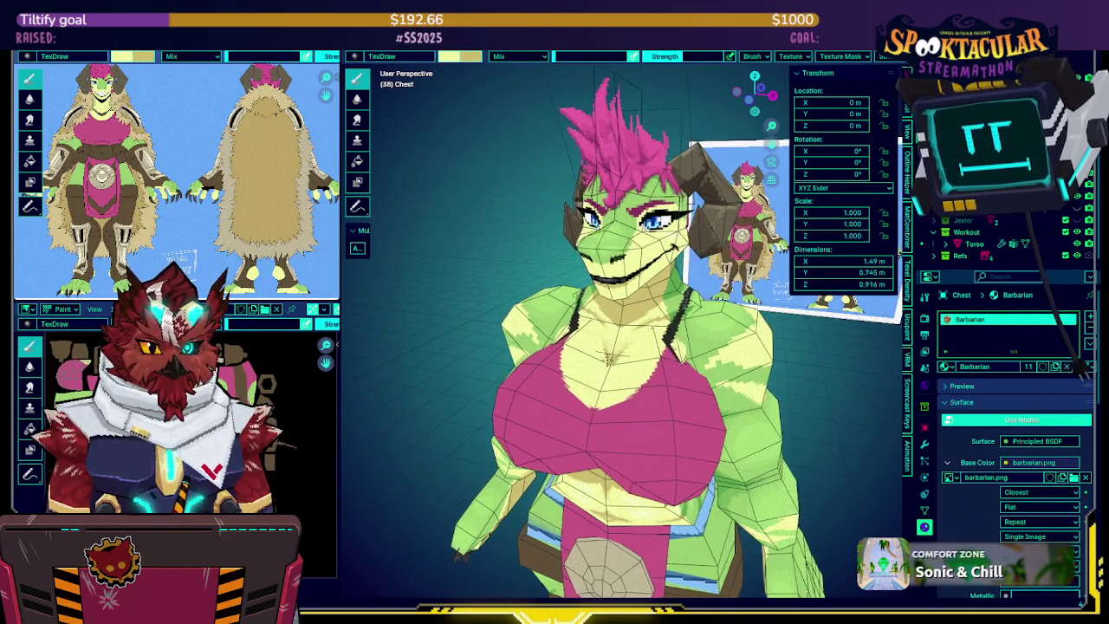
scroll(588, 423, up, 1)
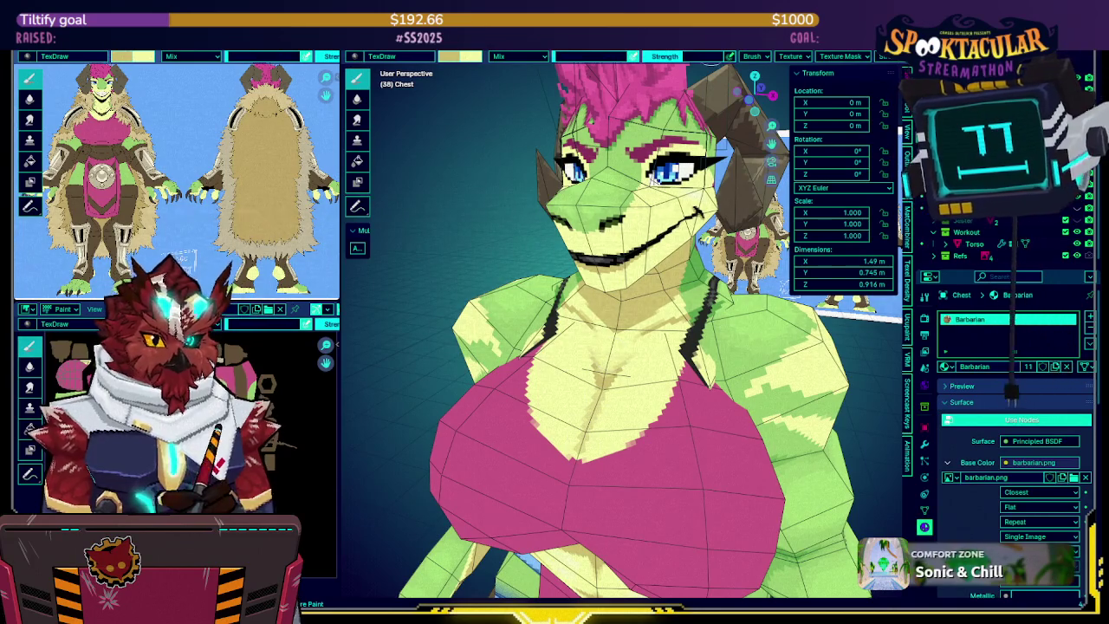
middle_drag(597, 297, 579, 286)
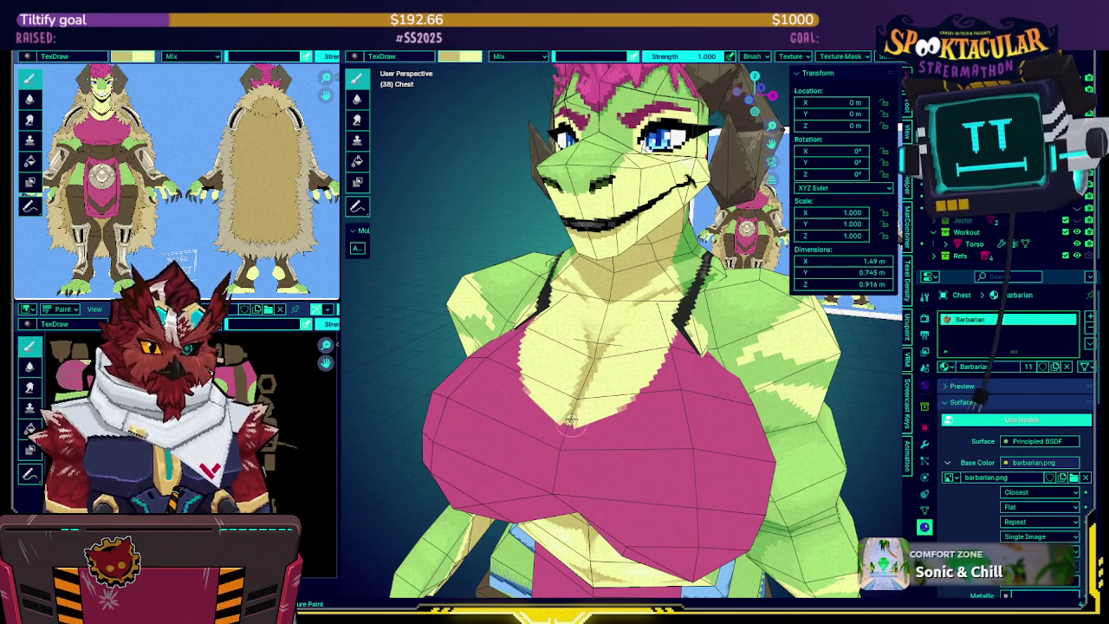
middle_drag(627, 335, 668, 330)
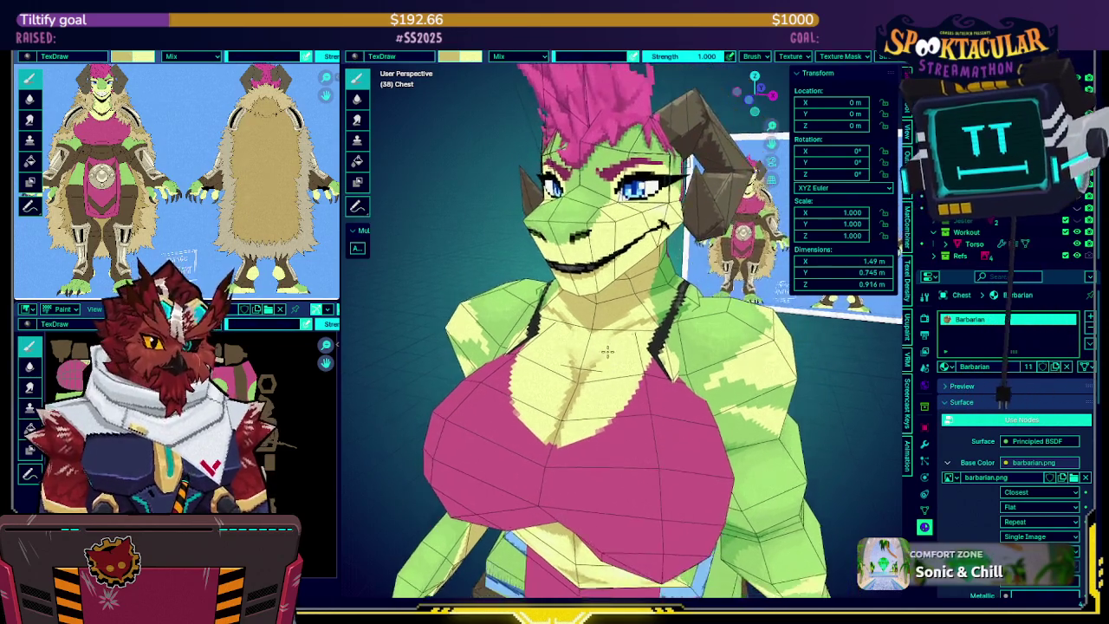
Compare the isolated Torso from the front with the full character, chest piece active
click(978, 246)
key(KP_Divide)
middle_drag(716, 326, 671, 346)
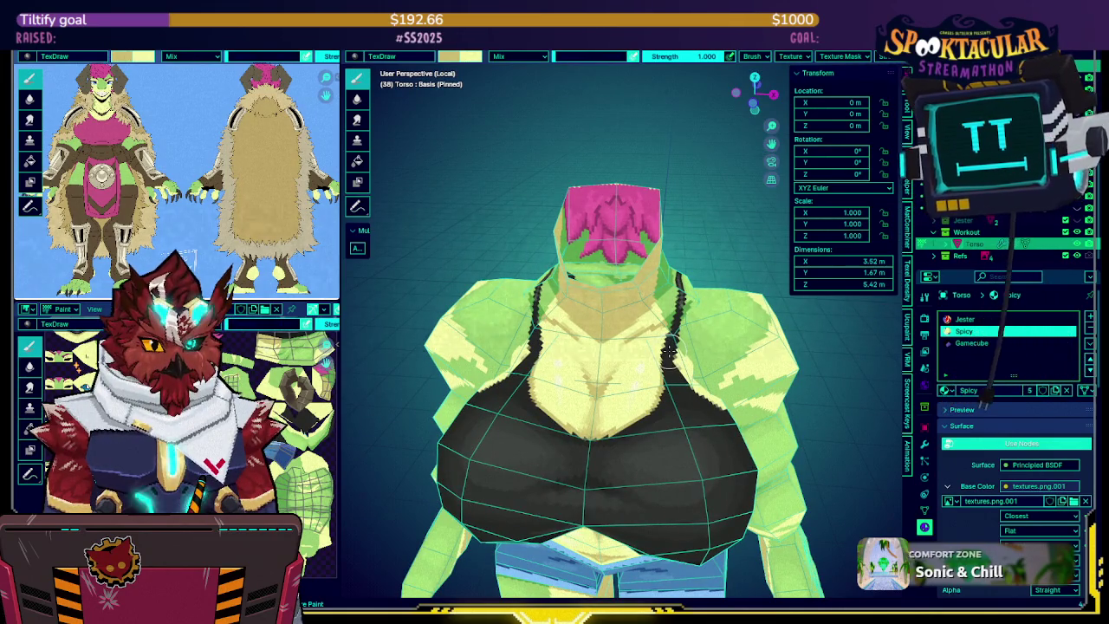
key(KP_Divide)
click(648, 332)
scroll(647, 332, up, 3)
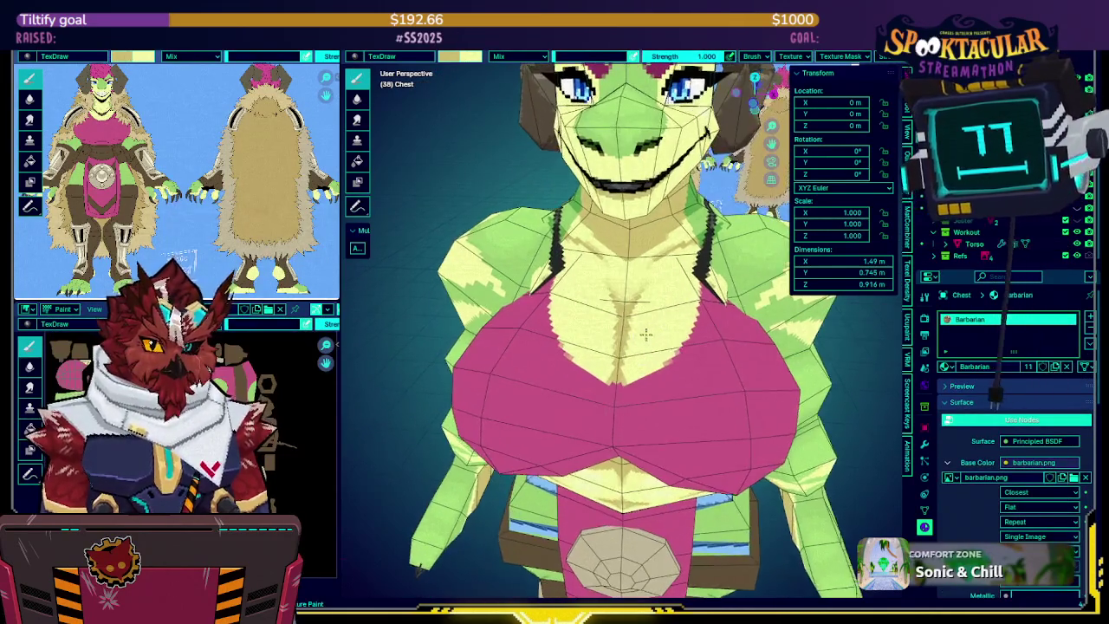
middle_drag(647, 332, 667, 321)
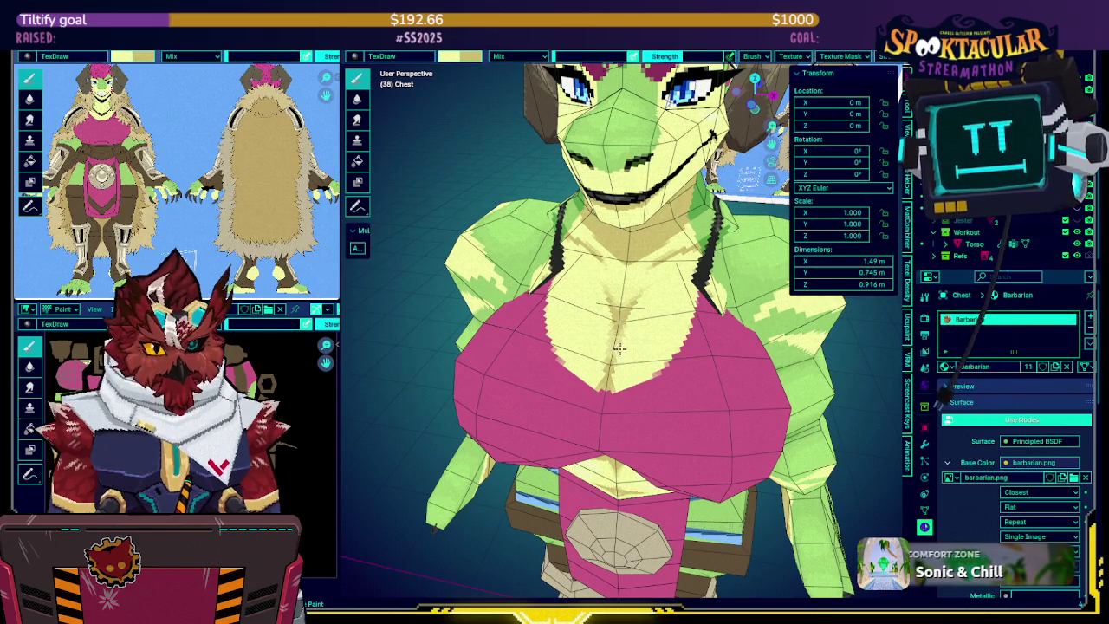
middle_drag(629, 342, 624, 289)
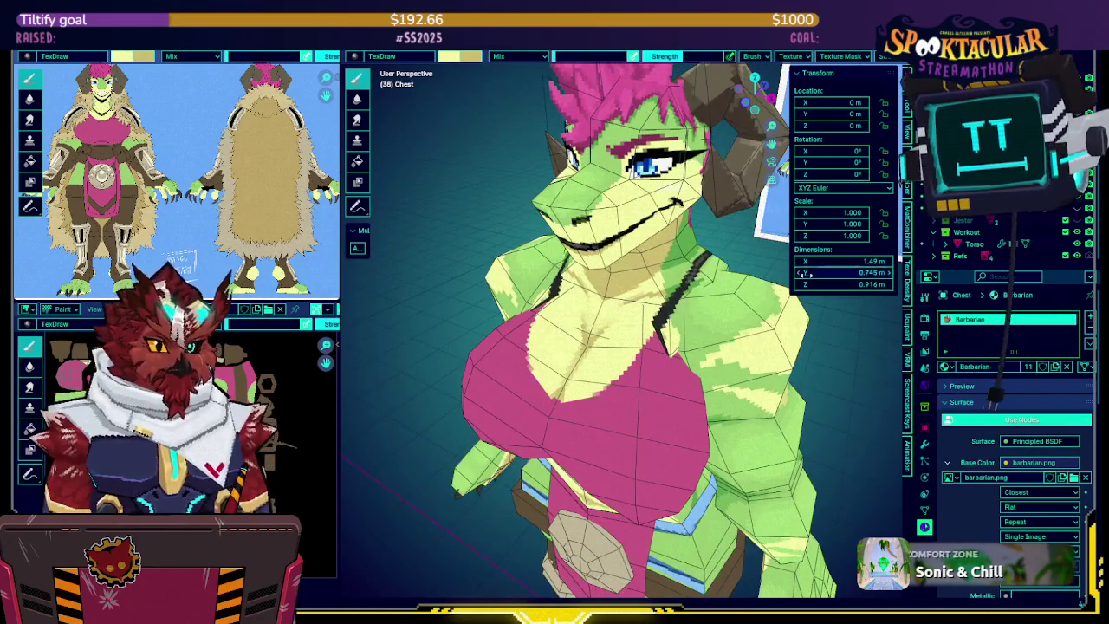
Isolate the Torso once more, then return to the chest piece and orbit the pink top
click(748, 341)
key(KP_Divide)
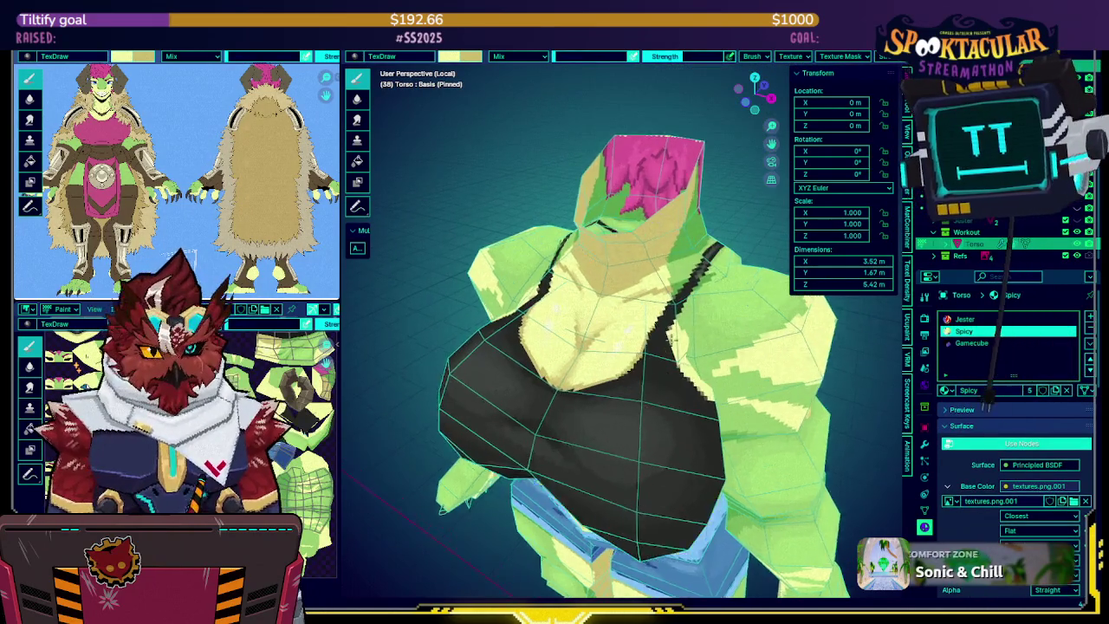
middle_drag(647, 336, 667, 291)
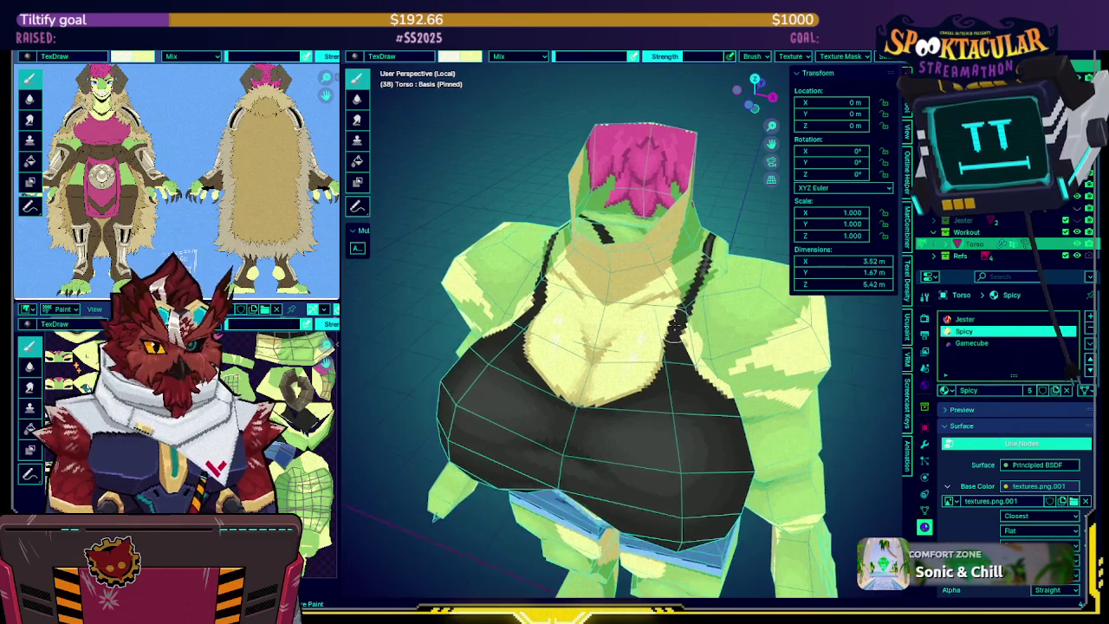
key(KP_Divide)
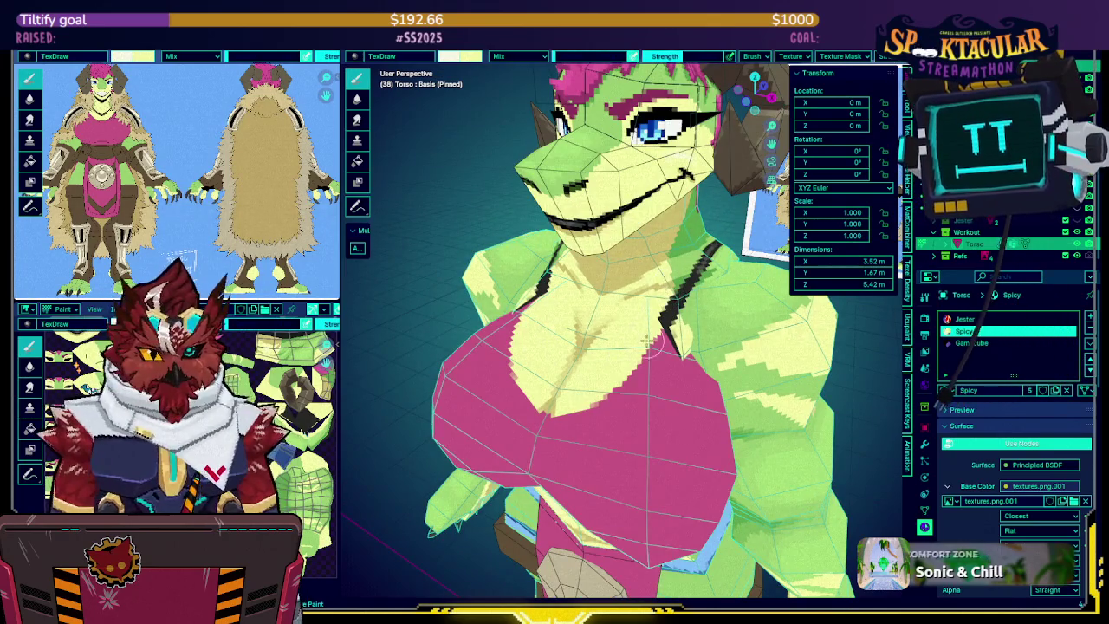
click(645, 377)
scroll(637, 355, up, 2)
scroll(632, 341, up, 2)
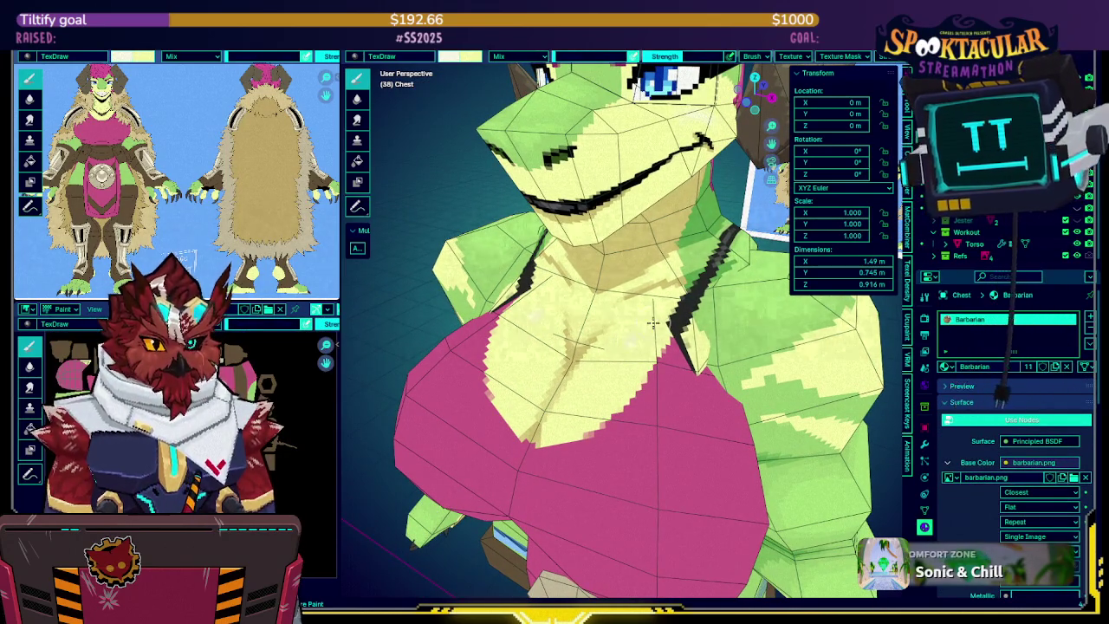
middle_drag(652, 317, 636, 360)
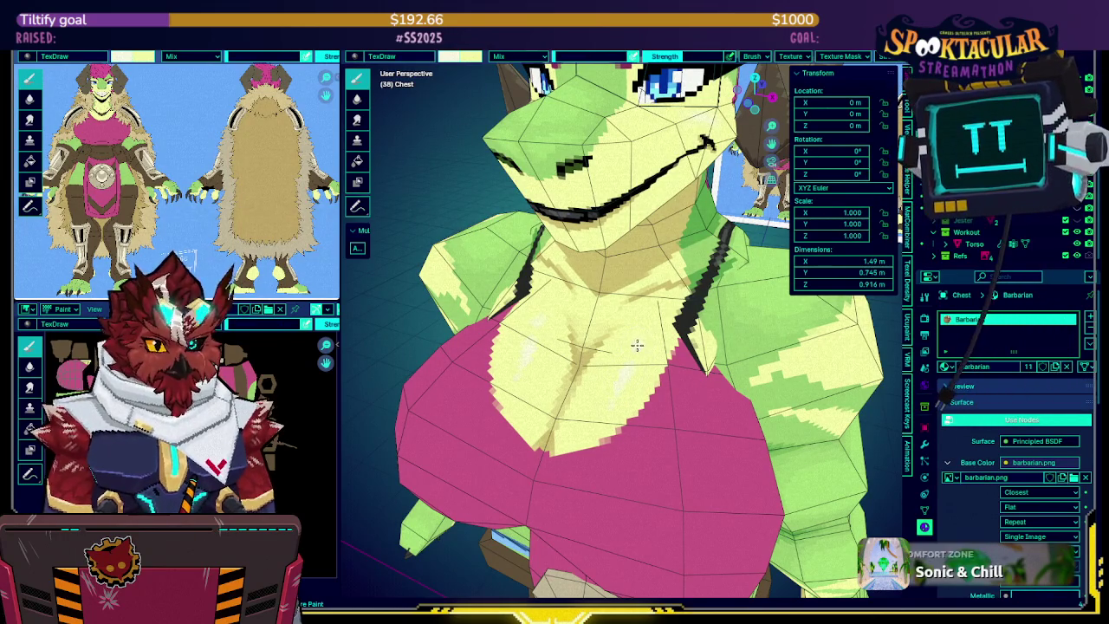
Save the barbarian.png texture with Alt+S
scroll(641, 386, up, 1)
scroll(646, 399, up, 2)
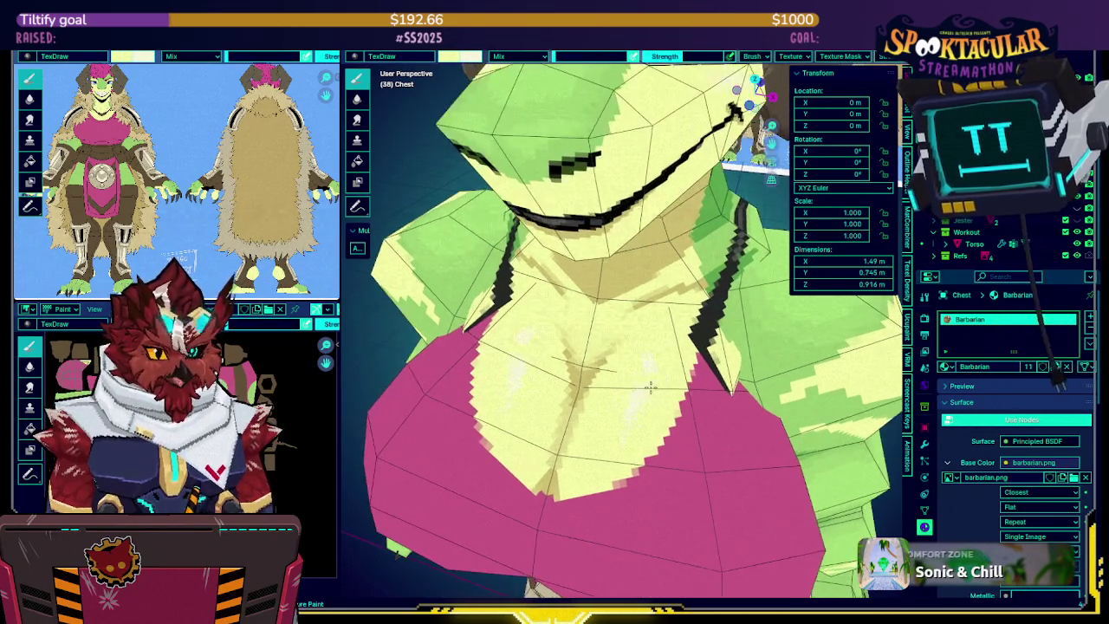
scroll(652, 411, up, 1)
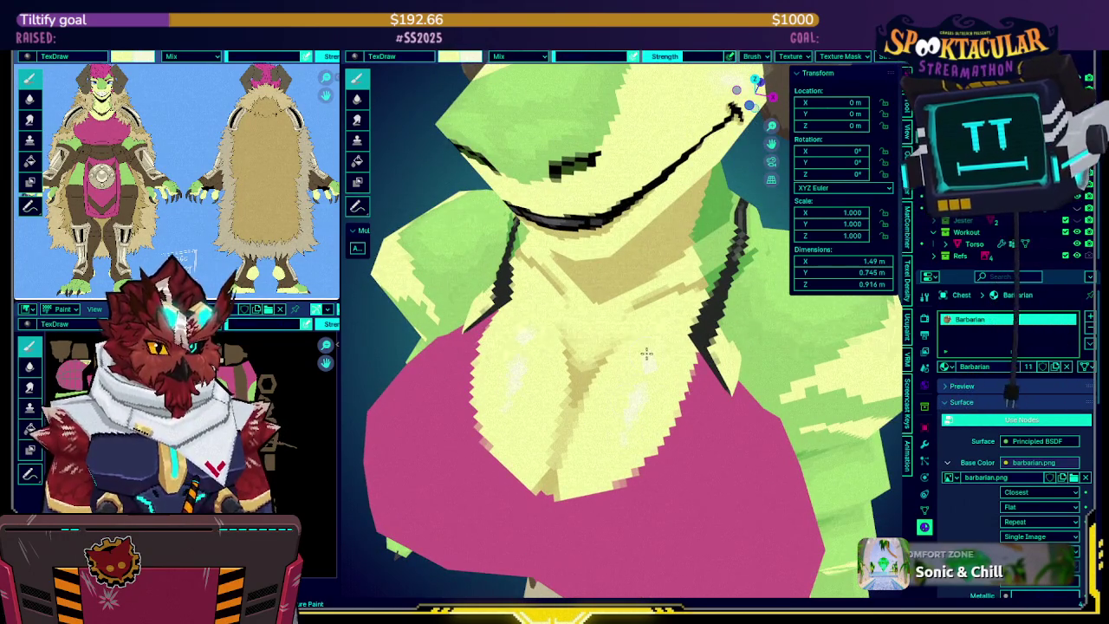
scroll(645, 354, down, 1)
scroll(644, 329, down, 1)
key(alt+s)
mouse_move(641, 302)
middle_down()
mouse_move(618, 281)
mouse_move(631, 287)
middle_up()
scroll(637, 291, up, 2)
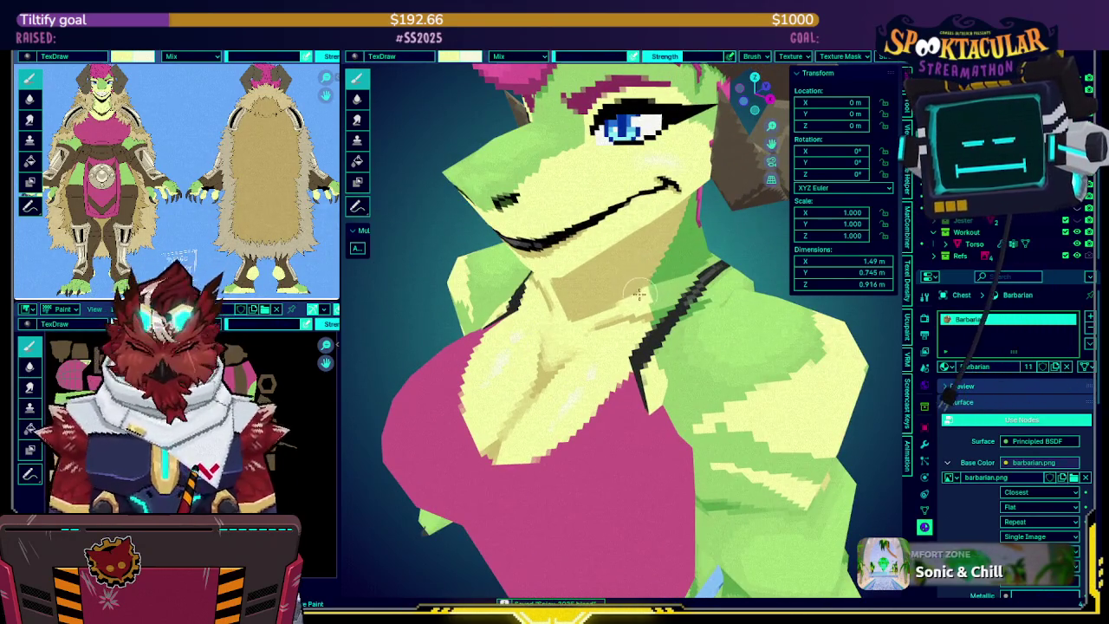
Check the pink top alone, select the Torso, and hide then reveal the green body
key(slash)
key(slash)
click(777, 344)
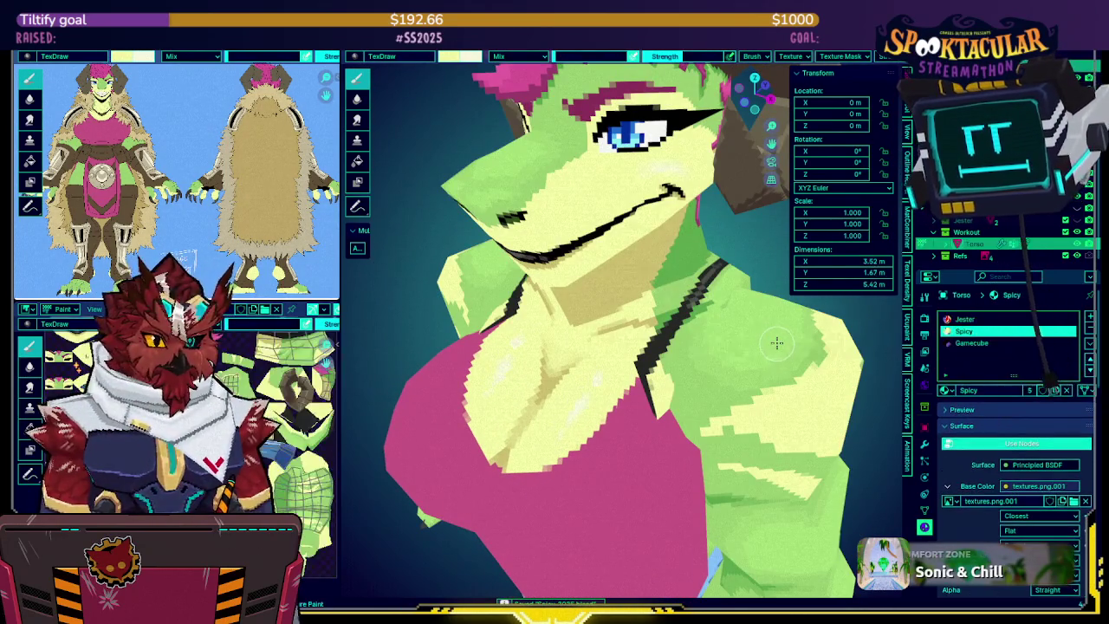
key(slash)
key(slash)
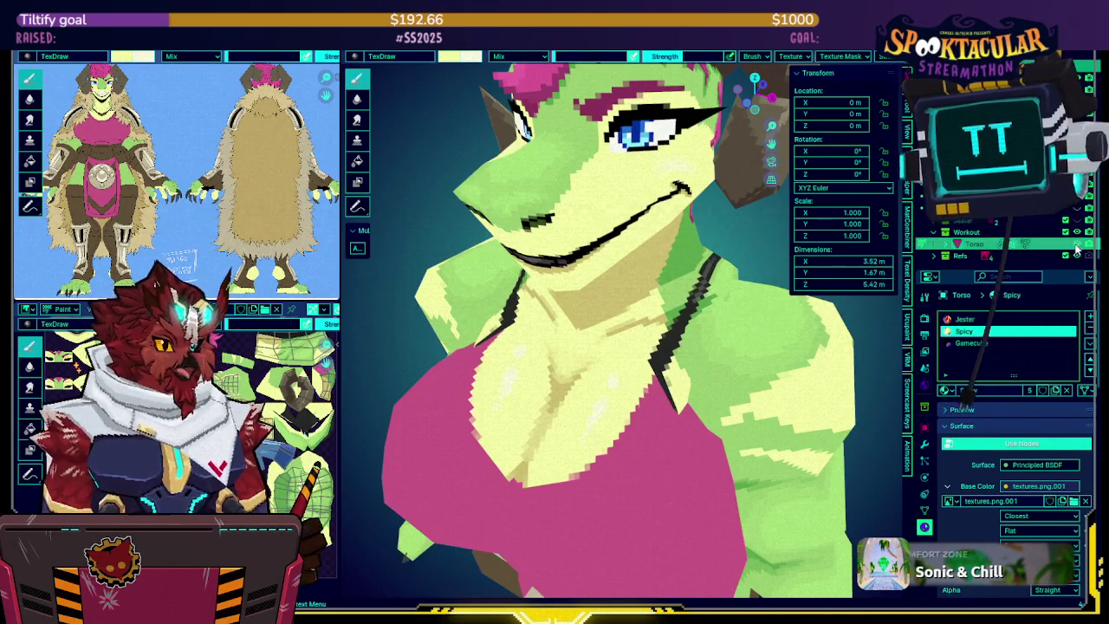
key(h)
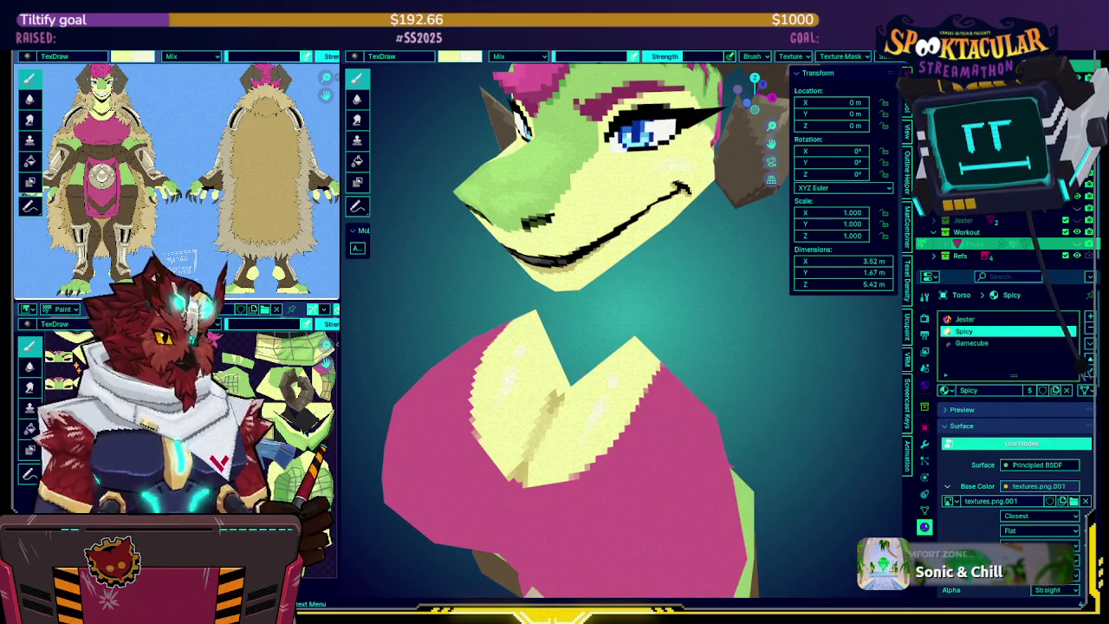
key(alt+h)
Orbit to a frontal view and restore the wireframe and reference overlays
middle_drag(623, 272, 611, 295)
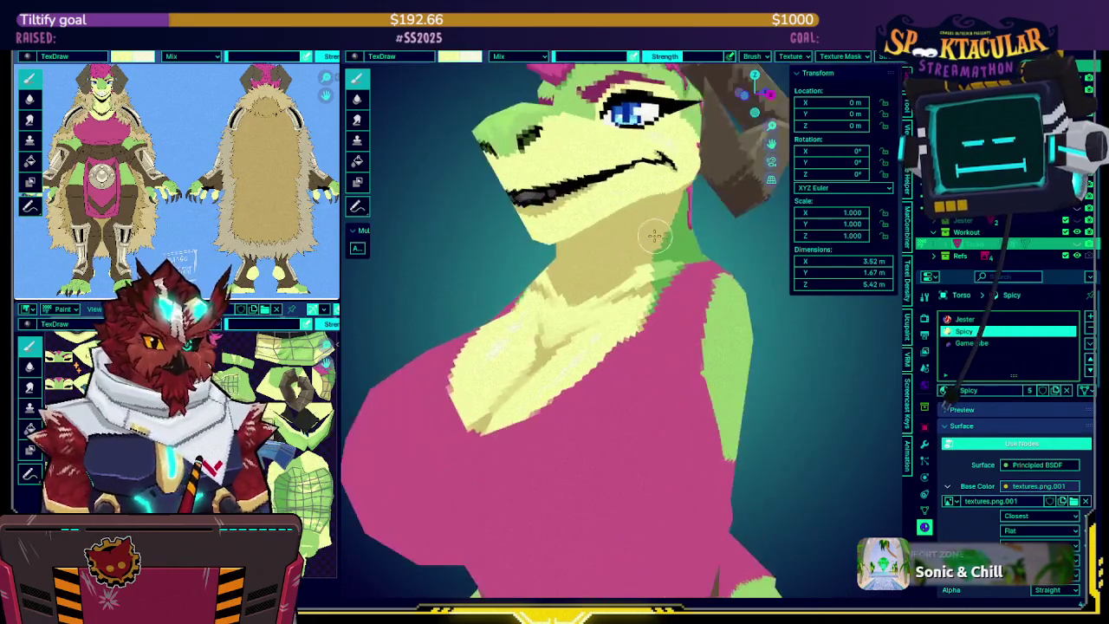
scroll(611, 303, down, 4)
scroll(608, 307, up, 2)
middle_drag(607, 307, 674, 269)
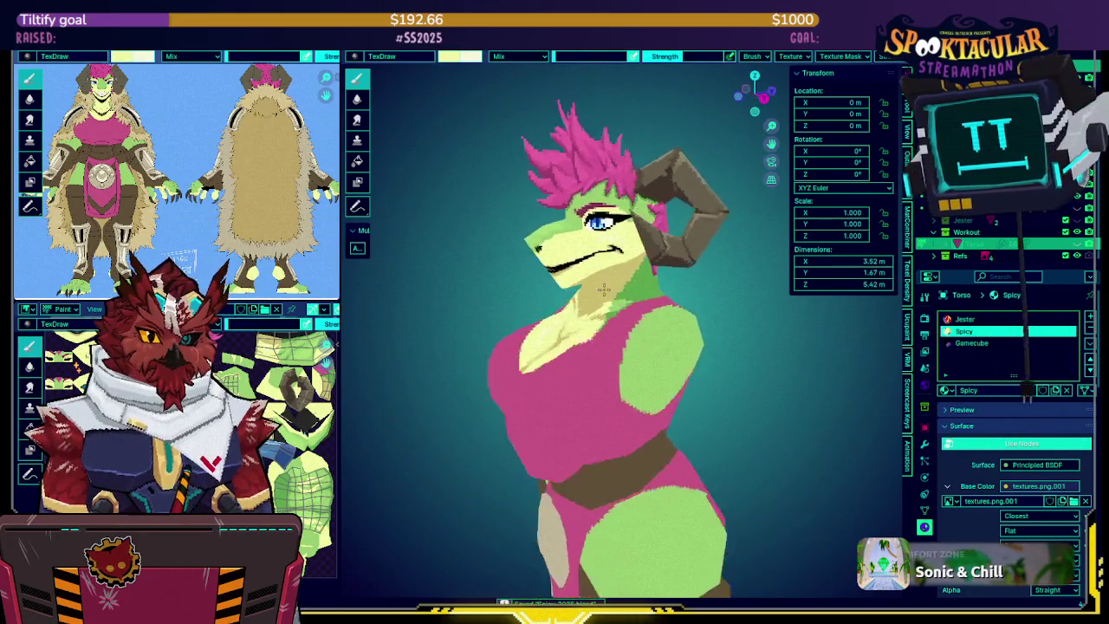
key(shift+alt+z)
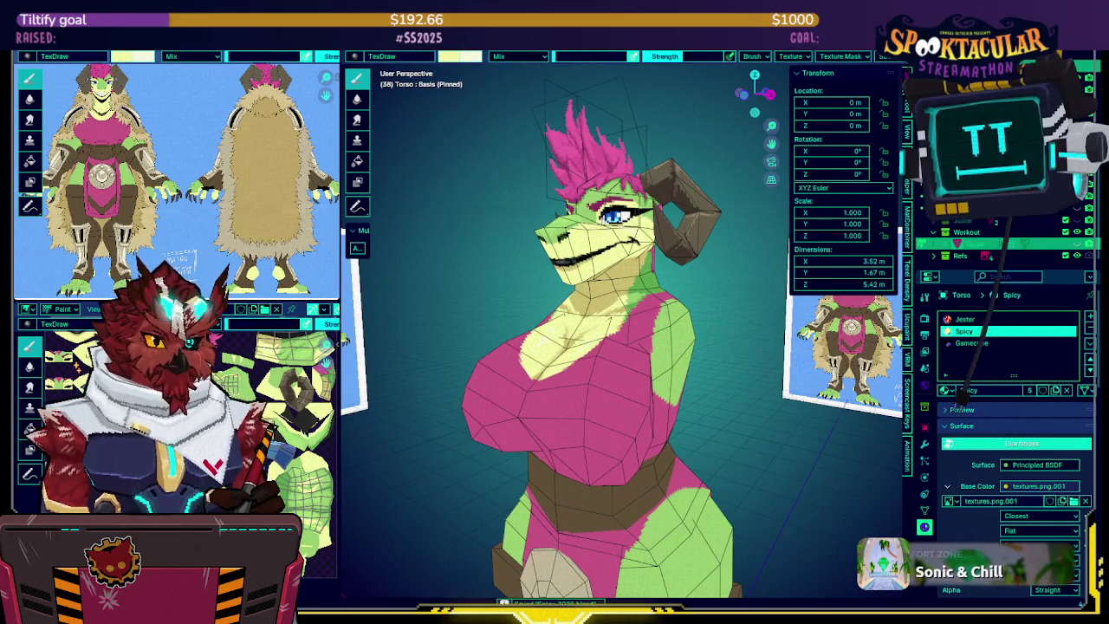
mouse_move(674, 269)
middle_down()
mouse_move(681, 205)
mouse_move(693, 216)
middle_up()
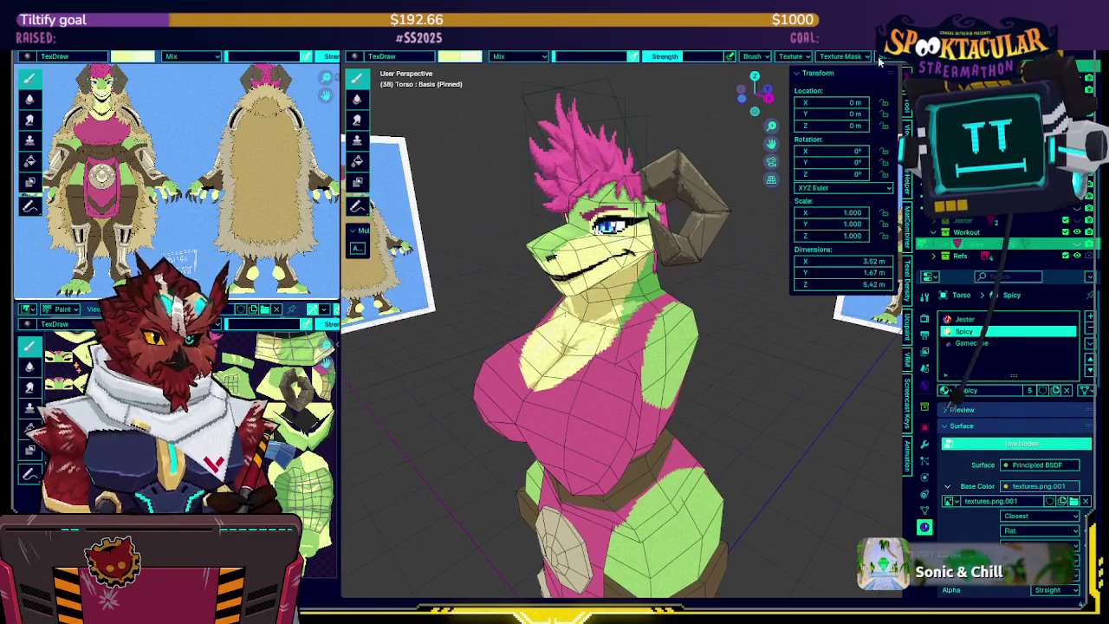
Switch to the Barbarian body and undo the stray green stroke near the neck
key(alt+q)
middle_drag(607, 312, 624, 309)
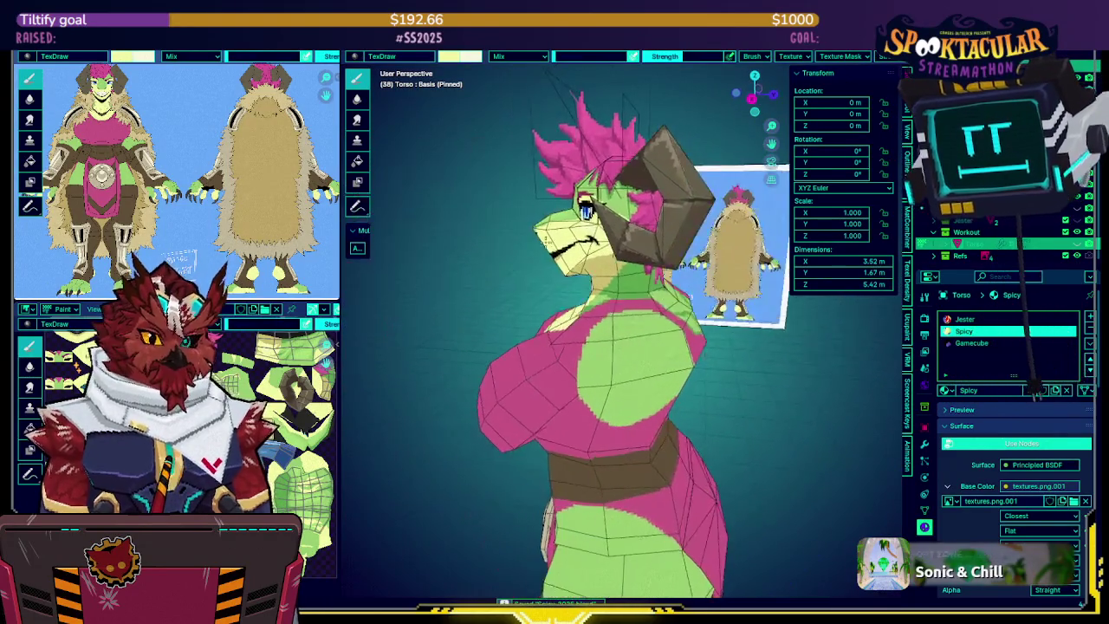
key(ctrl+z)
Sample the body green and paint a darker green curve across the chest
key(s)
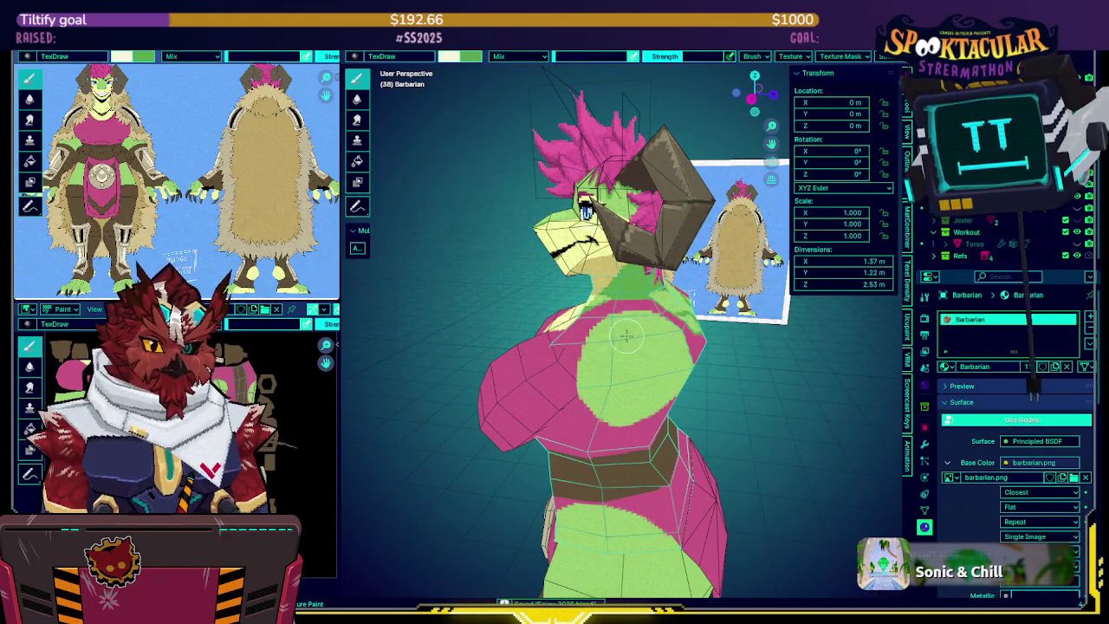
mouse_move(631, 363)
middle_down()
mouse_move(577, 294)
mouse_move(668, 261)
mouse_move(686, 183)
middle_up()
mouse_move(675, 242)
middle_down()
mouse_move(677, 279)
mouse_move(654, 292)
middle_up()
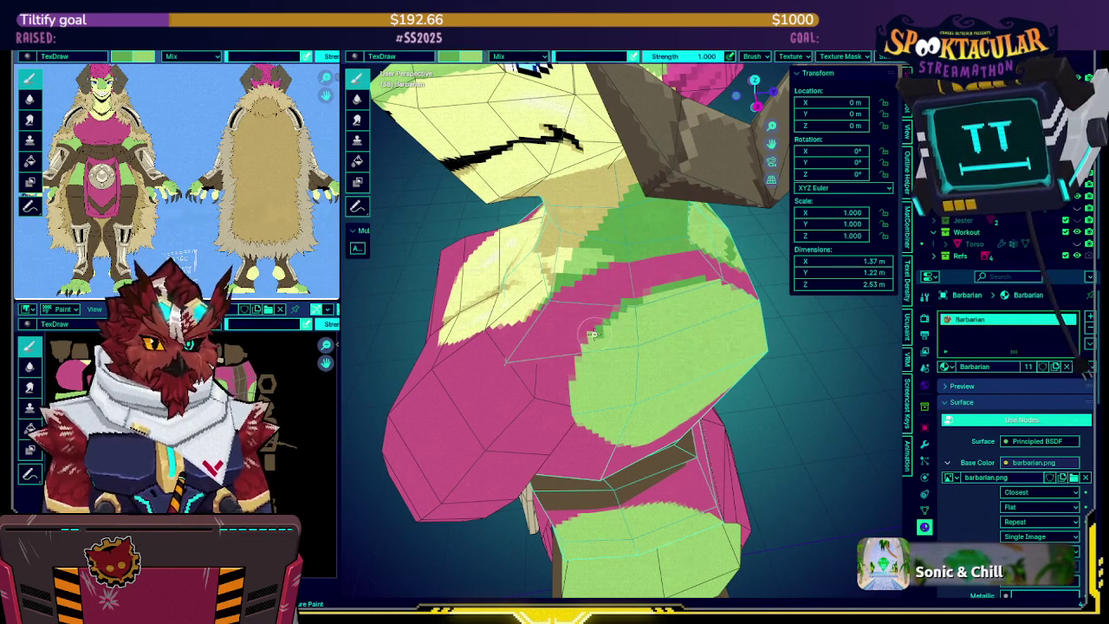
mouse_move(585, 344)
middle_down()
mouse_move(580, 360)
mouse_move(586, 309)
mouse_move(530, 286)
middle_up()
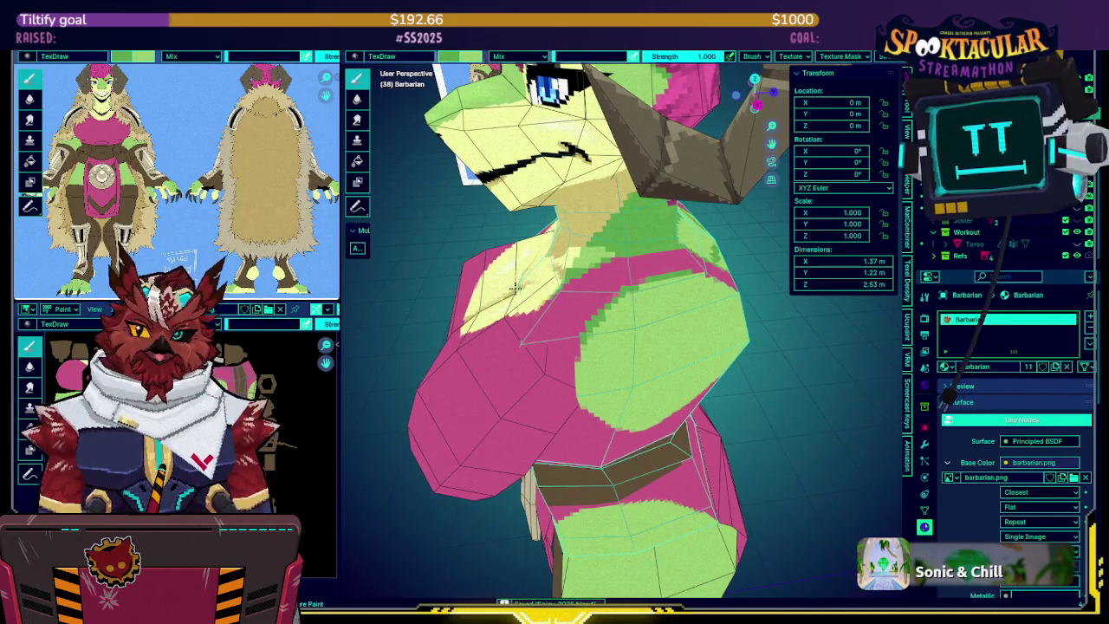
middle_drag(576, 350, 575, 345)
middle_drag(569, 351, 566, 367)
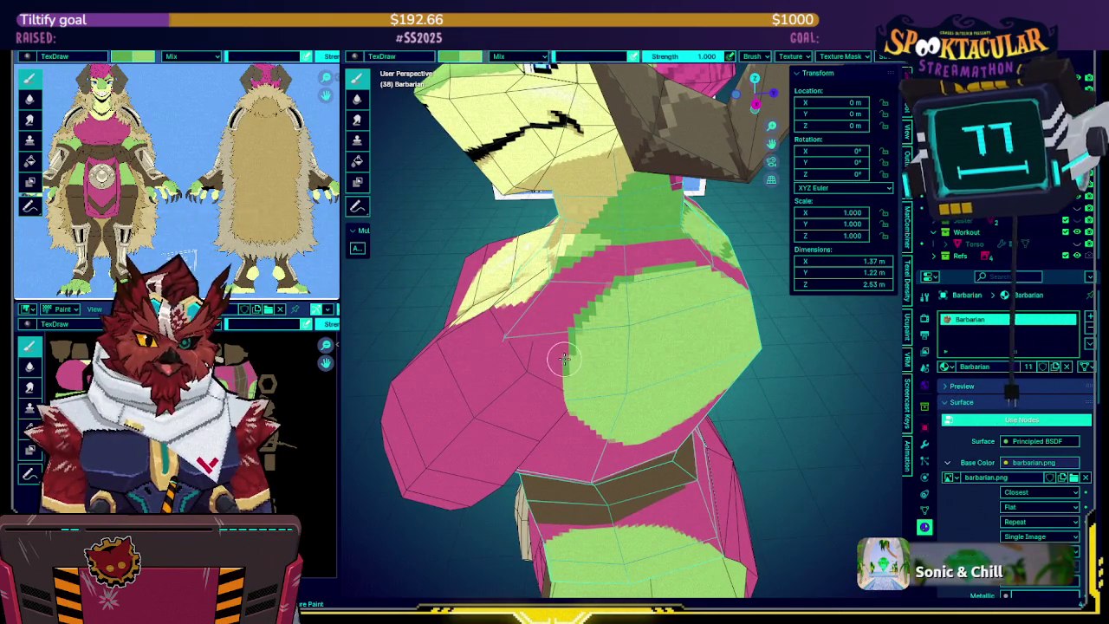
mouse_move(564, 400)
middle_down()
mouse_move(564, 293)
mouse_move(612, 297)
middle_up()
middle_drag(664, 270, 543, 317)
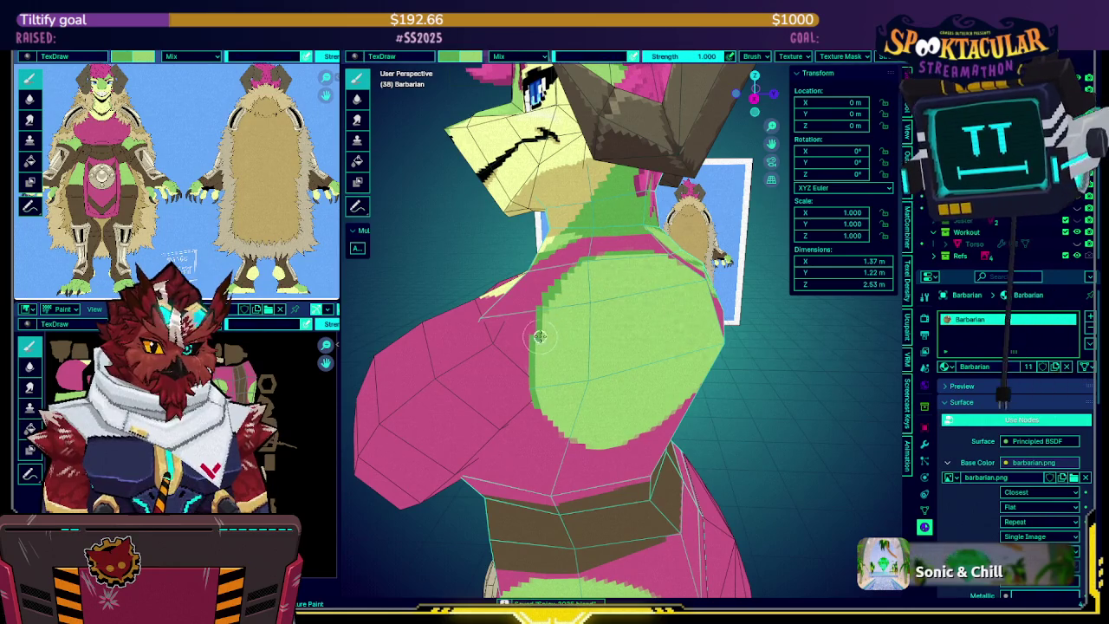
drag(530, 348, 694, 321)
Paint a second darker green stroke across the light-green chest patch
middle_drag(694, 321, 667, 367)
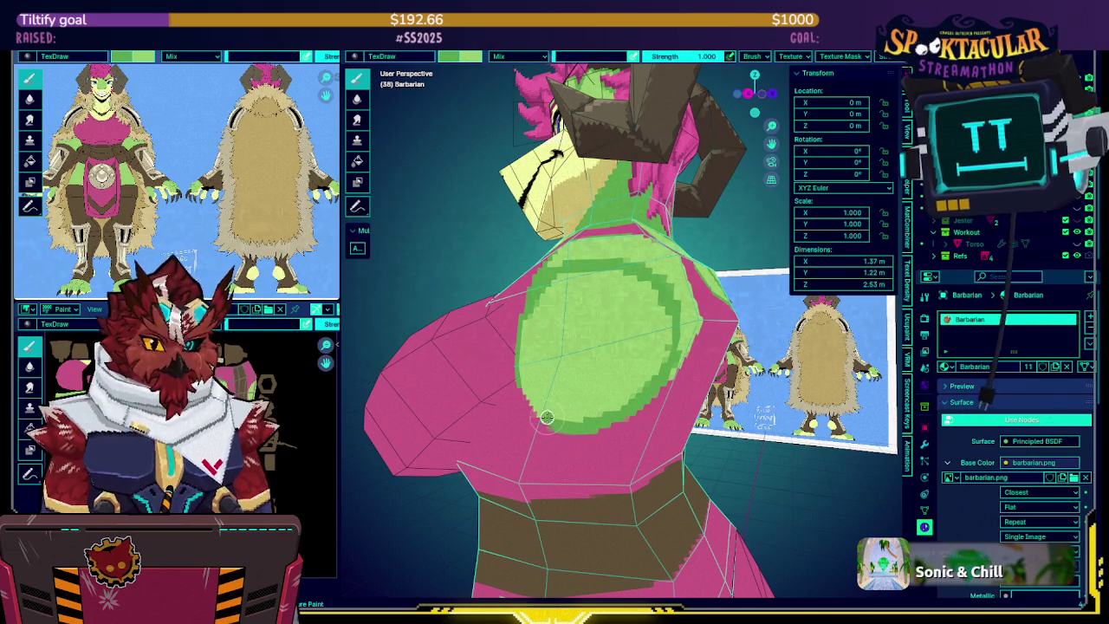
middle_drag(547, 418, 558, 304)
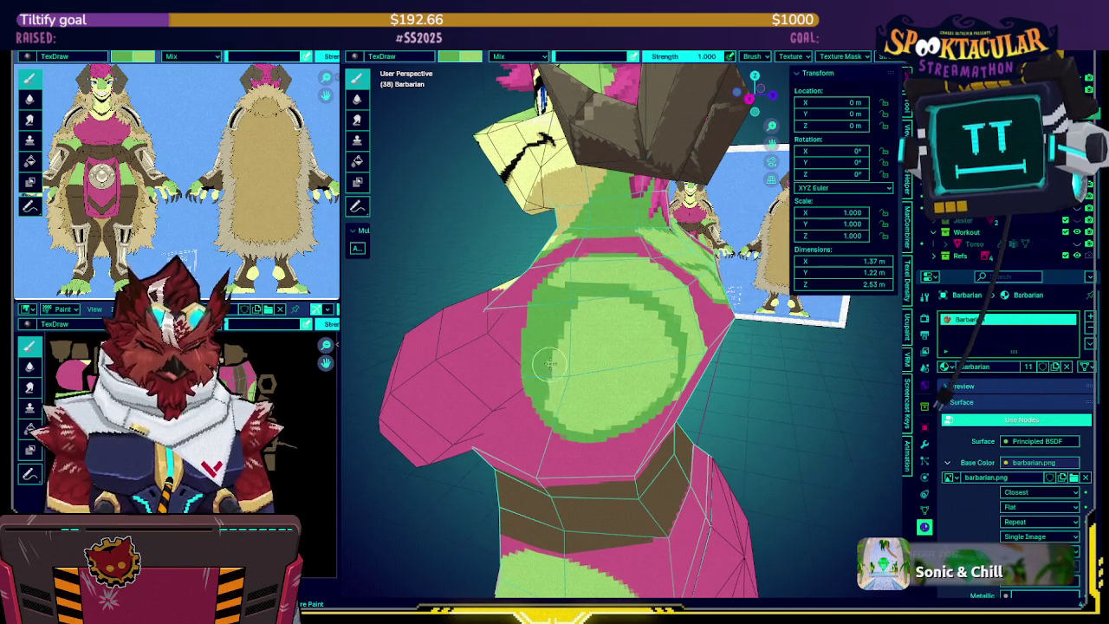
middle_drag(546, 373, 568, 388)
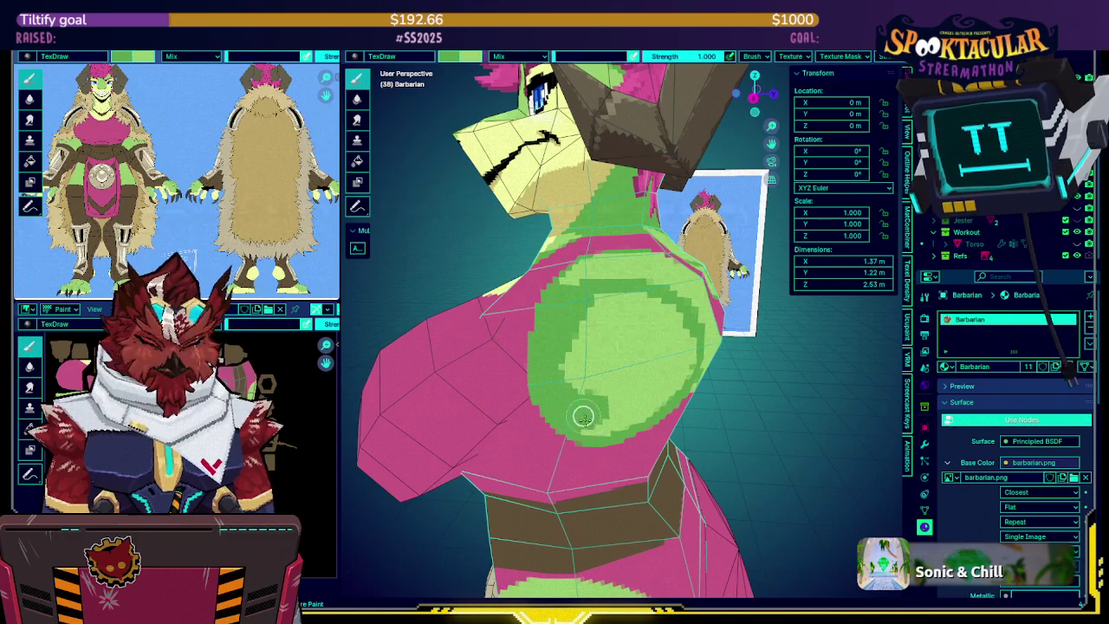
middle_drag(612, 424, 620, 407)
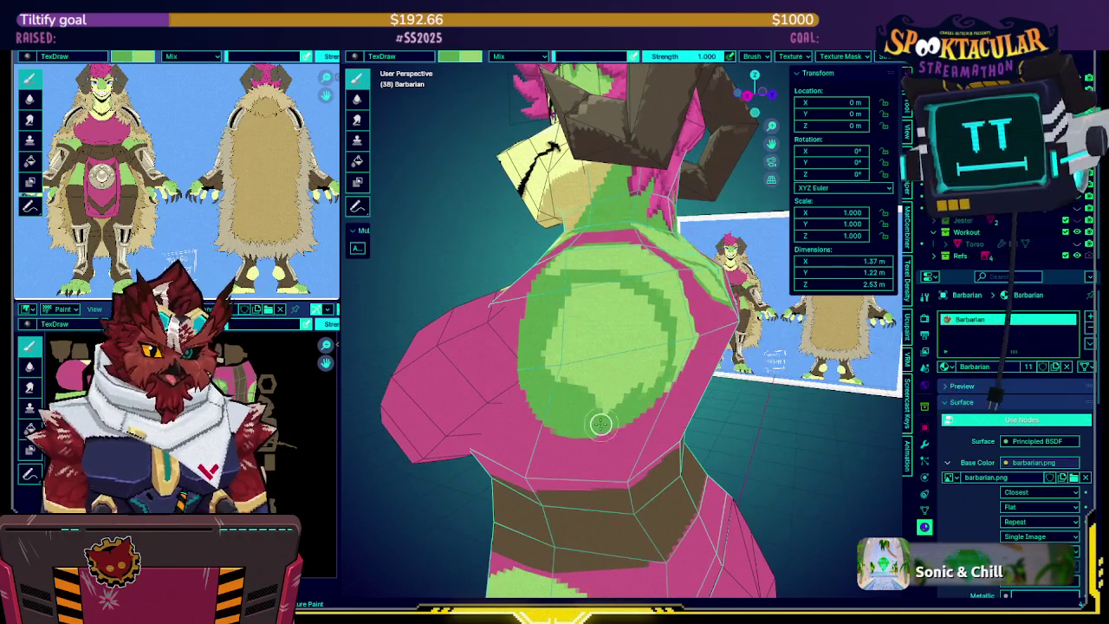
mouse_move(660, 351)
mouse_down()
mouse_move(564, 391)
mouse_move(581, 313)
mouse_up()
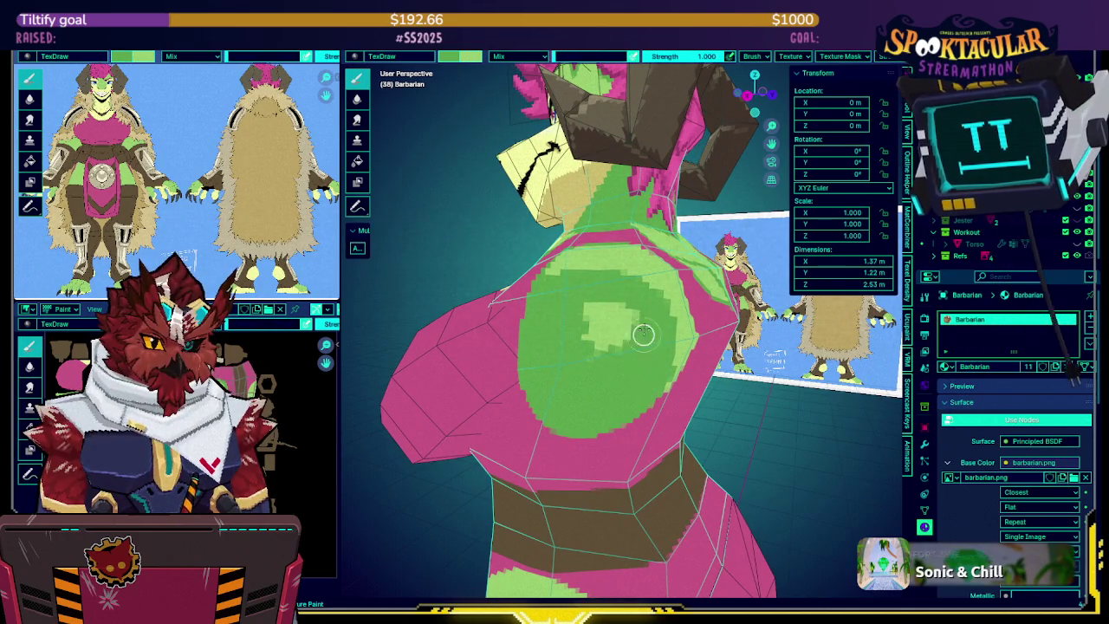
middle_drag(599, 289, 610, 292)
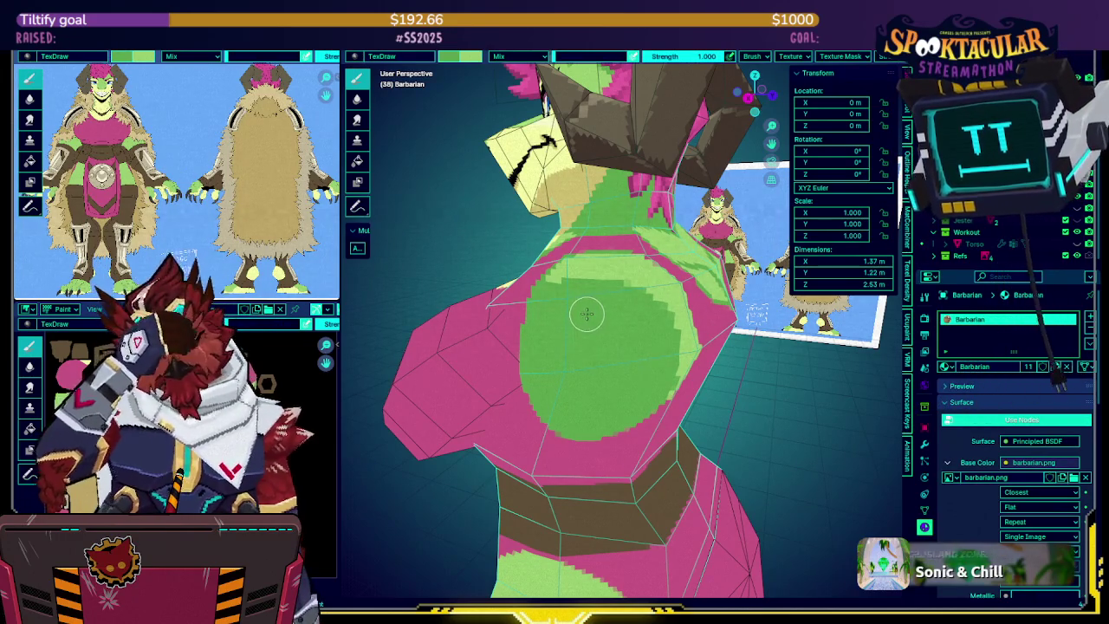
middle_drag(619, 301, 563, 290)
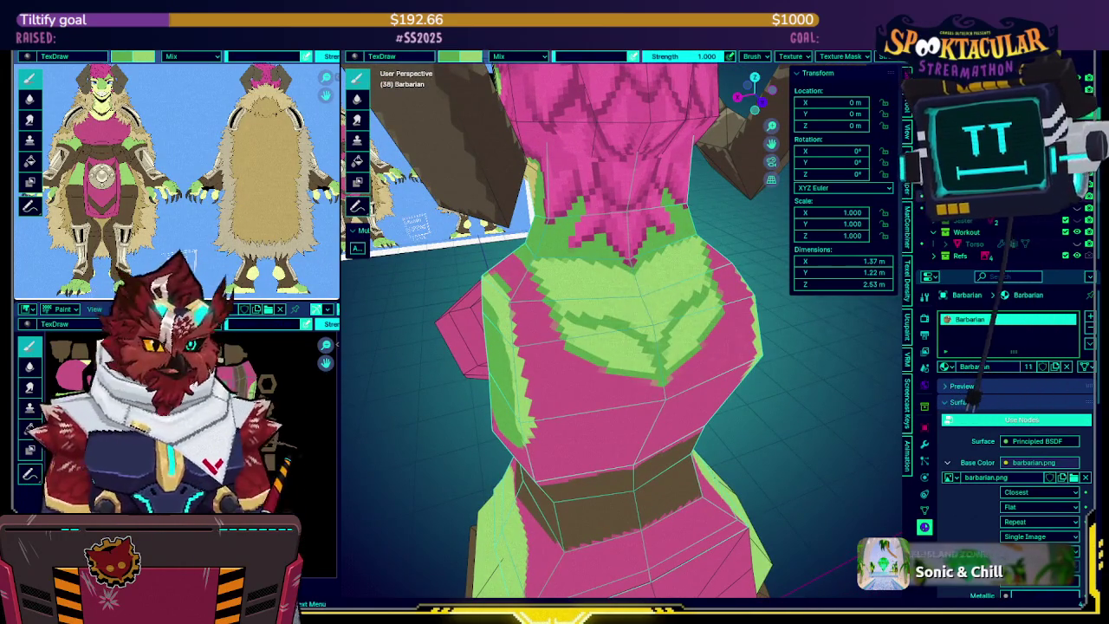
Unhide the arm meshes, then make the Torso active and isolate it in local view
key(alt+h)
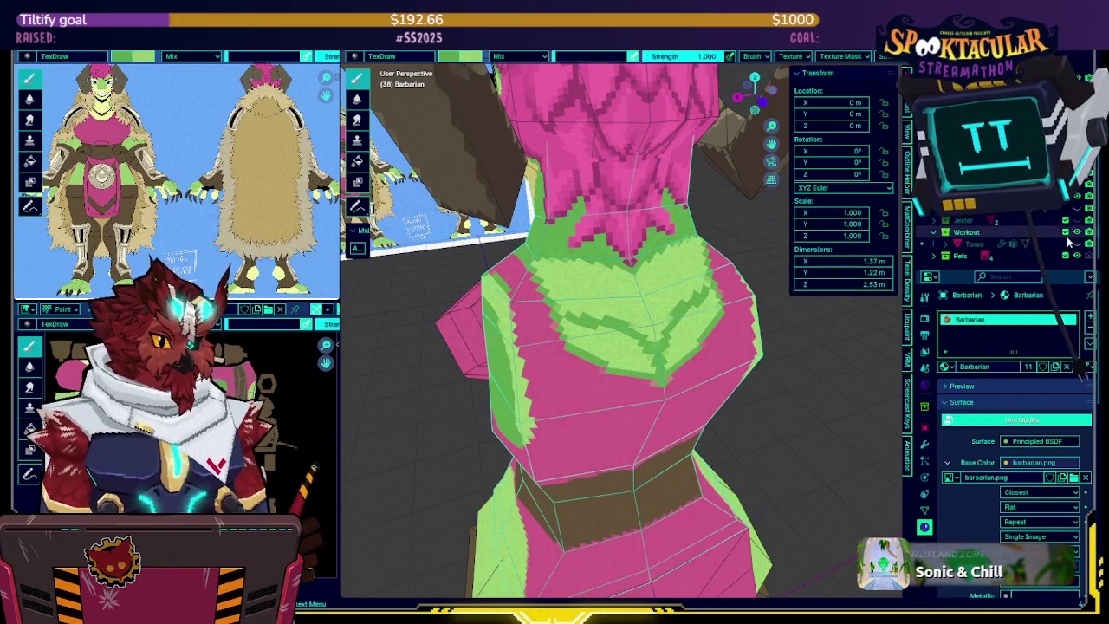
key(shift+h)
key(alt+h)
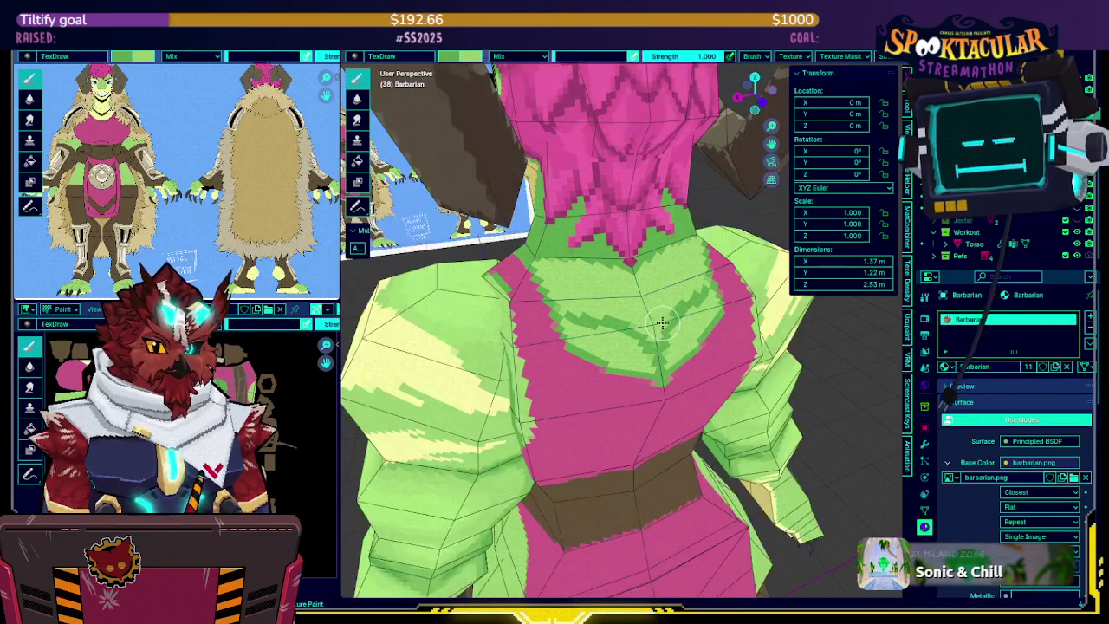
key(alt+q)
key(KP_Divide)
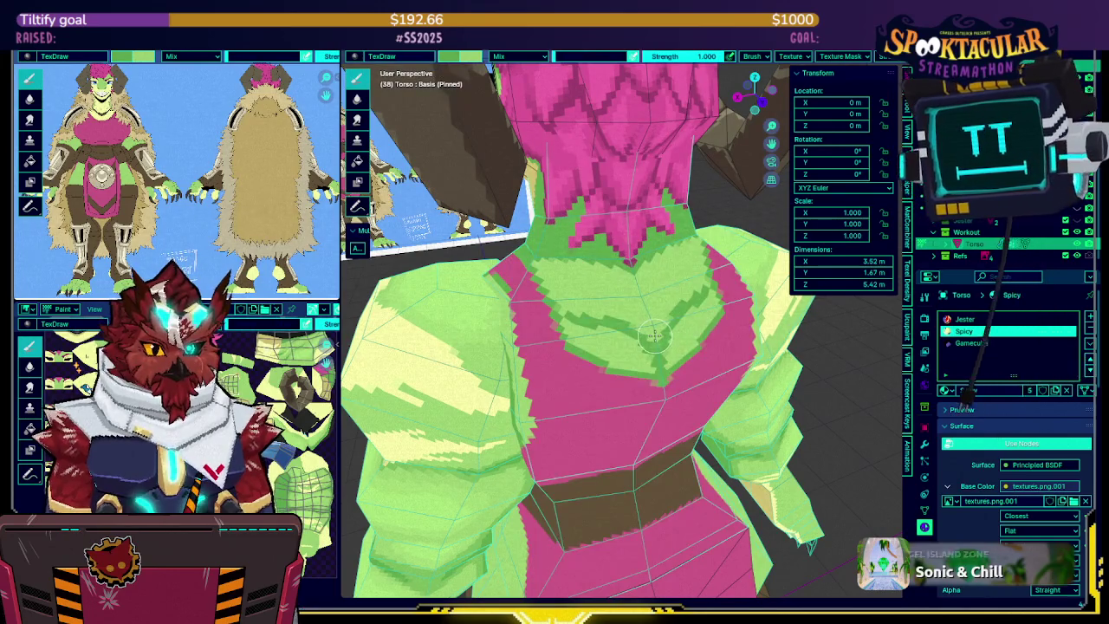
Switch to Object Mode, make Torso active, and cycle through its outfit material slots
key(ctrl+Tab)
click(612, 325)
click(912, 243)
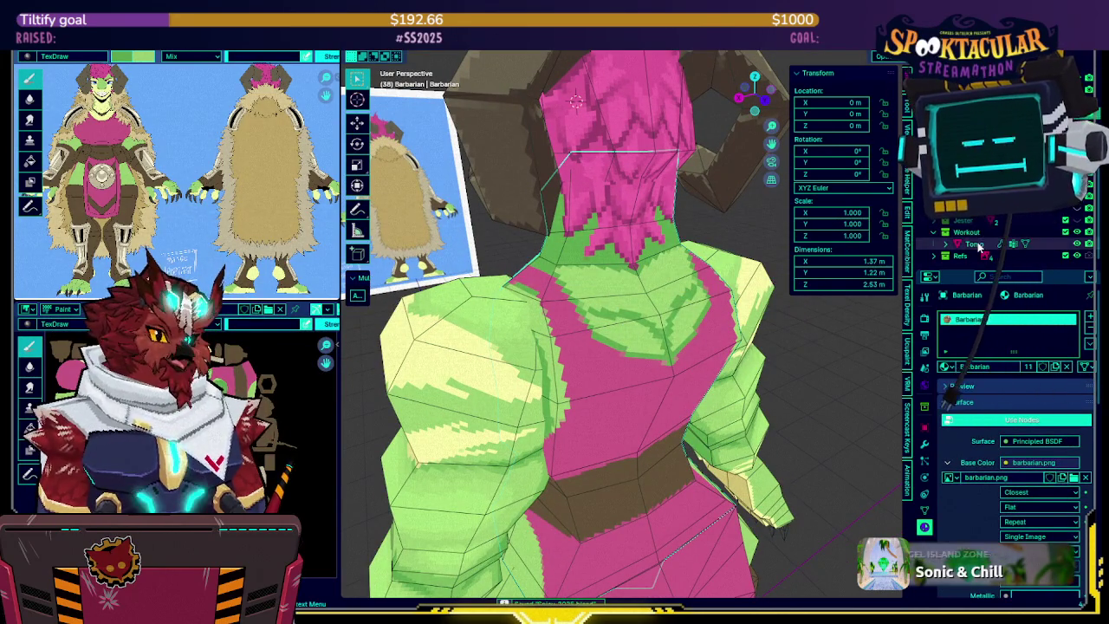
ctrl+scroll(1031, 390, up, 1)
ctrl+scroll(1027, 390, down, 1)
ctrl+scroll(1025, 390, up, 1)
ctrl+scroll(1022, 390, down, 1)
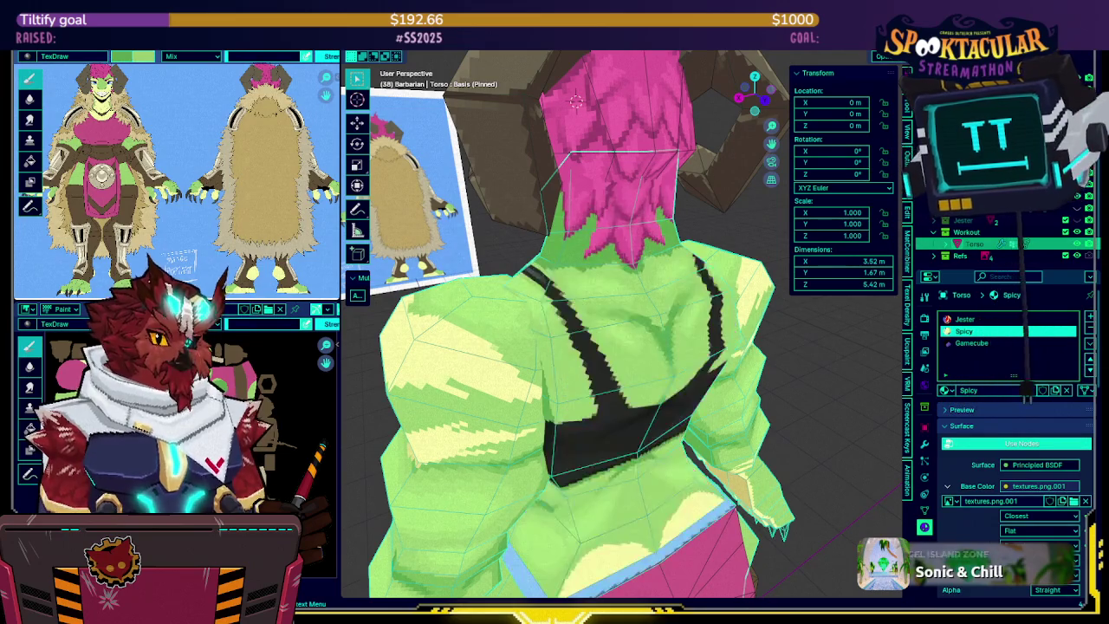
ctrl+scroll(1022, 390, up, 1)
ctrl+scroll(1025, 390, down, 1)
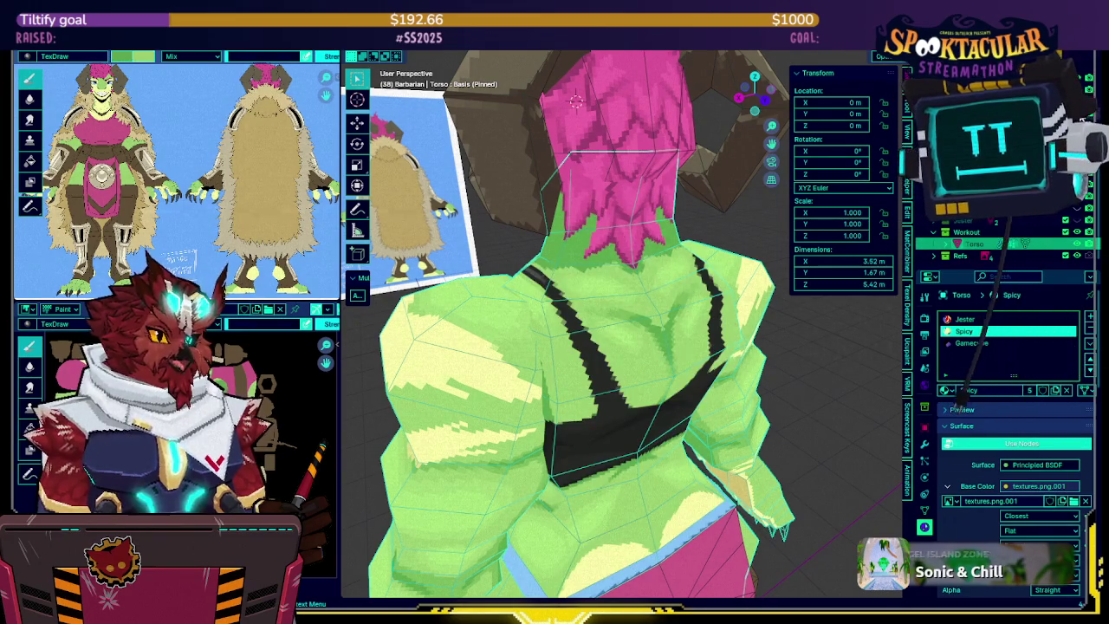
ctrl+scroll(964, 387, up, 1)
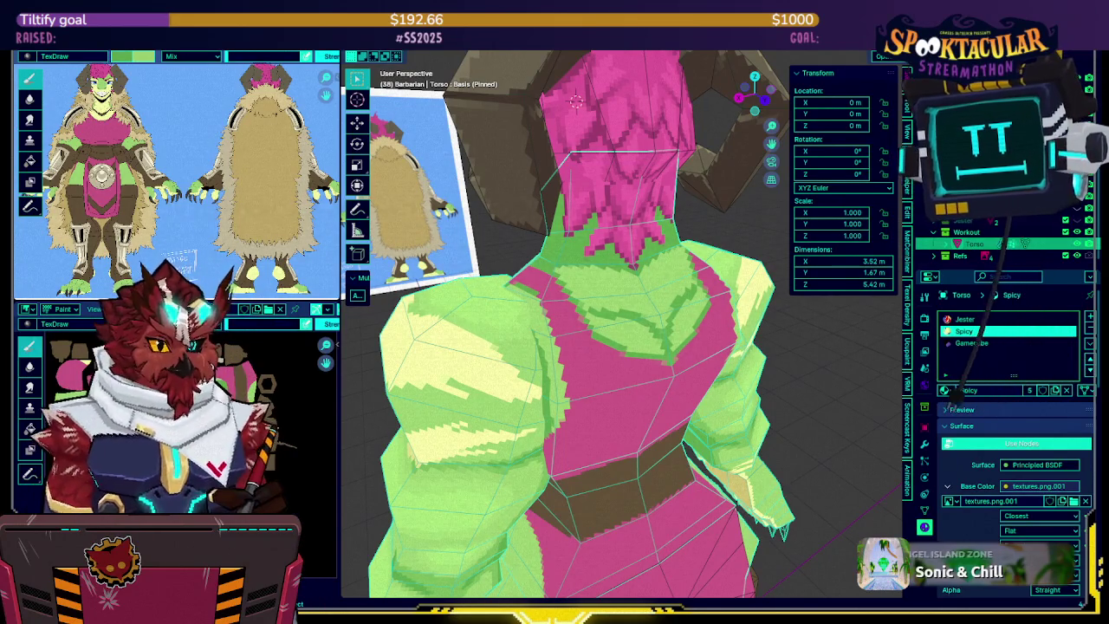
click(877, 55)
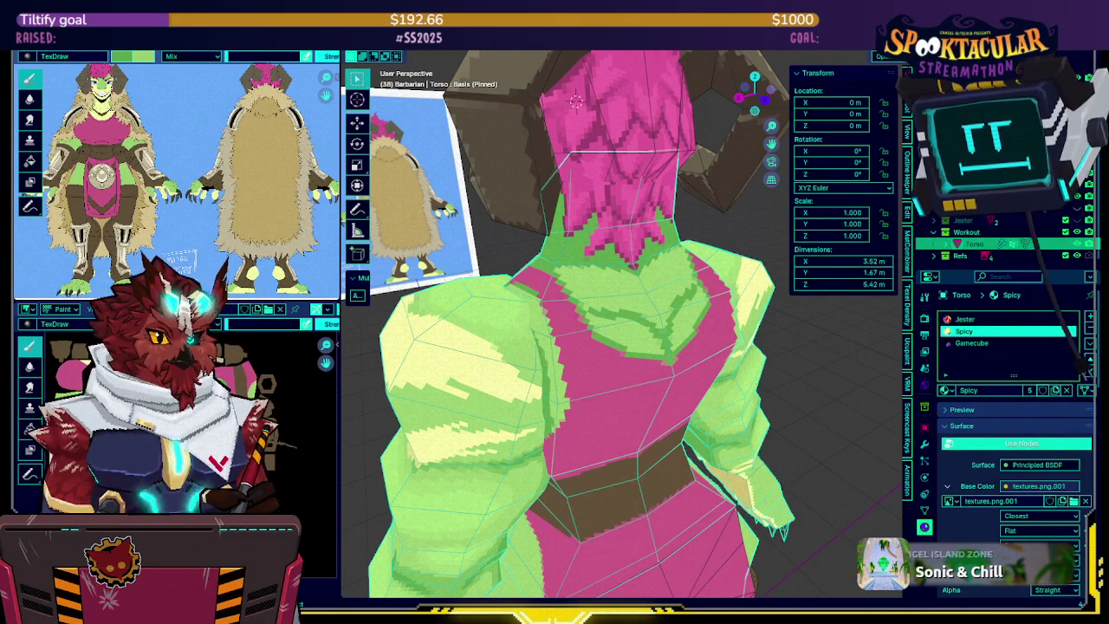
click(901, 55)
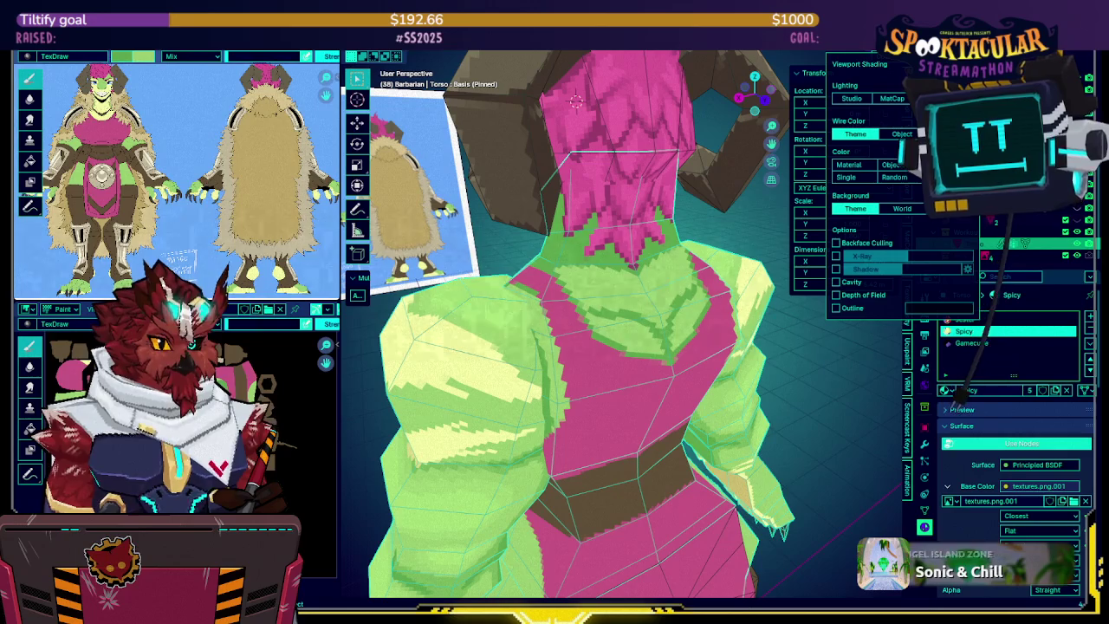
mouse_move(668, 303)
middle_down()
mouse_move(560, 335)
mouse_move(648, 277)
mouse_move(675, 295)
middle_up()
key(ctrl+Tab)
click(580, 300)
key(shift+z)
key(shift+z)
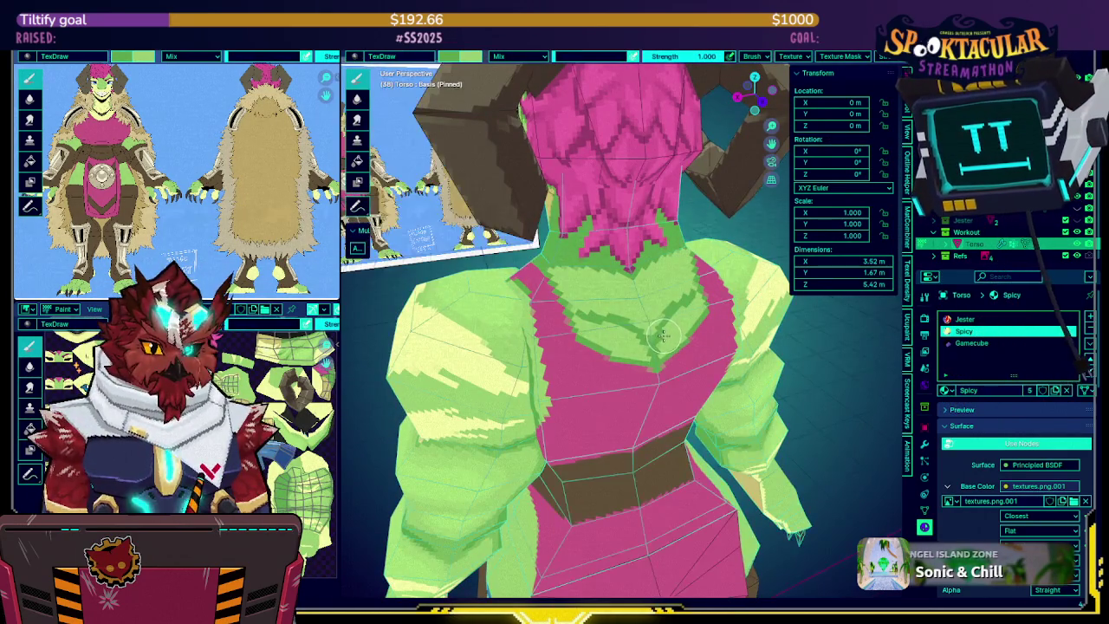
middle_drag(662, 333, 629, 284)
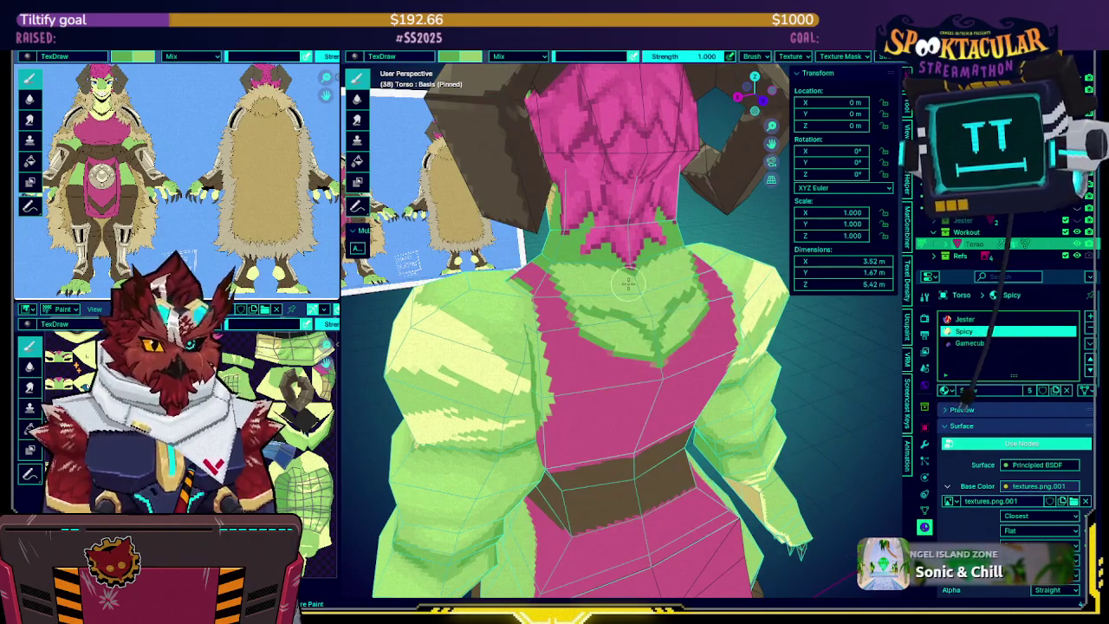
key(alt+q)
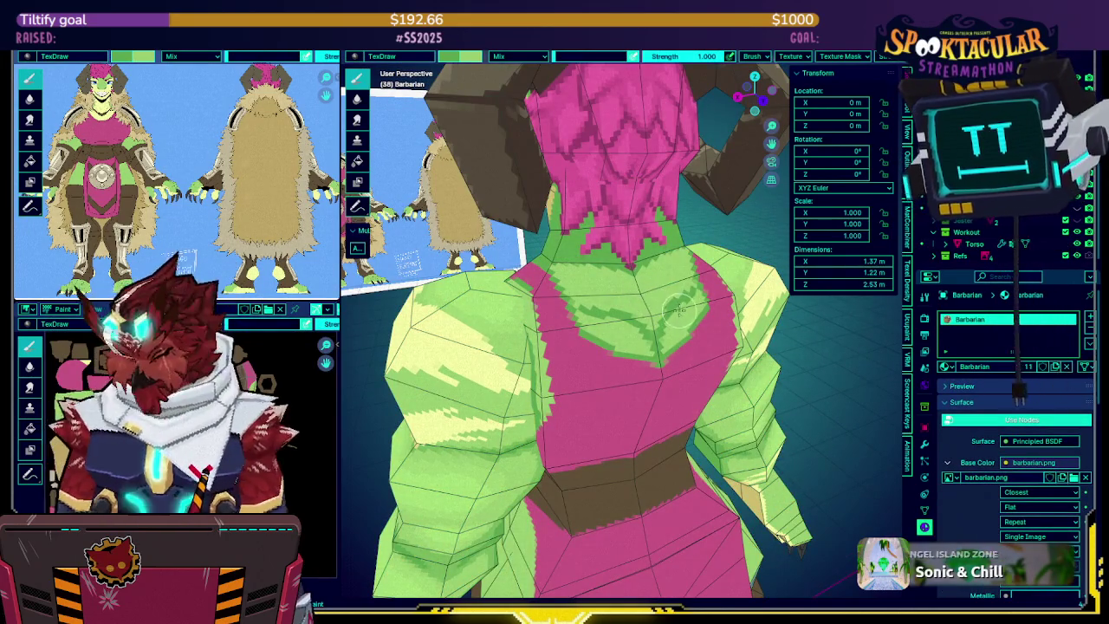
middle_drag(646, 296, 688, 291)
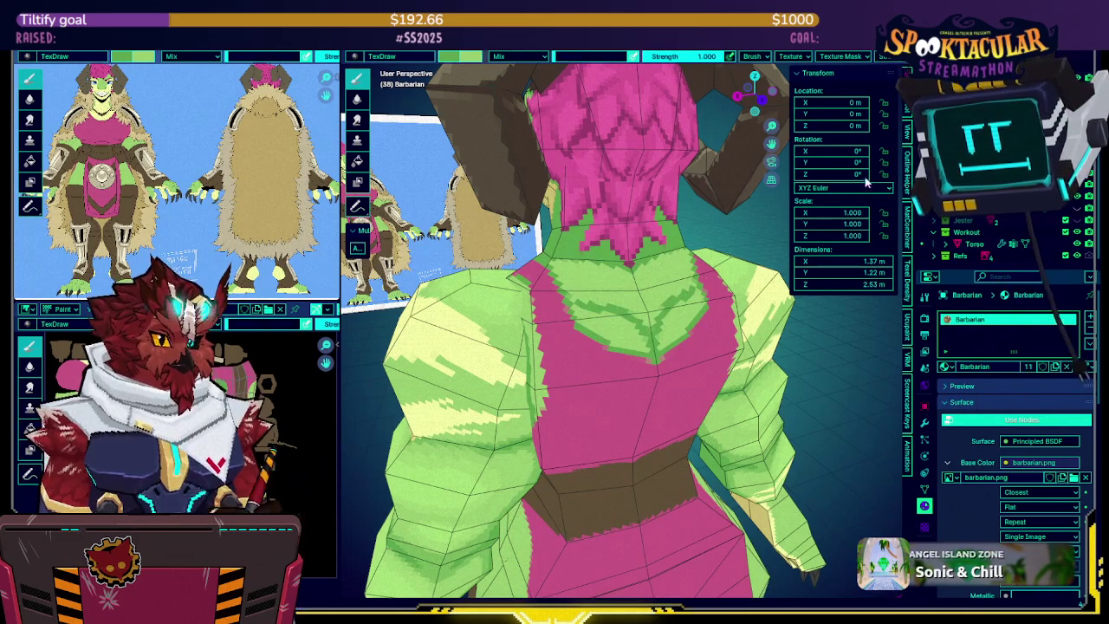
key(F2)
key(Return)
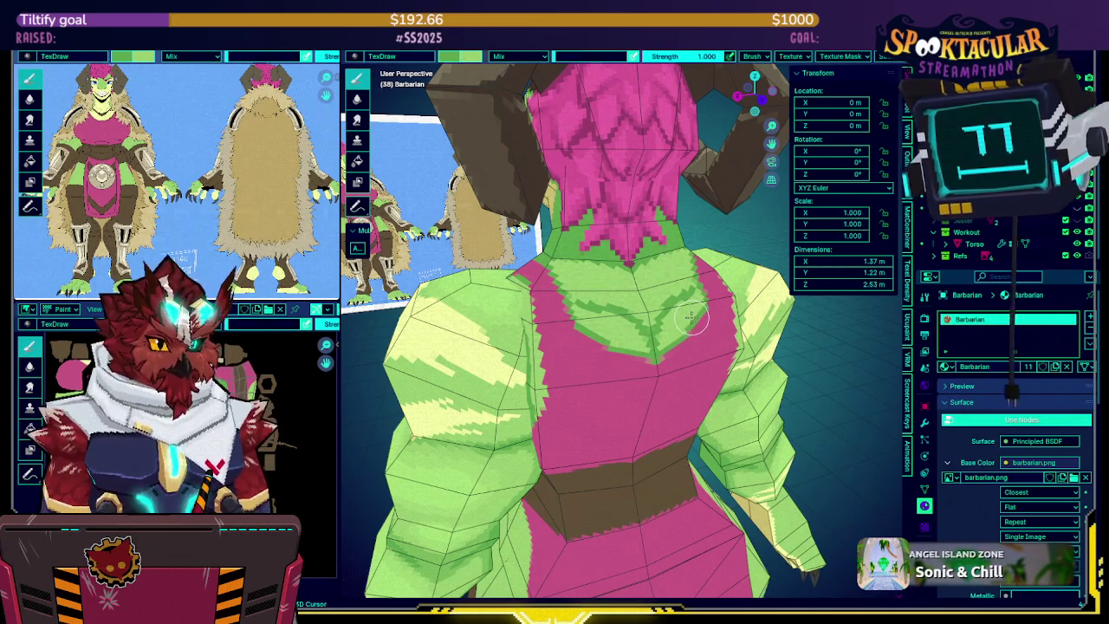
scroll(984, 234, up, 5)
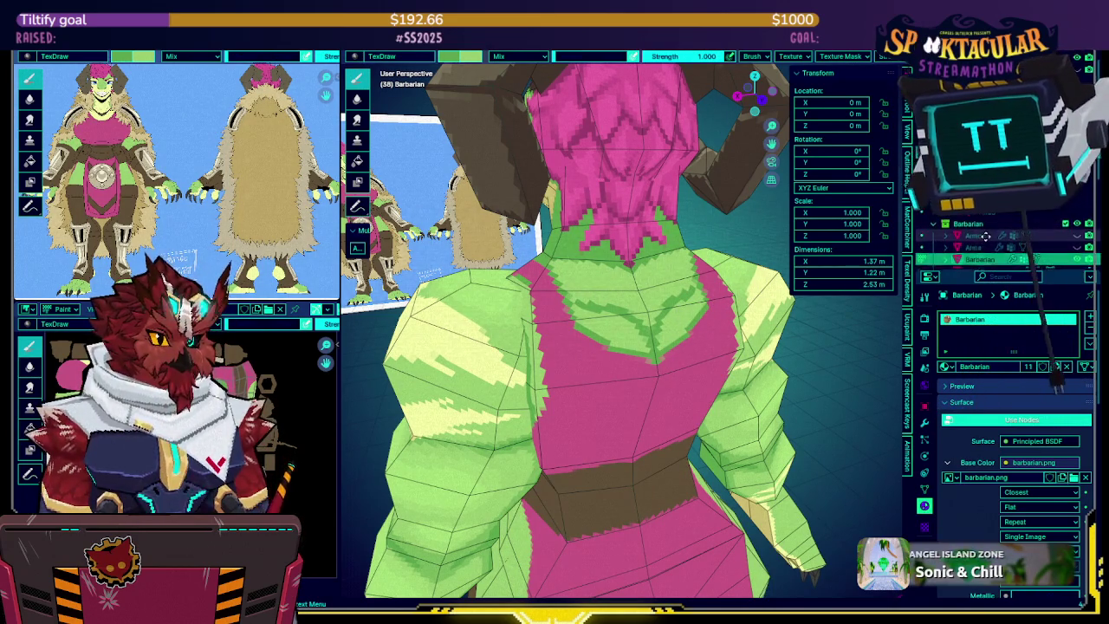
middle_drag(717, 301, 638, 334)
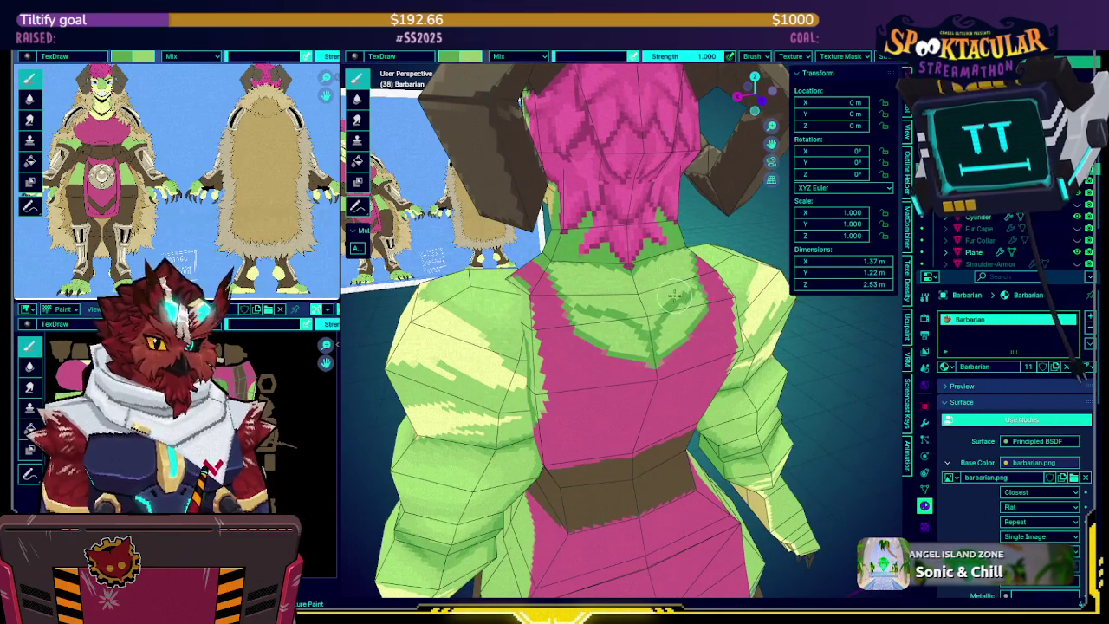
scroll(676, 290, up, 5)
middle_drag(594, 302, 538, 330)
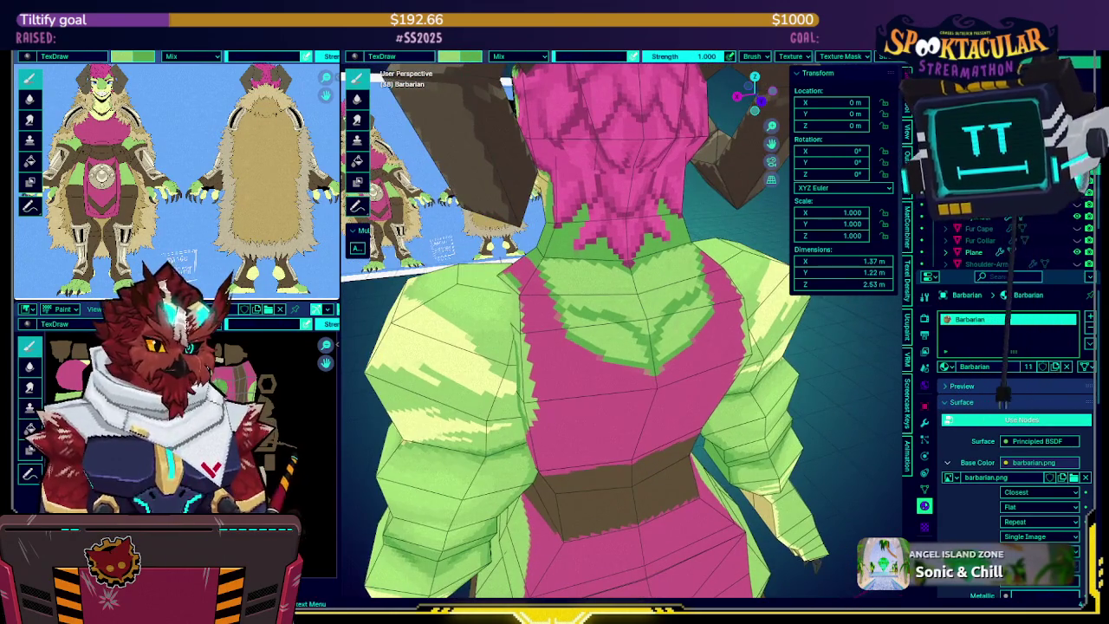
scroll(997, 243, up, 5)
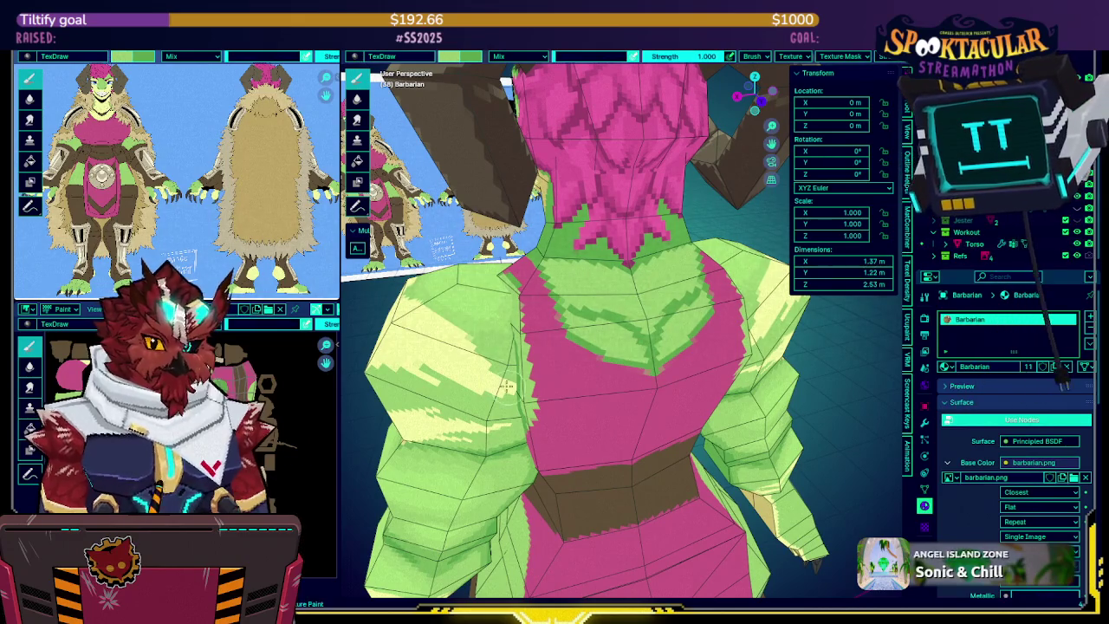
key(alt+q)
key(KP_Divide)
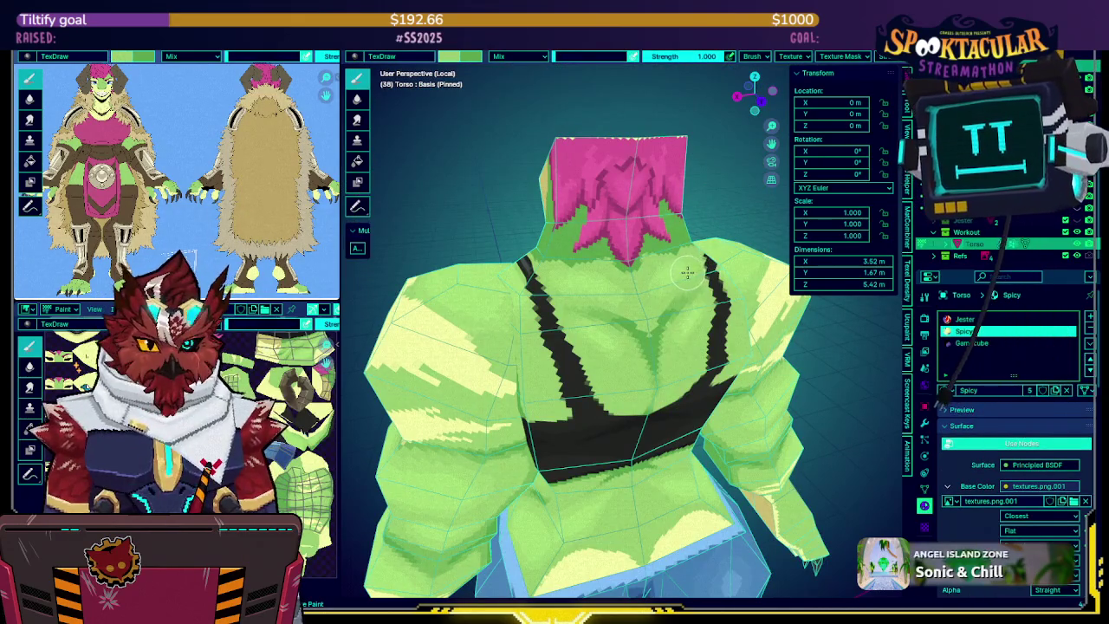
key(KP_Divide)
key(alt+q)
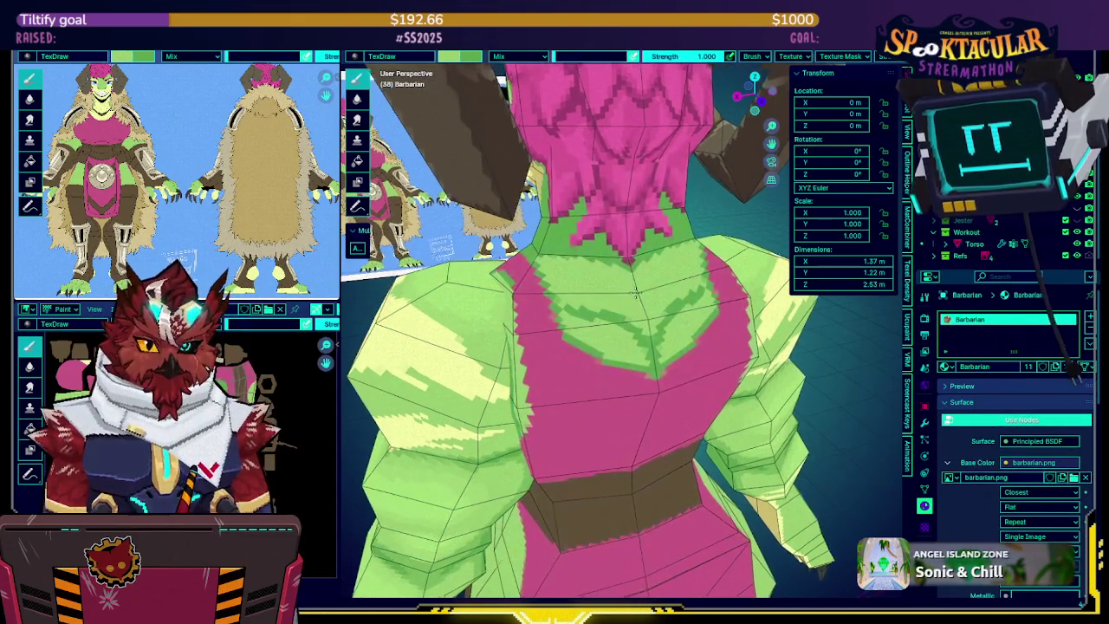
key(alt+q)
key(KP_Divide)
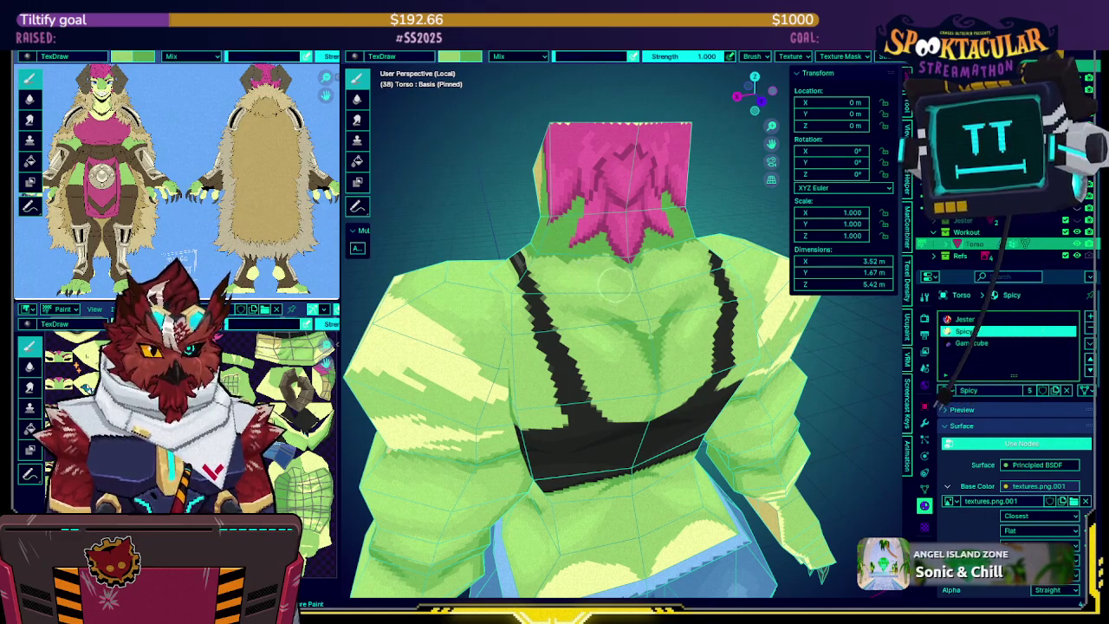
mouse_move(569, 255)
middle_down()
mouse_move(630, 299)
mouse_move(620, 303)
middle_up()
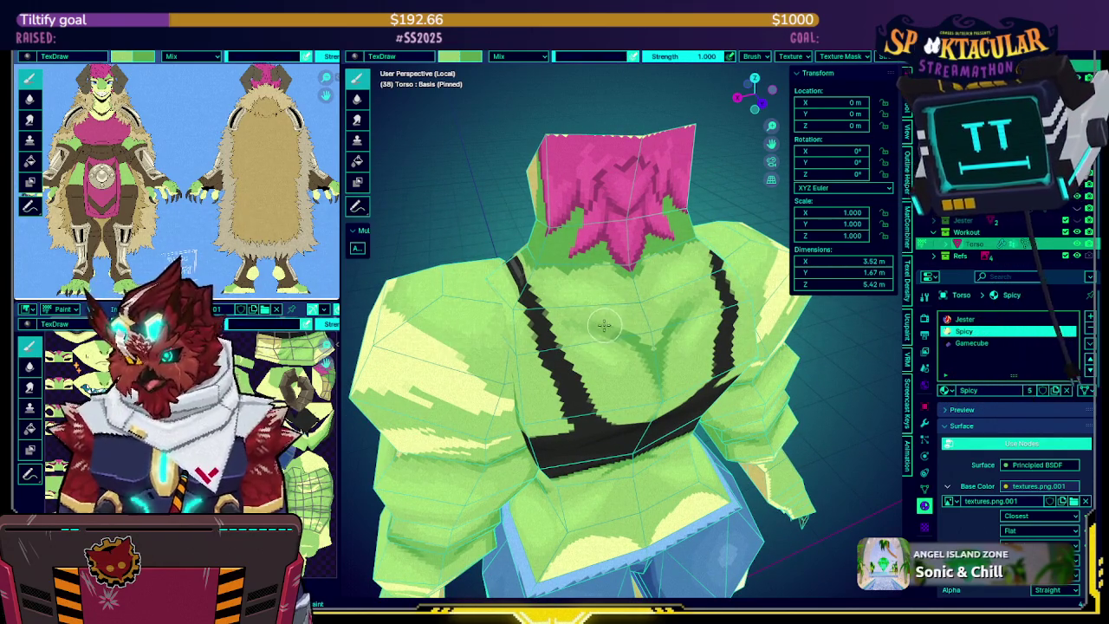
middle_drag(604, 323, 606, 295)
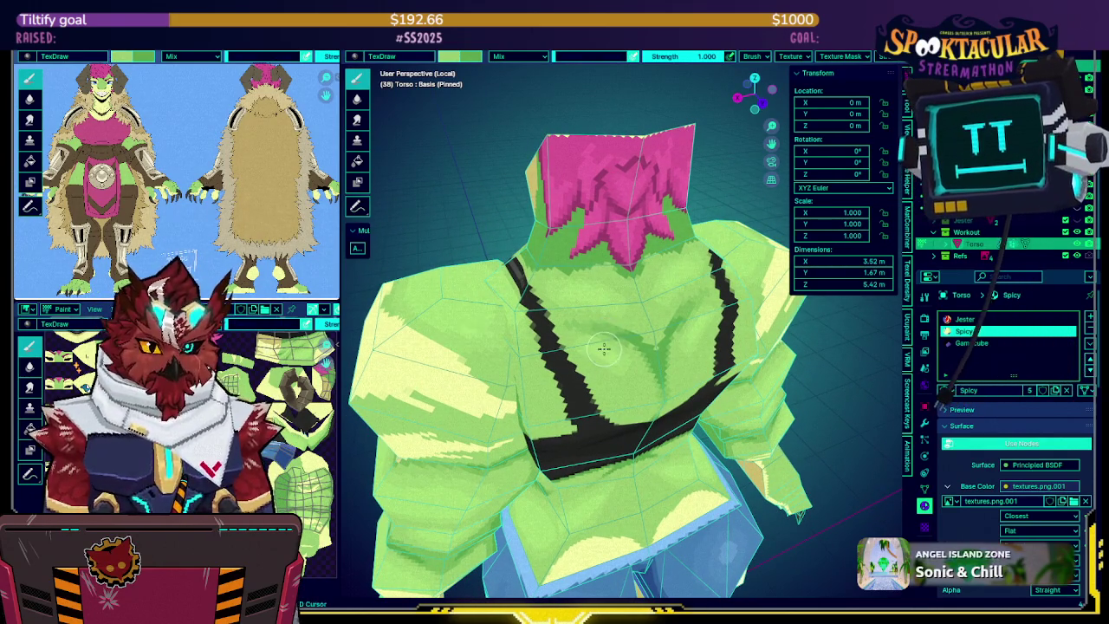
key(KP_Divide)
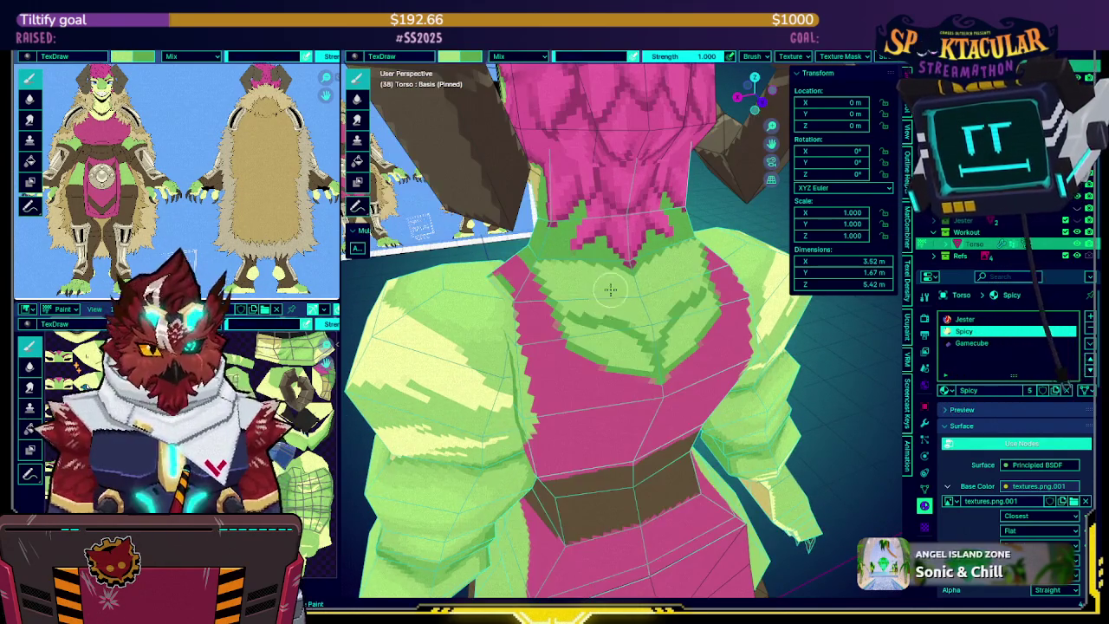
Make the Barbarian the active paint object and inspect its chest, neck and horns
key(alt+q)
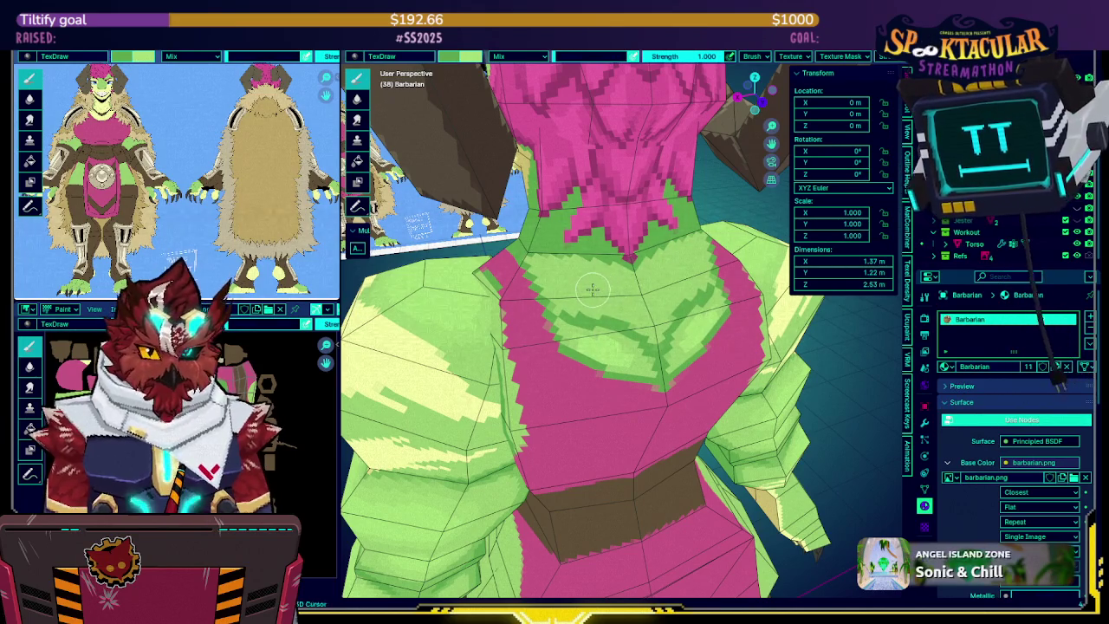
middle_drag(604, 289, 609, 279)
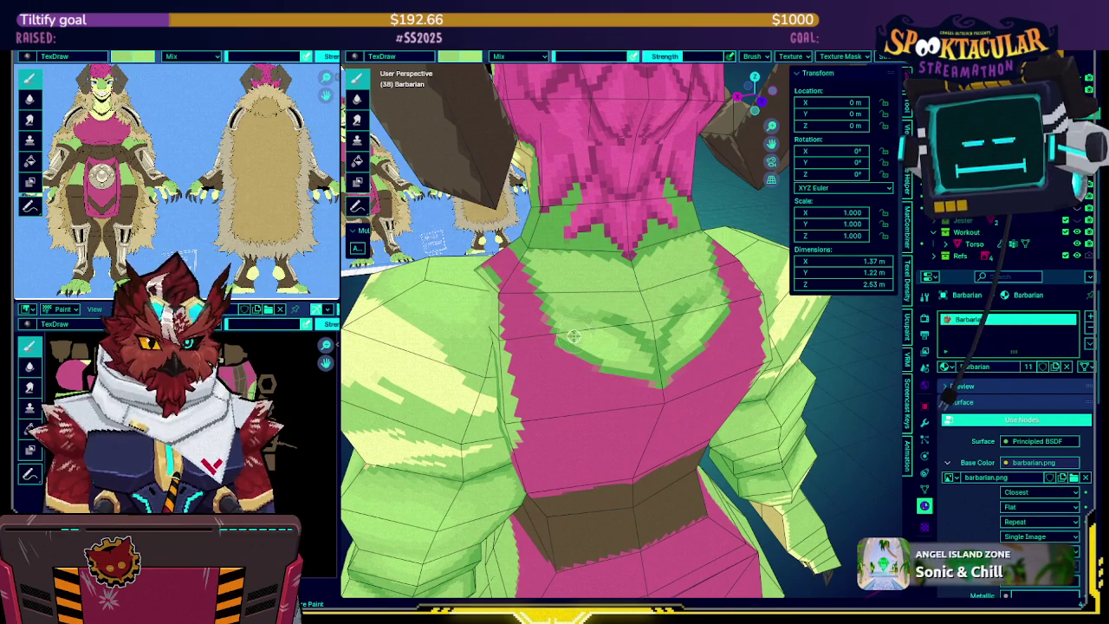
mouse_move(626, 350)
middle_down()
mouse_move(604, 345)
mouse_move(572, 308)
middle_up()
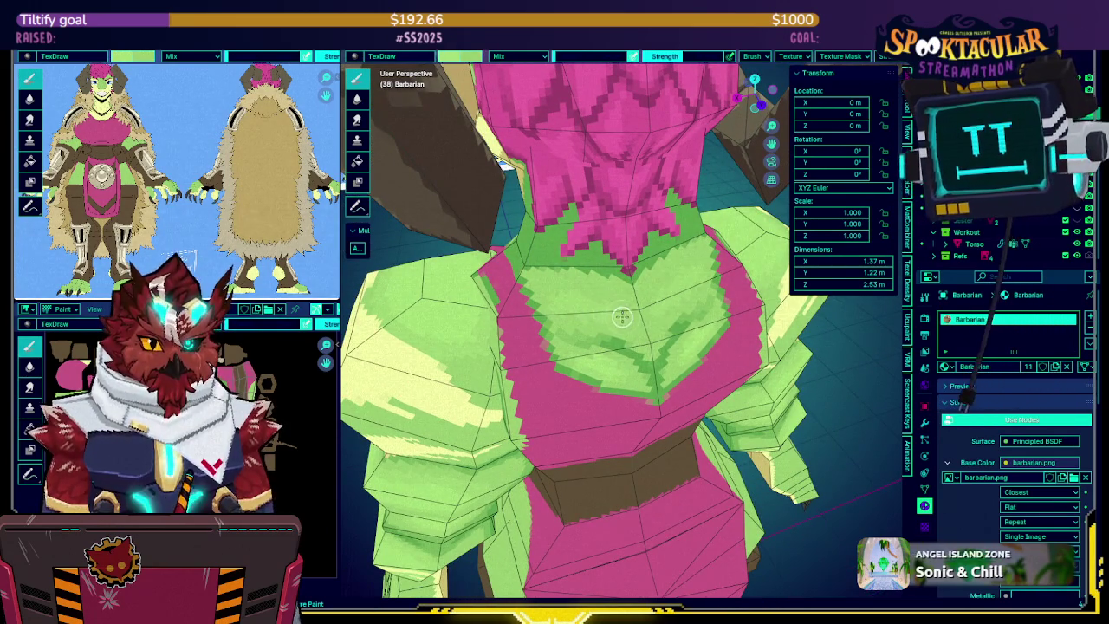
middle_drag(577, 303, 640, 349)
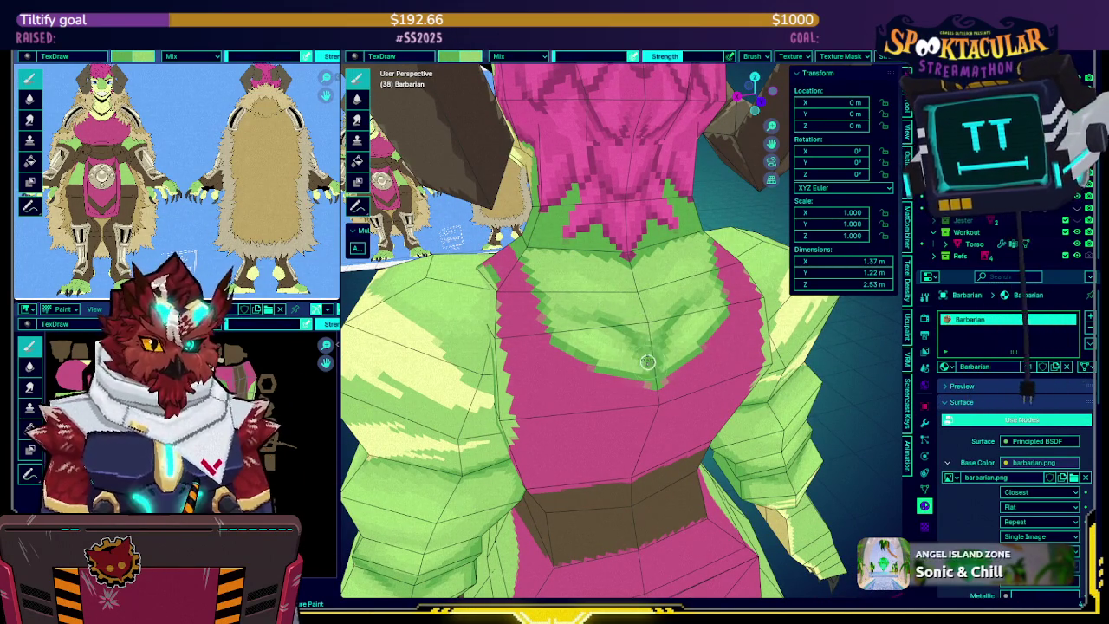
scroll(660, 294, down, 2)
mouse_move(660, 295)
middle_down()
mouse_move(669, 277)
mouse_move(753, 295)
mouse_move(669, 252)
mouse_move(673, 305)
middle_up()
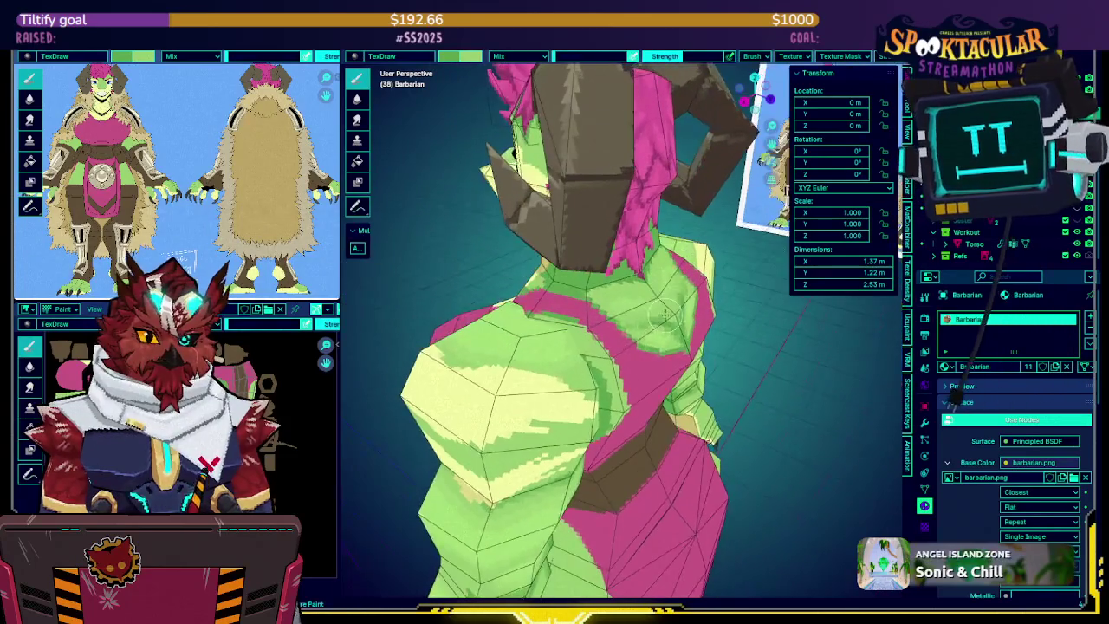
Raise the brush strength to 1.000 and save the blend file
middle_drag(627, 365, 616, 308)
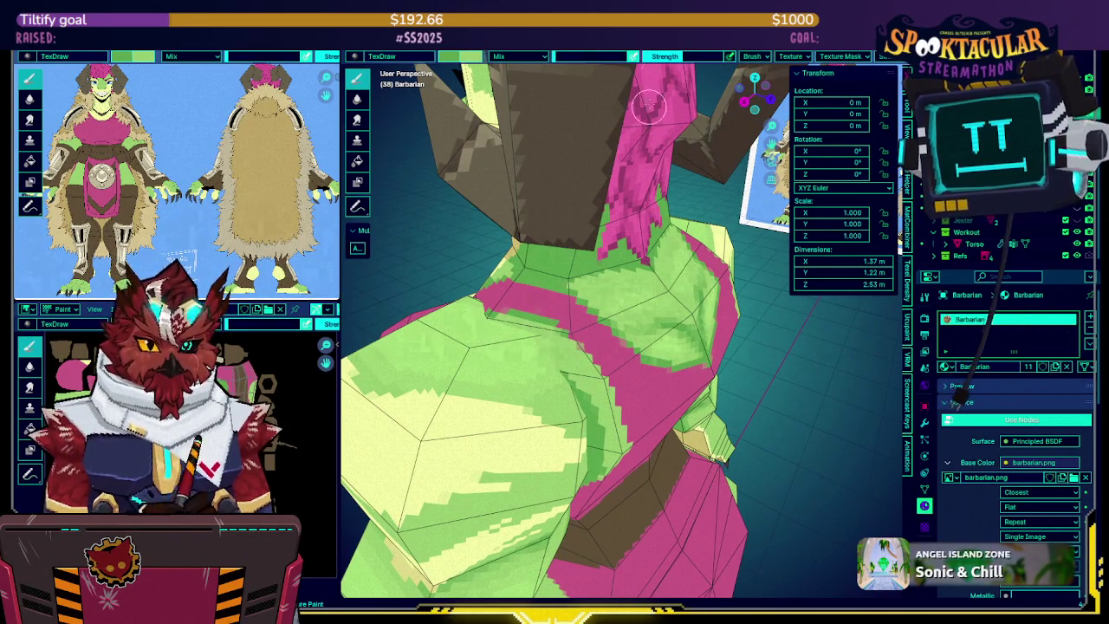
drag(683, 57, 724, 58)
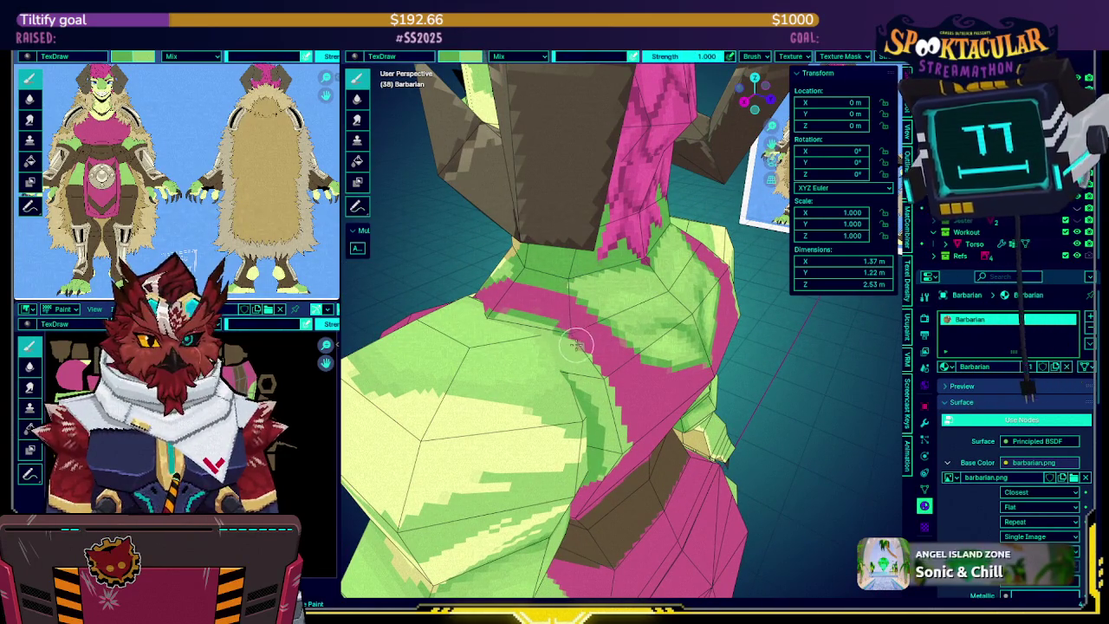
mouse_move(589, 357)
middle_down()
mouse_move(590, 341)
mouse_move(590, 354)
mouse_move(569, 351)
middle_up()
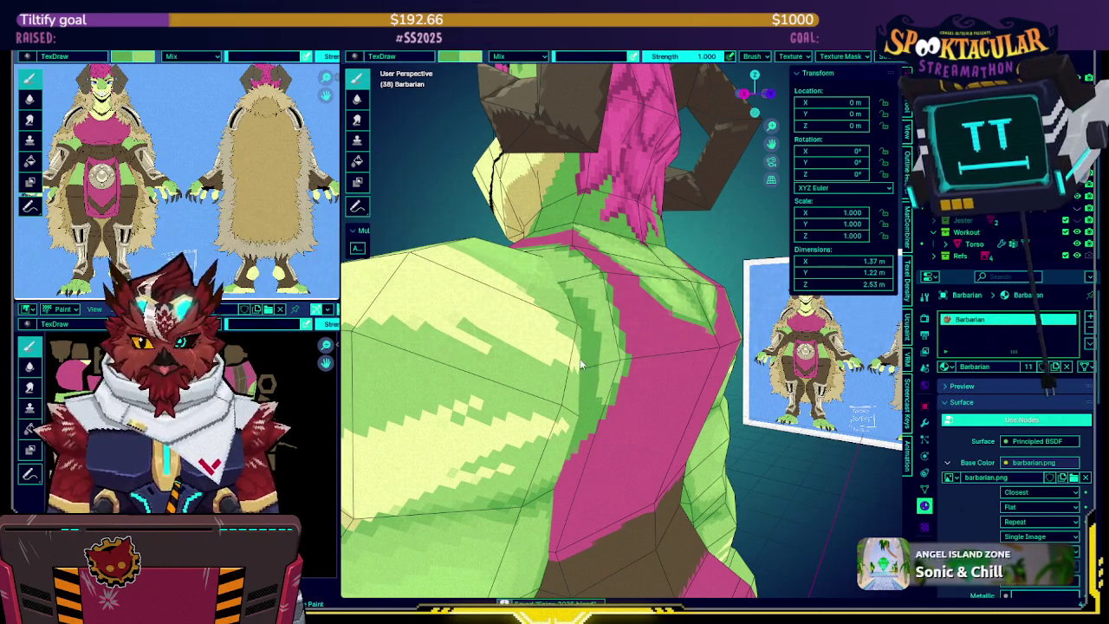
key(ctrl+s)
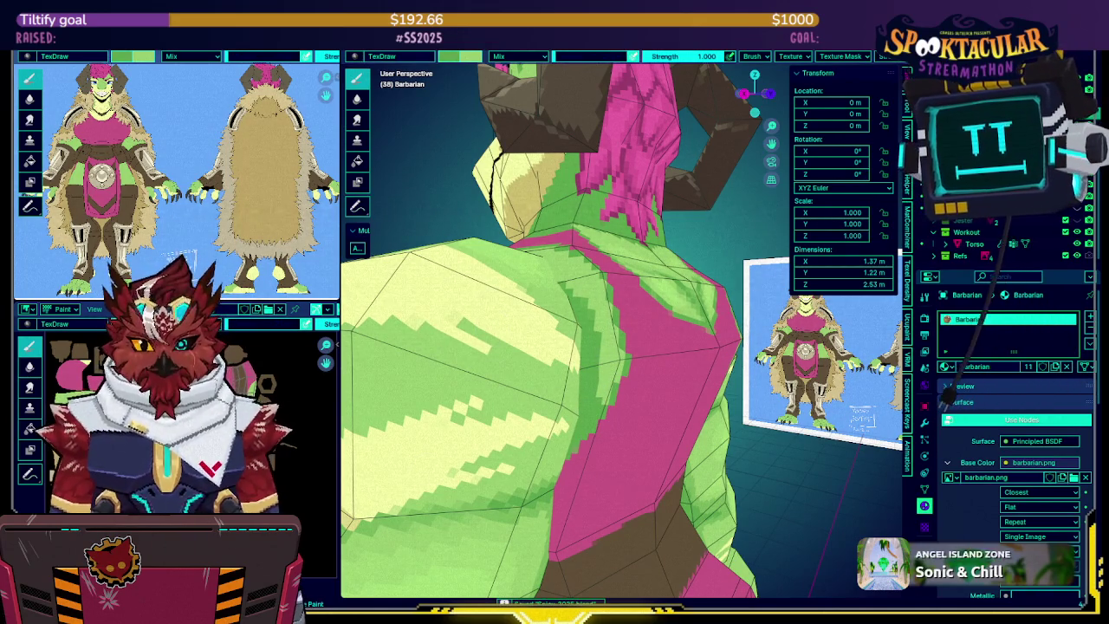